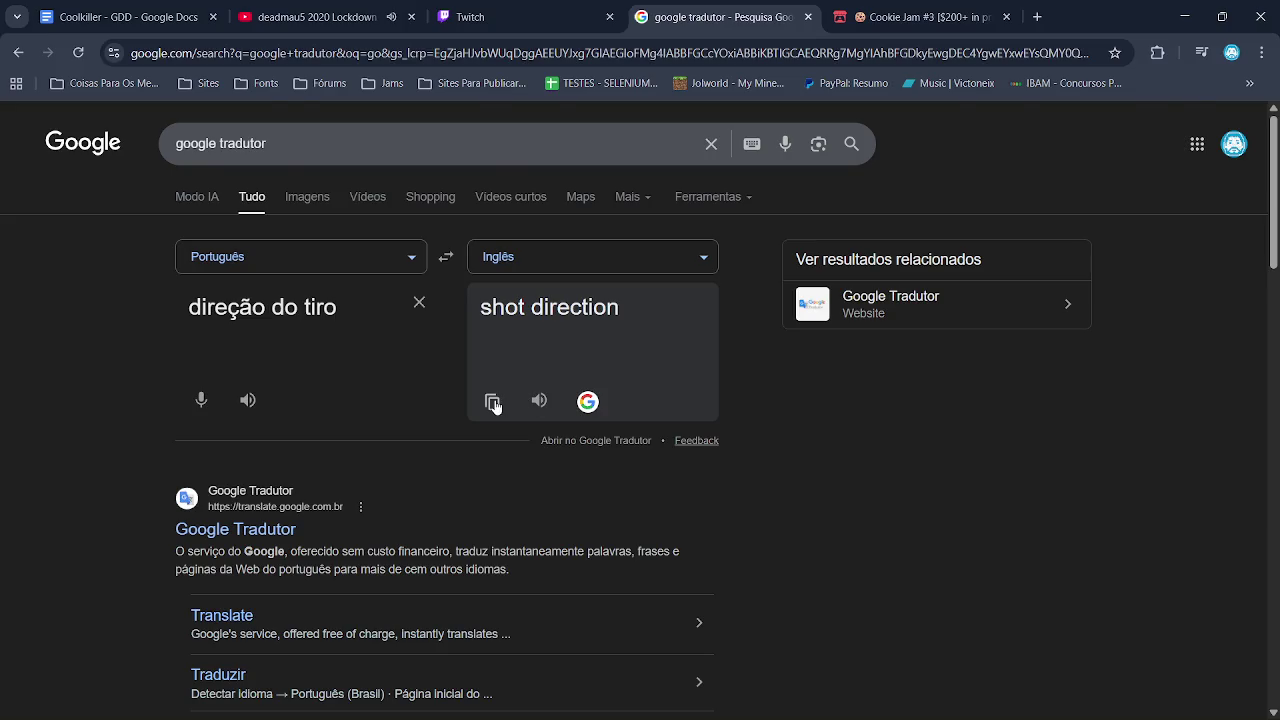
- Rename the first variable definition to set_shot_direction using the pasted translation
key(alt+Tab)
key(BackSpace)
text(set)
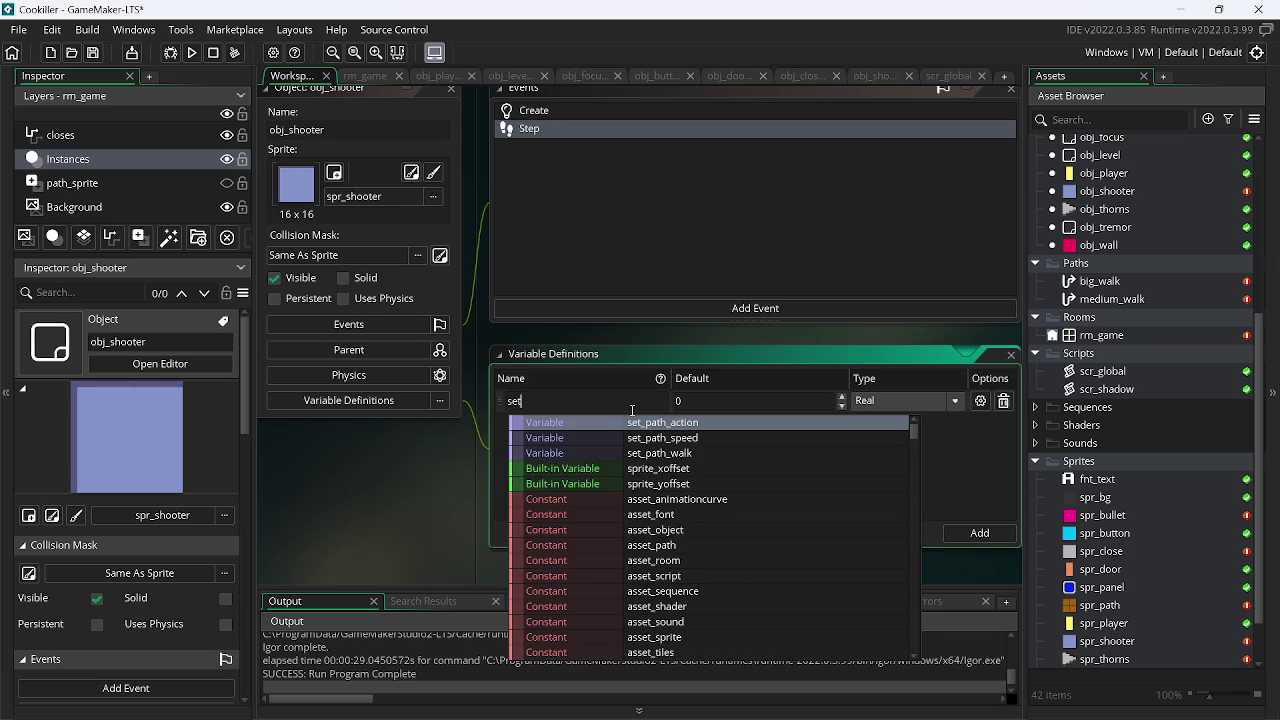
text(_)
key(ctrl+v)
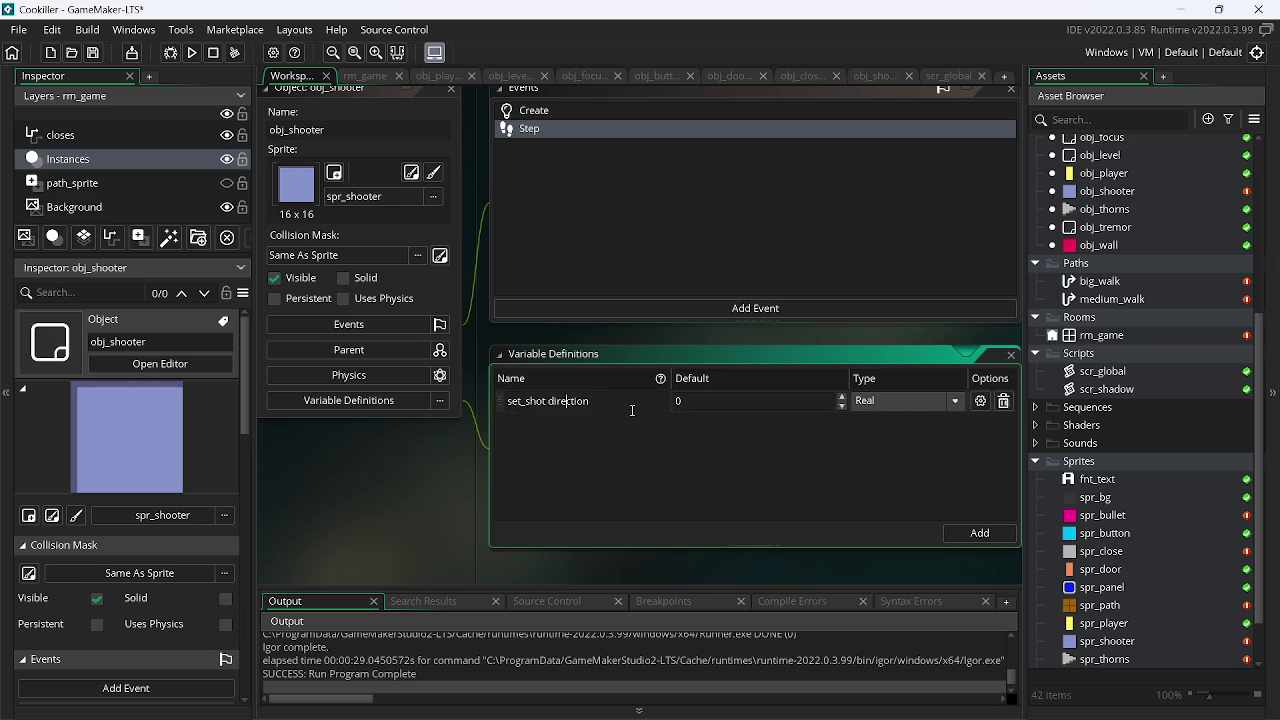
key(Left)
key(BackSpace)
text(_)
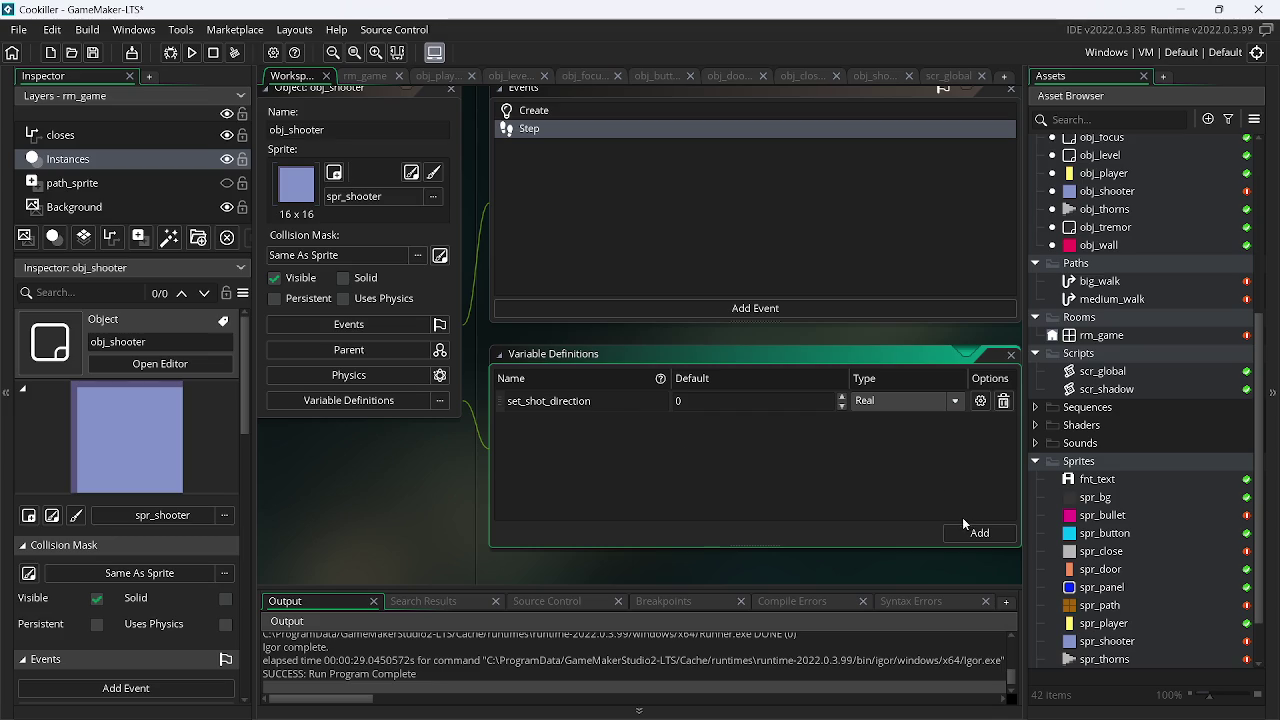
- Add a second variable row and translate 'atrasso' to get the word delay
click(978, 532)
text(set)
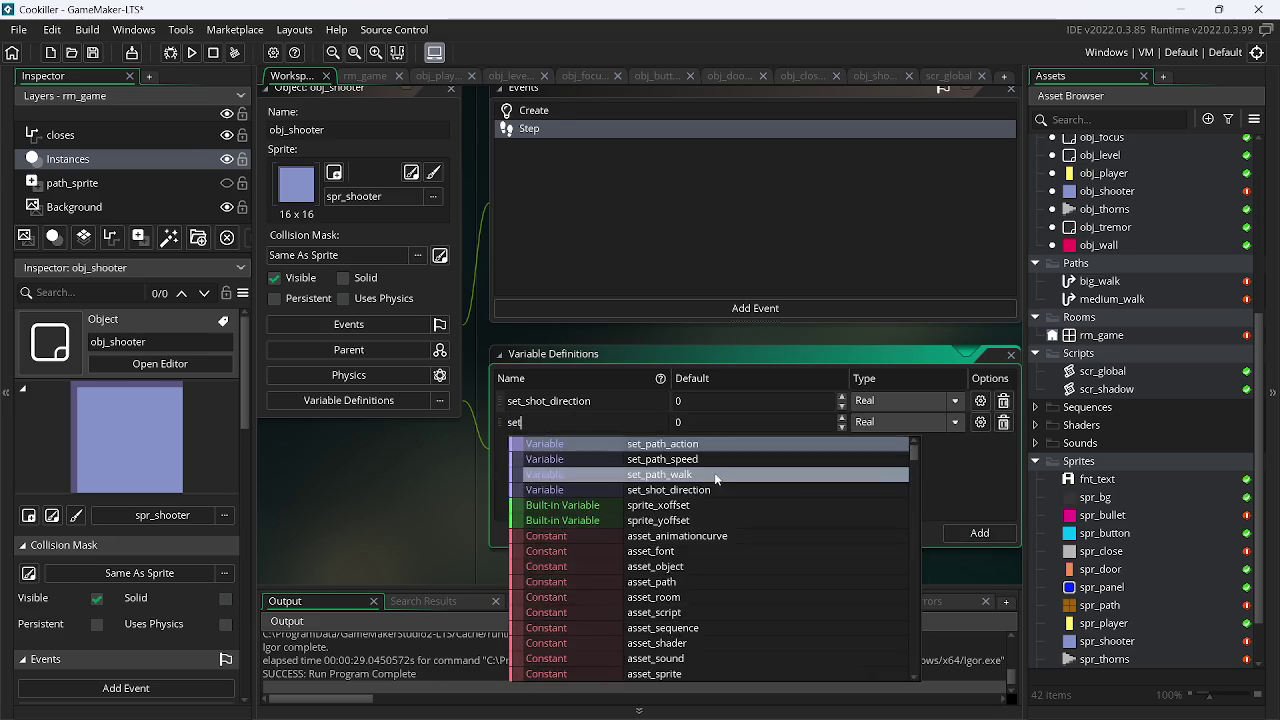
key(alt+Tab)
click(421, 304)
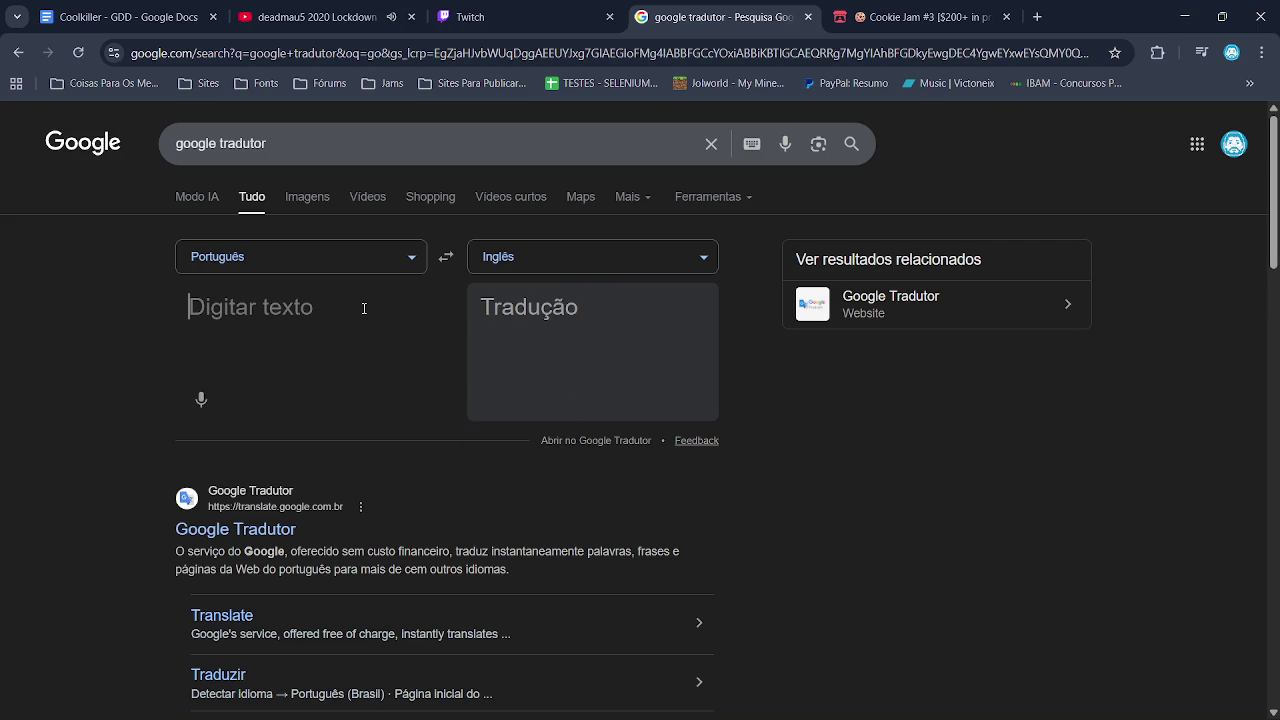
text(atrasso)
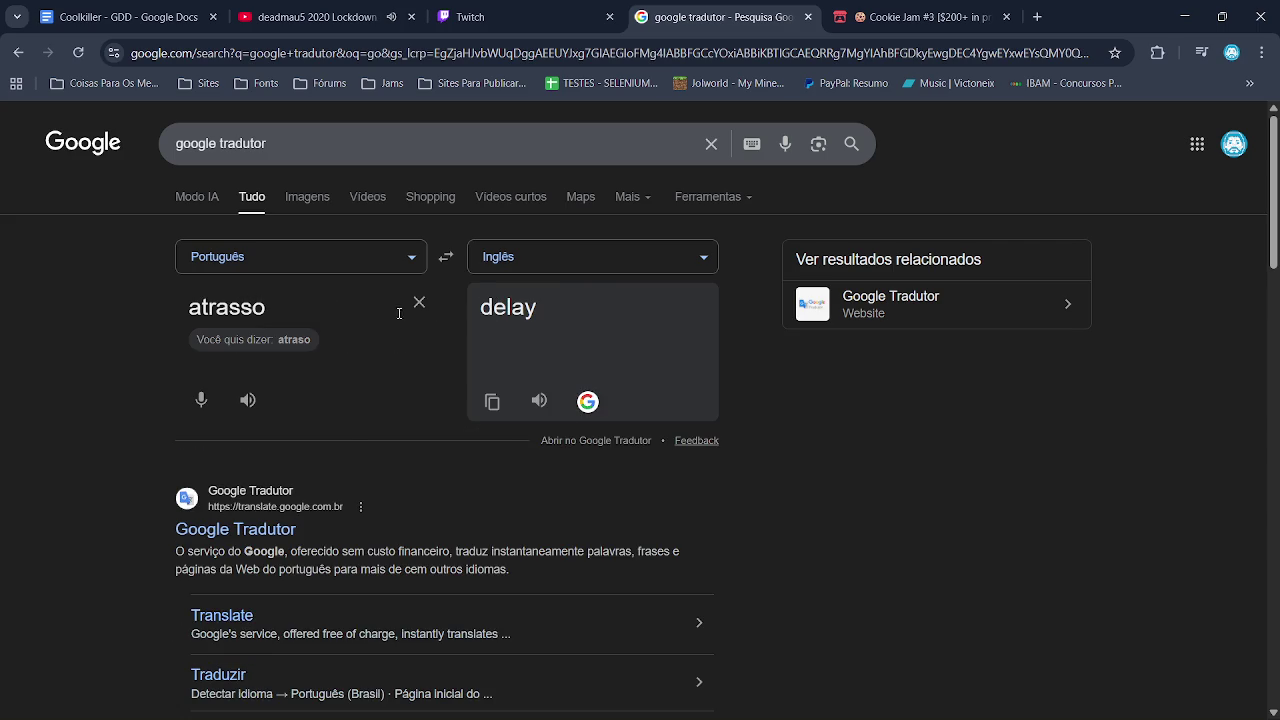
click(492, 402)
- Name the new variable set_shot_delay
key(alt+Tab)
key(Escape)
key(ctrl+v)
key(ctrl+z)
text(_sh)
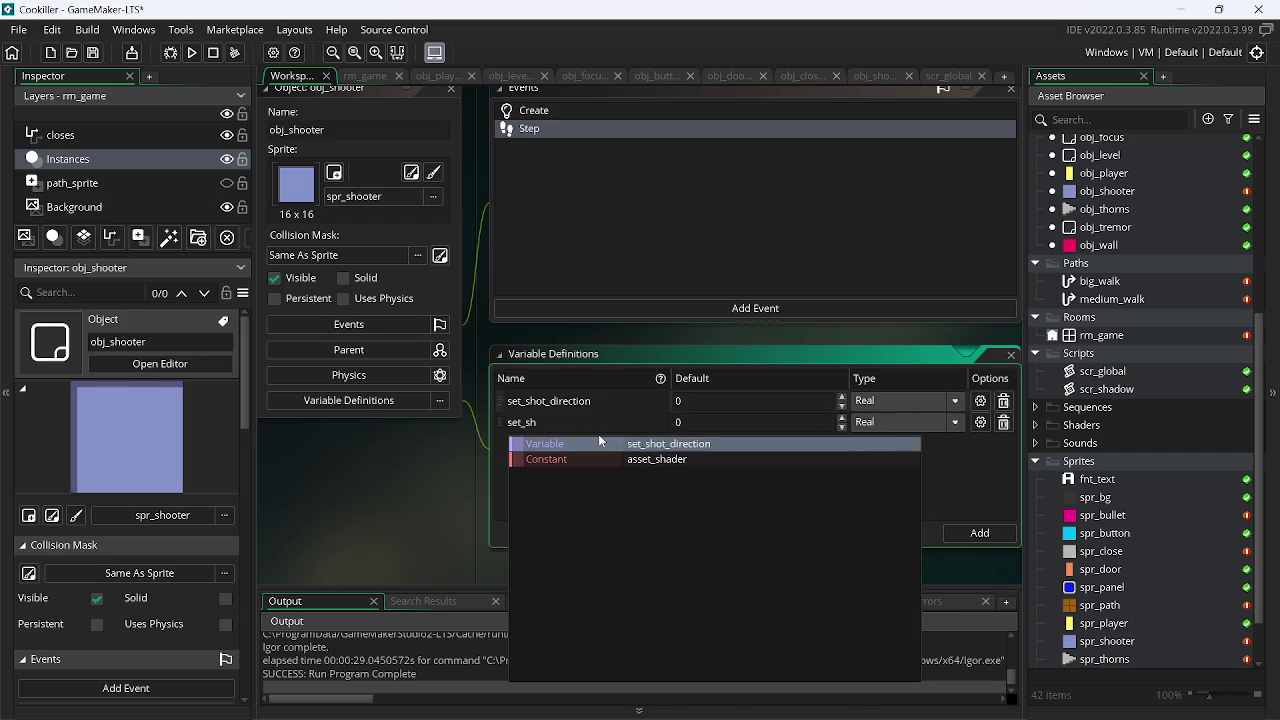
text(ot_)
key(ctrl+v)
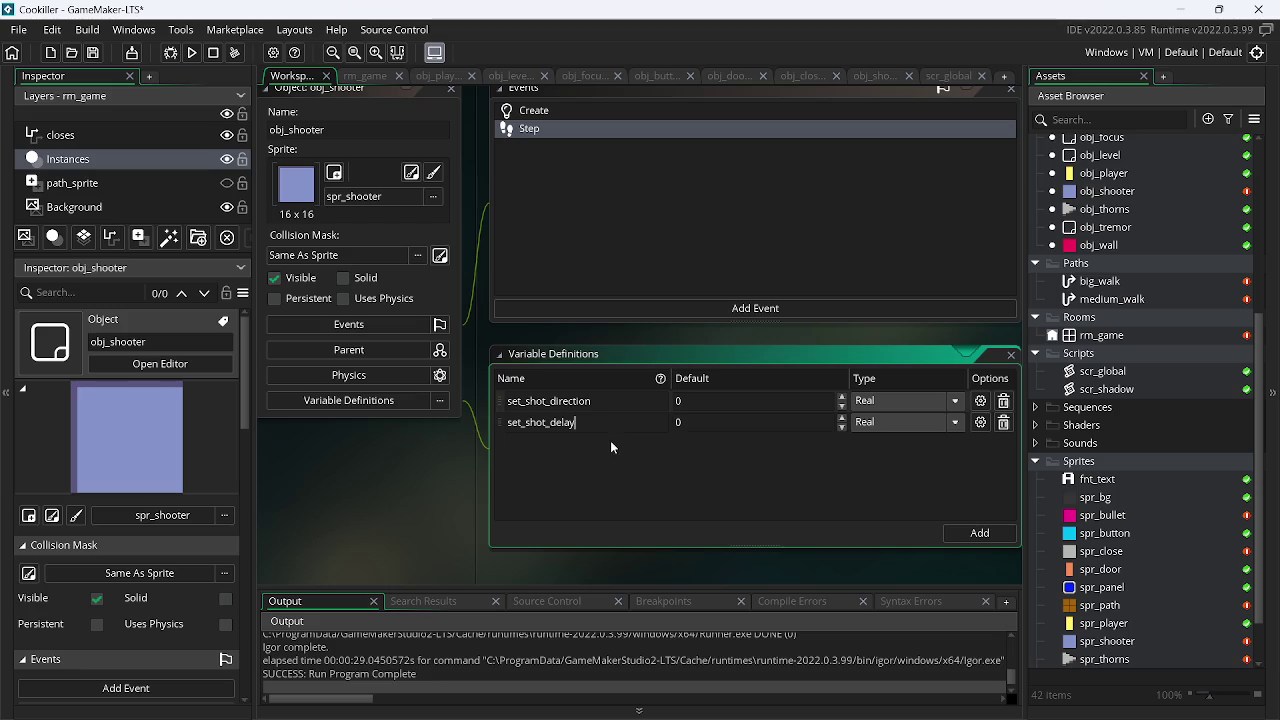
click(900, 402)
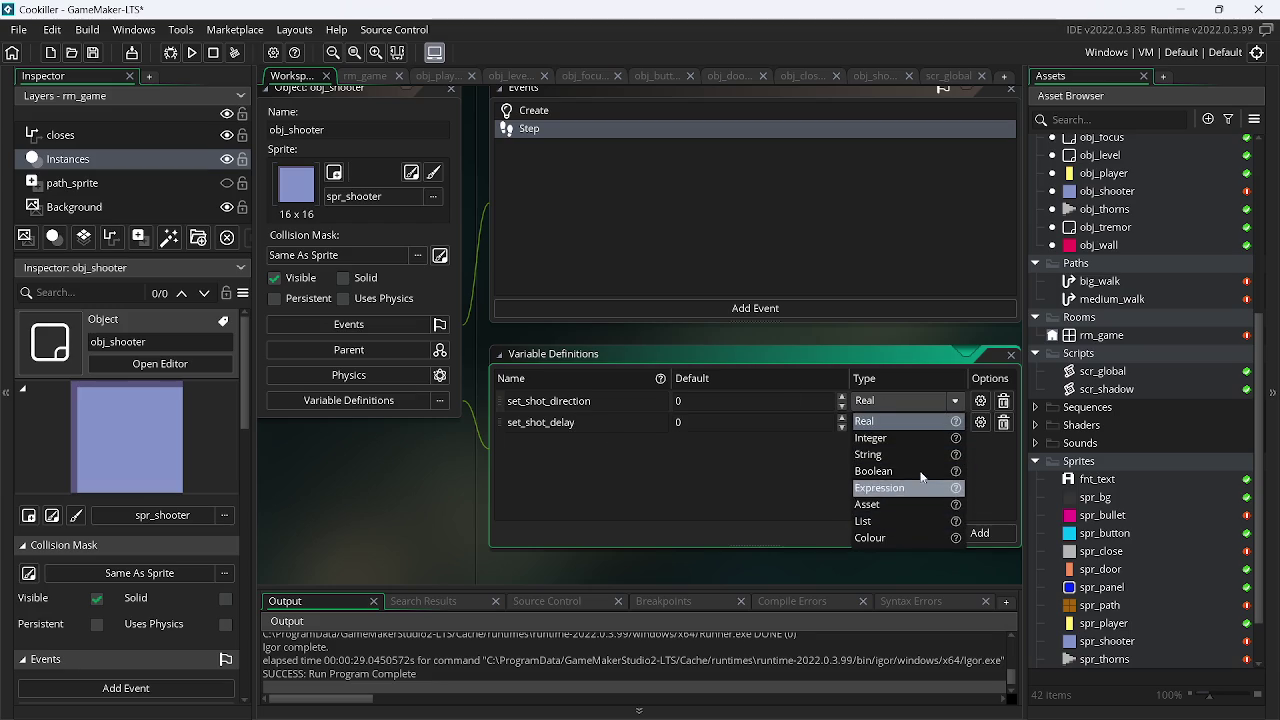
- Make set_shot_direction a List variable and keep set_shot_delay as Real
click(911, 456)
click(922, 409)
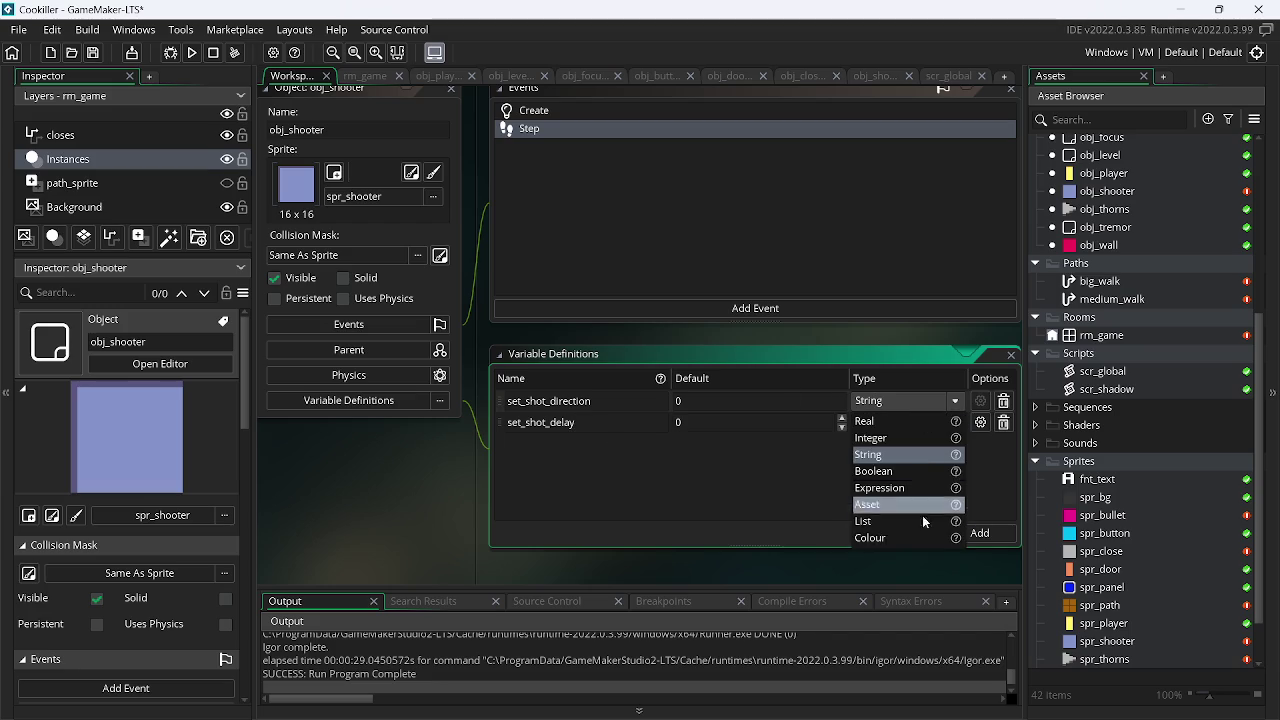
click(918, 521)
click(893, 421)
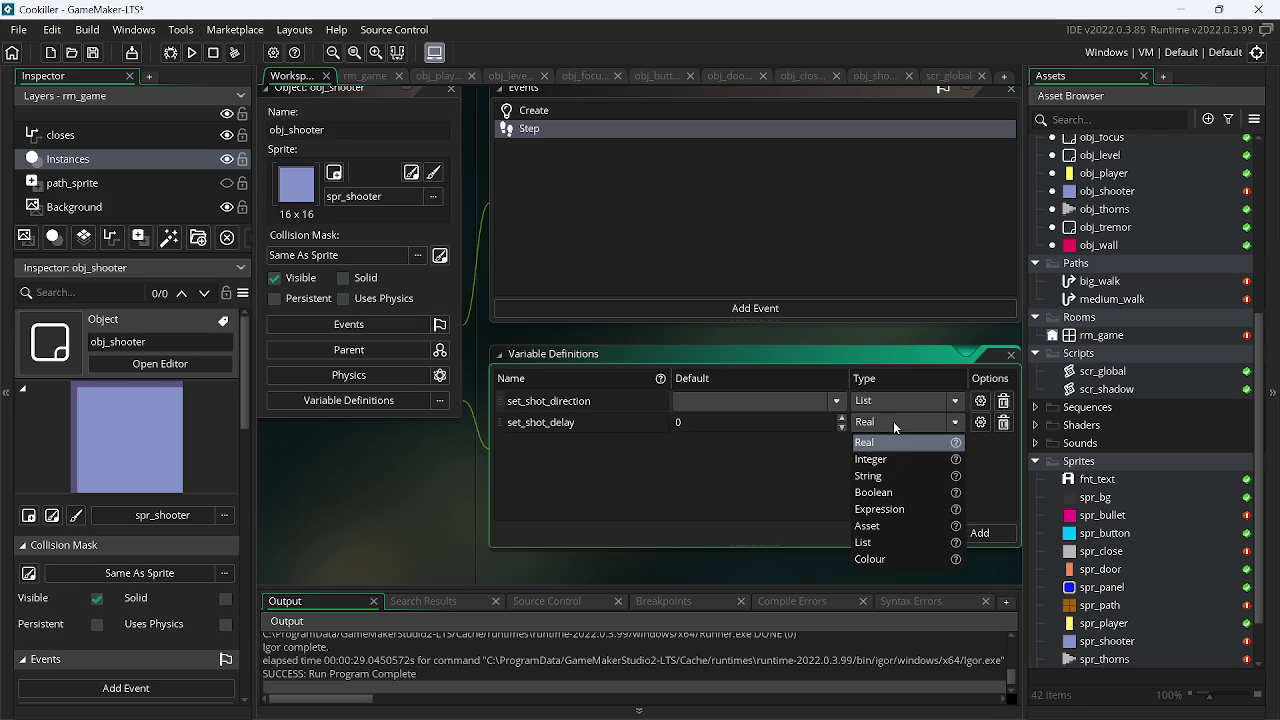
click(906, 433)
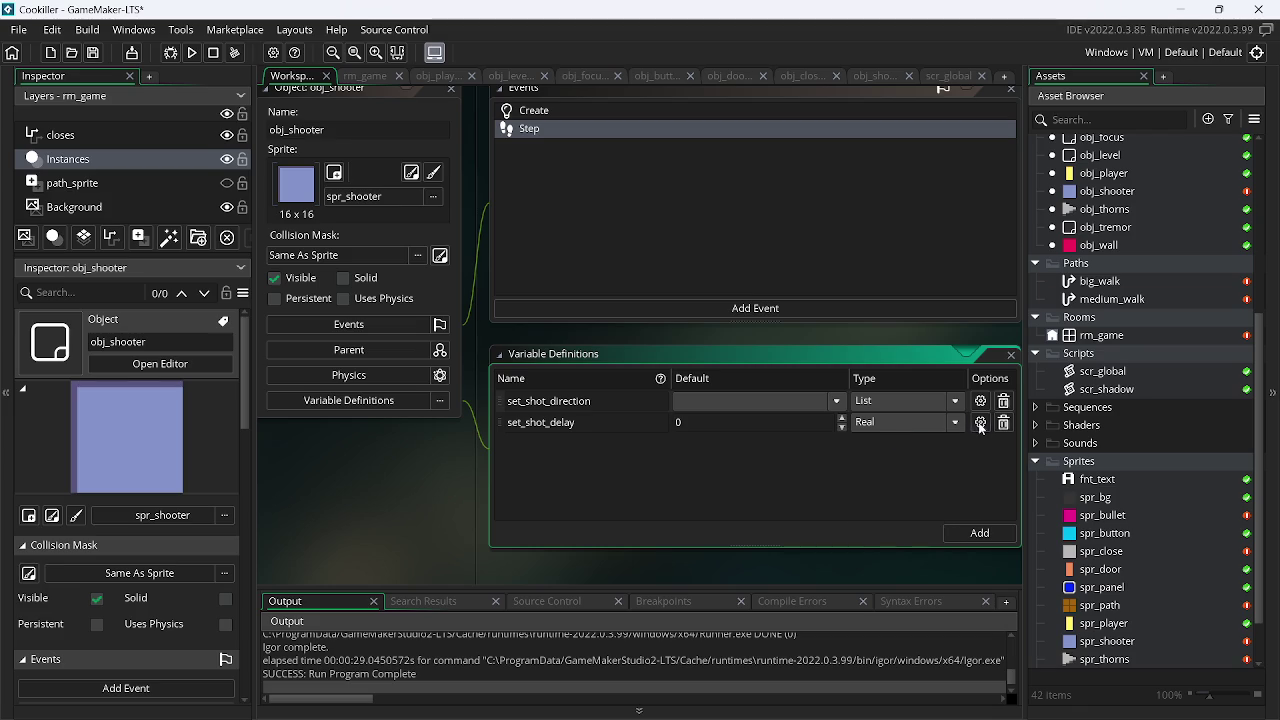
- Limit set_shot_delay to a -3 to 3 range with Use Range enabled
click(980, 424)
double_click(360, 552)
text(2)
key(BackSpace)
text(3)
click(290, 552)
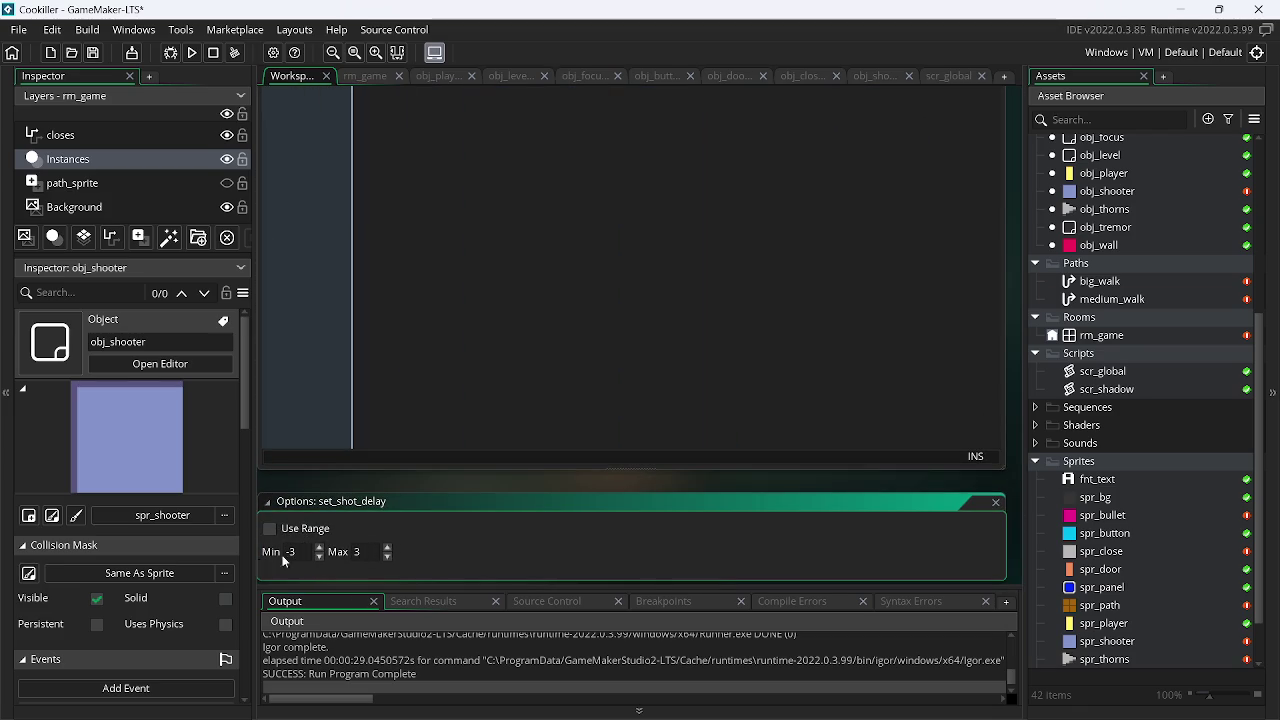
click(328, 529)
click(997, 503)
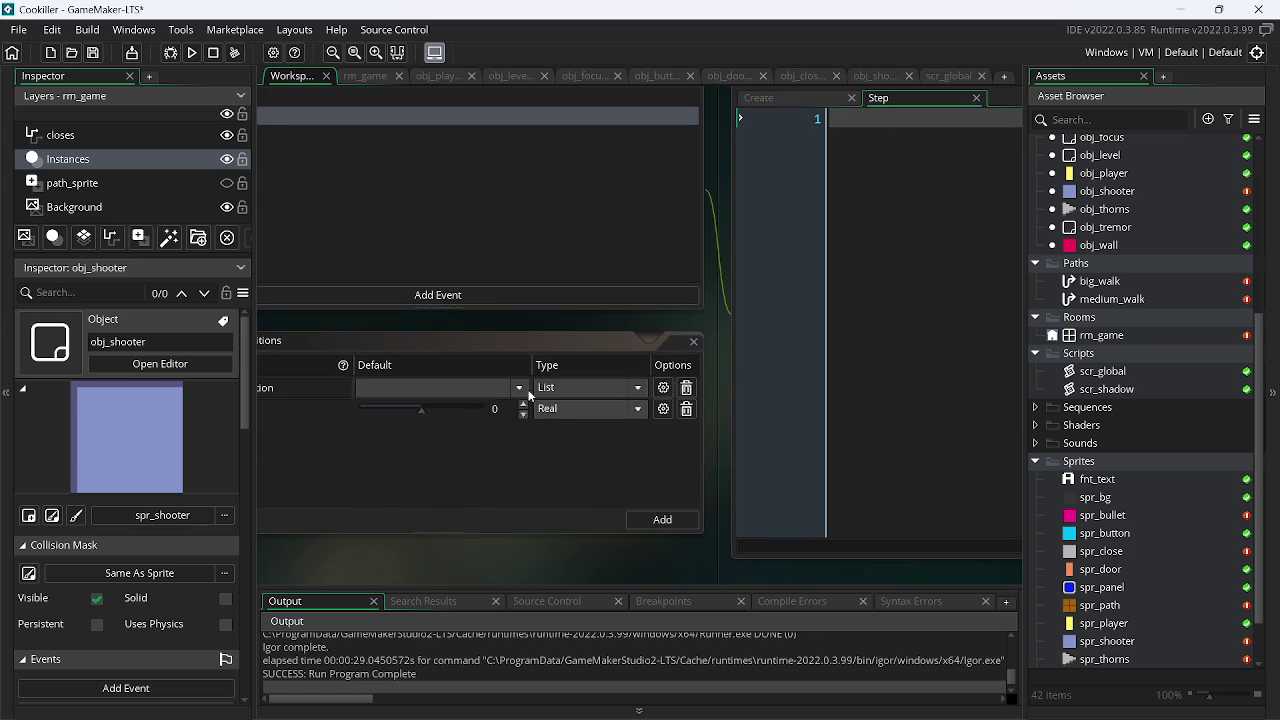
click(660, 395)
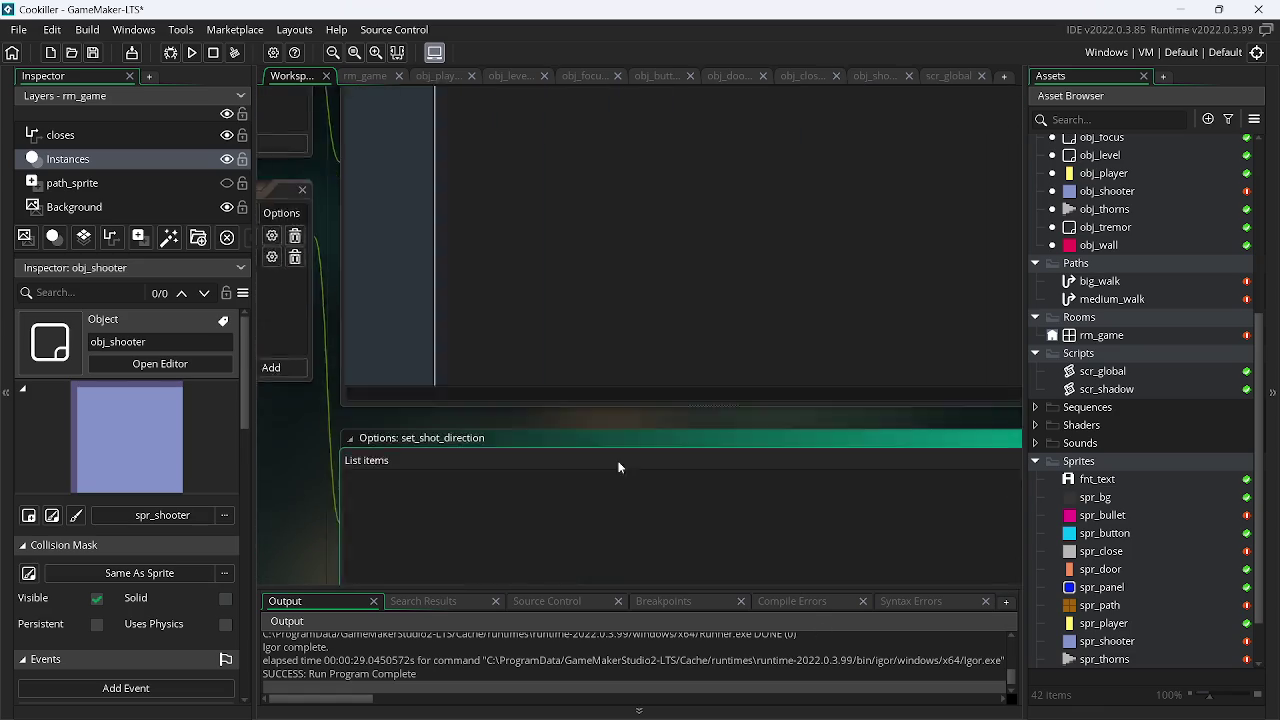
- Add four entries to the set_shot_direction list: right, left, up and down
click(950, 563)
double_click(333, 448)
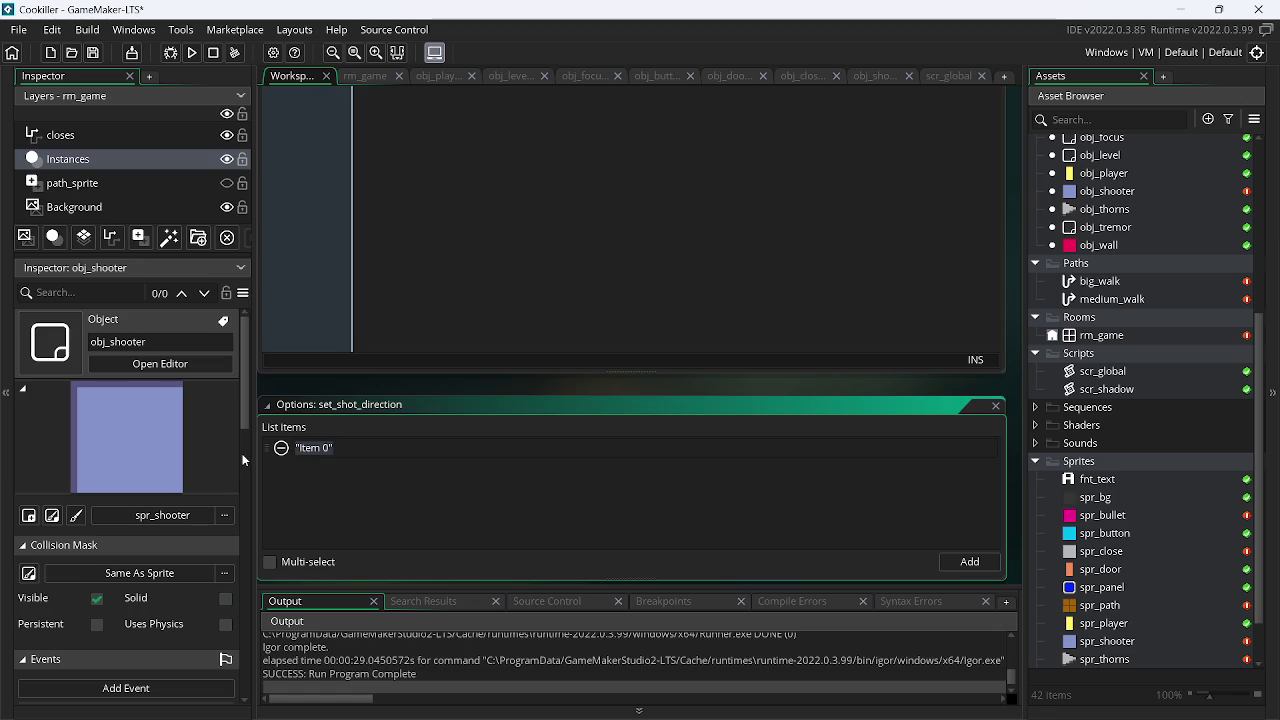
text(ri)
text(ght)
click(965, 561)
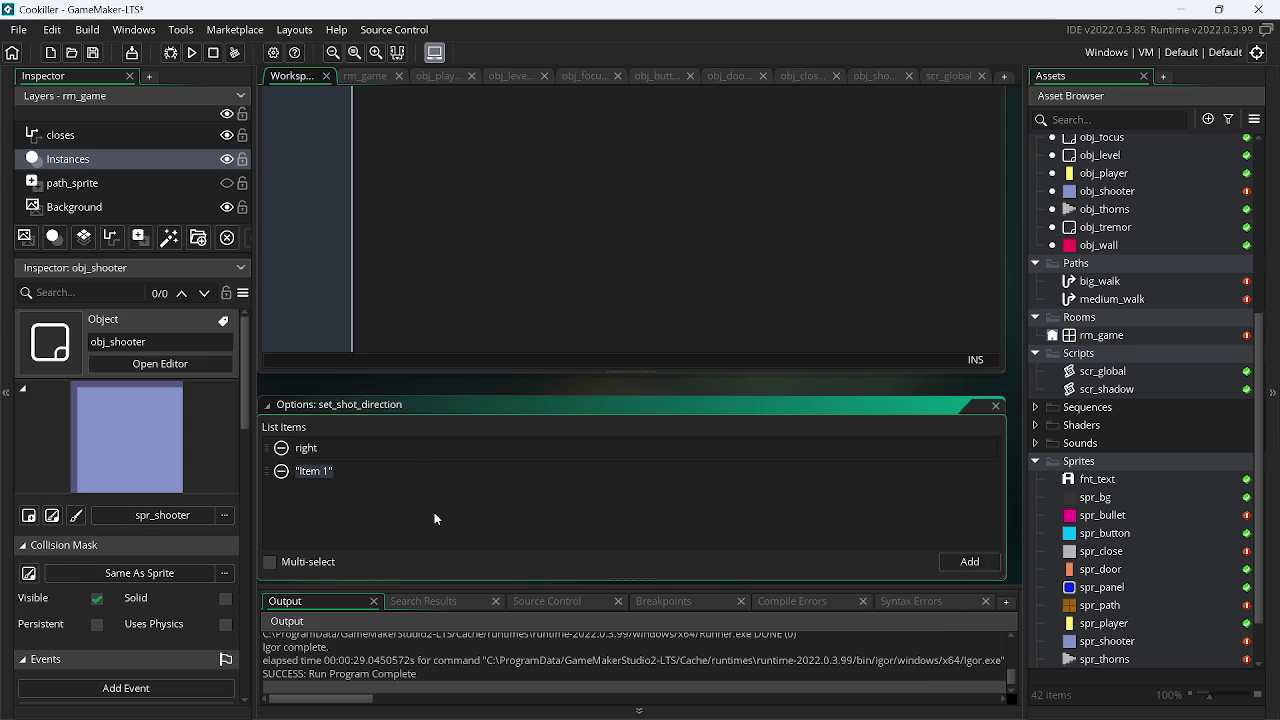
text(left)
click(969, 561)
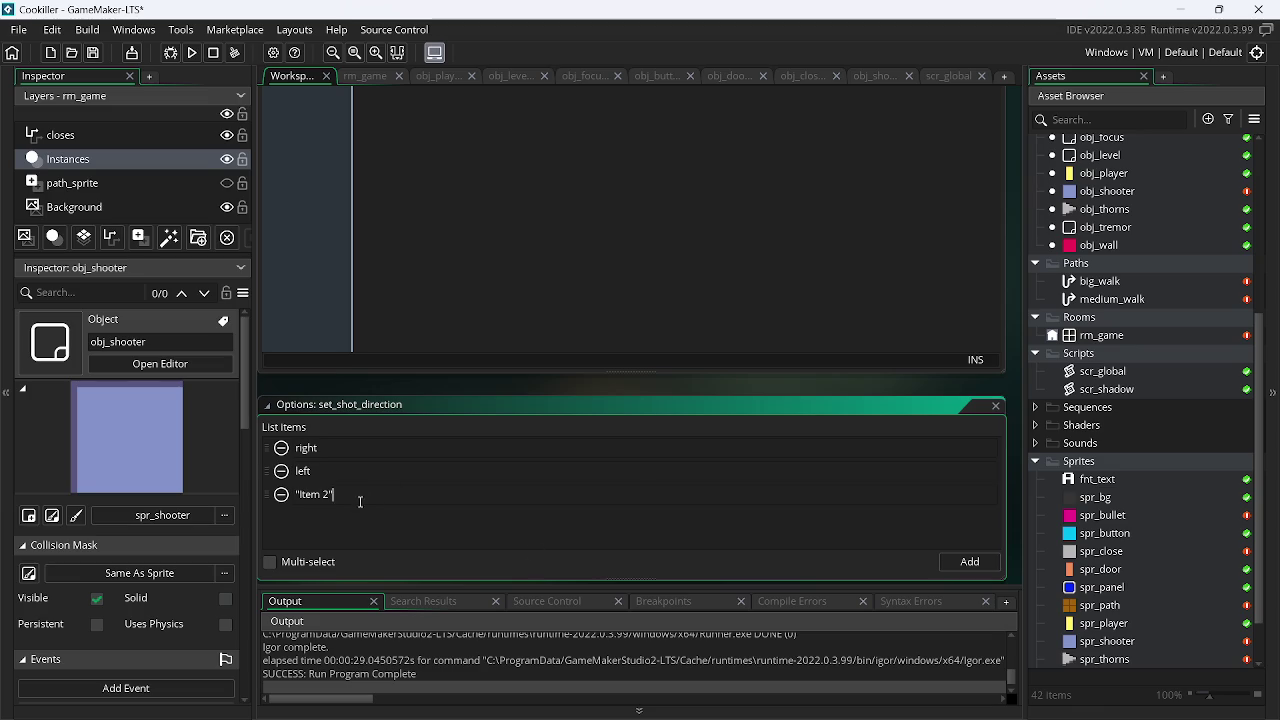
text(up)
click(946, 566)
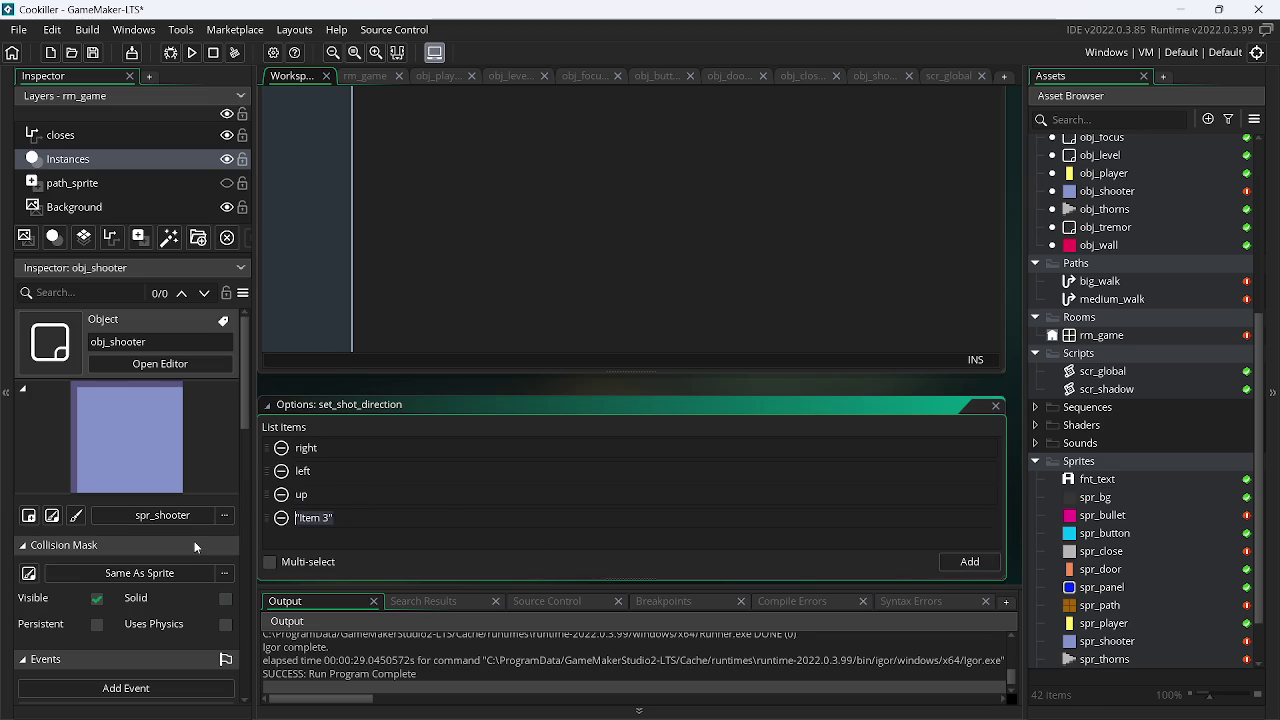
text(down)
mouse_move(417, 211)
mouse_down()
mouse_move(677, 374)
mouse_move(541, 398)
mouse_move(396, 398)
mouse_up()
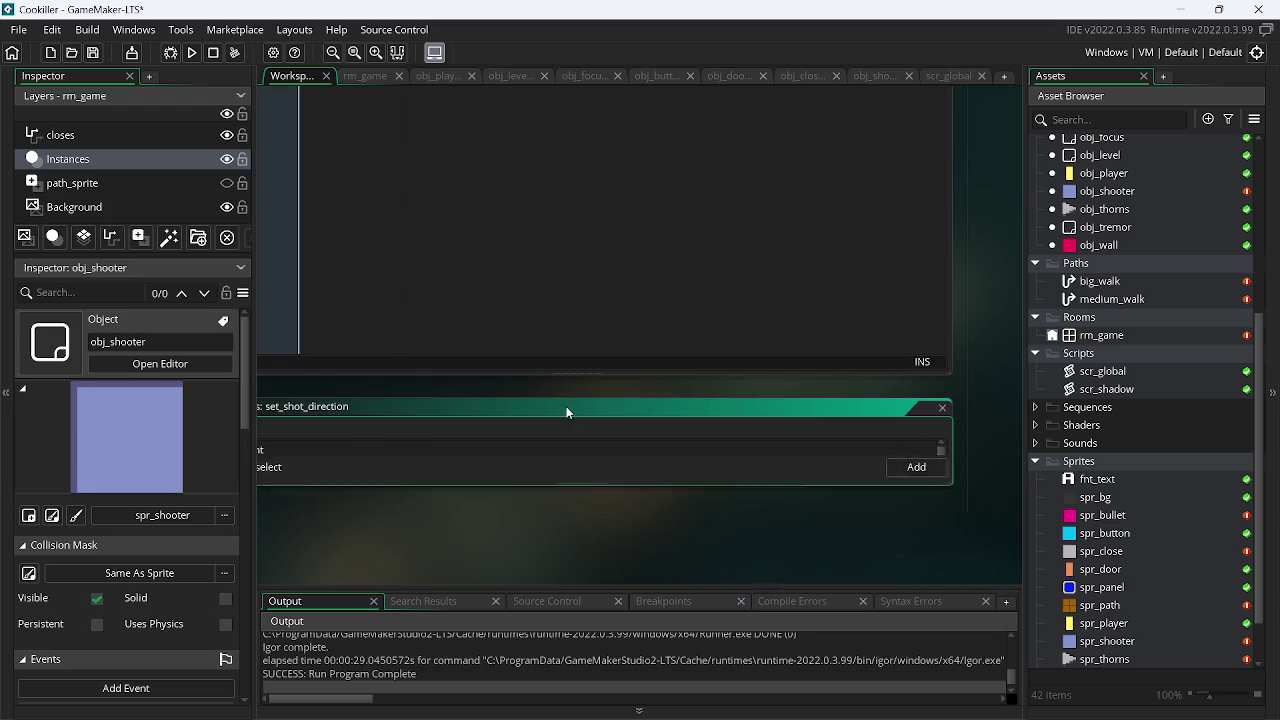
click(942, 408)
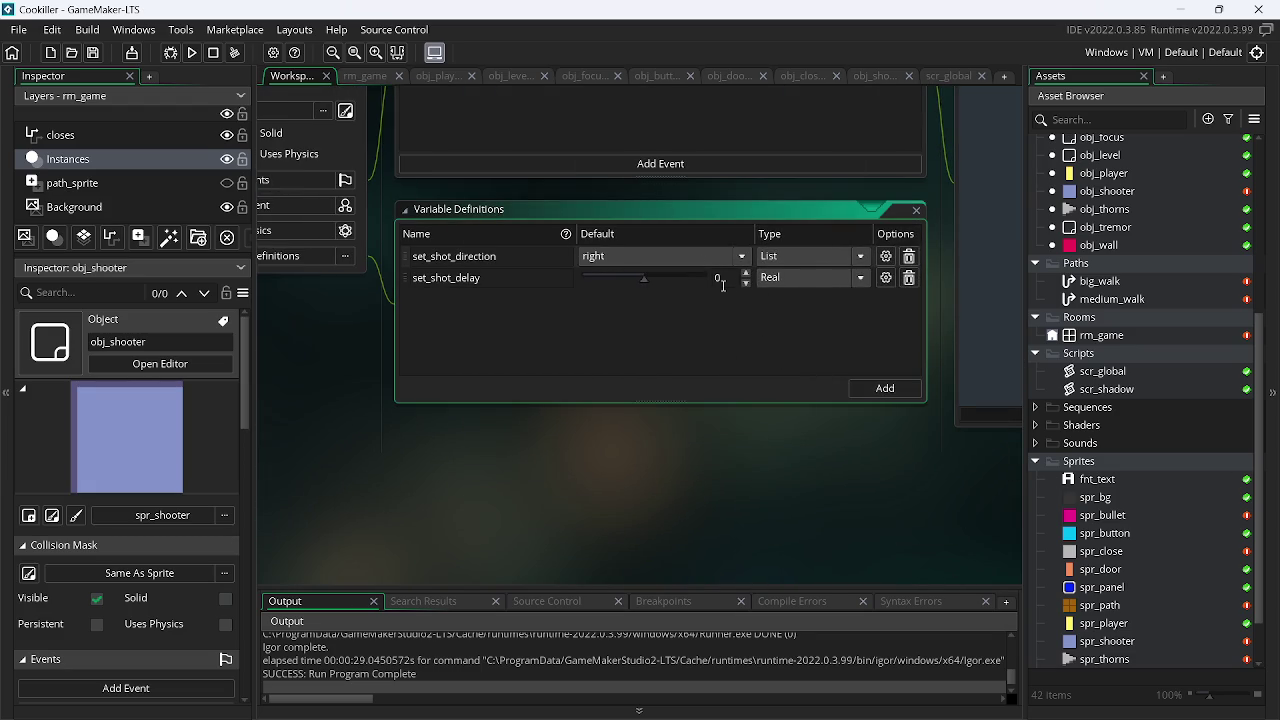
- Set set_shot_delay's default to 1, then switch to the ICCCI project window
text(1)
click(726, 321)
mouse_move(727, 319)
mouse_down()
mouse_move(785, 532)
mouse_move(480, 470)
mouse_up()
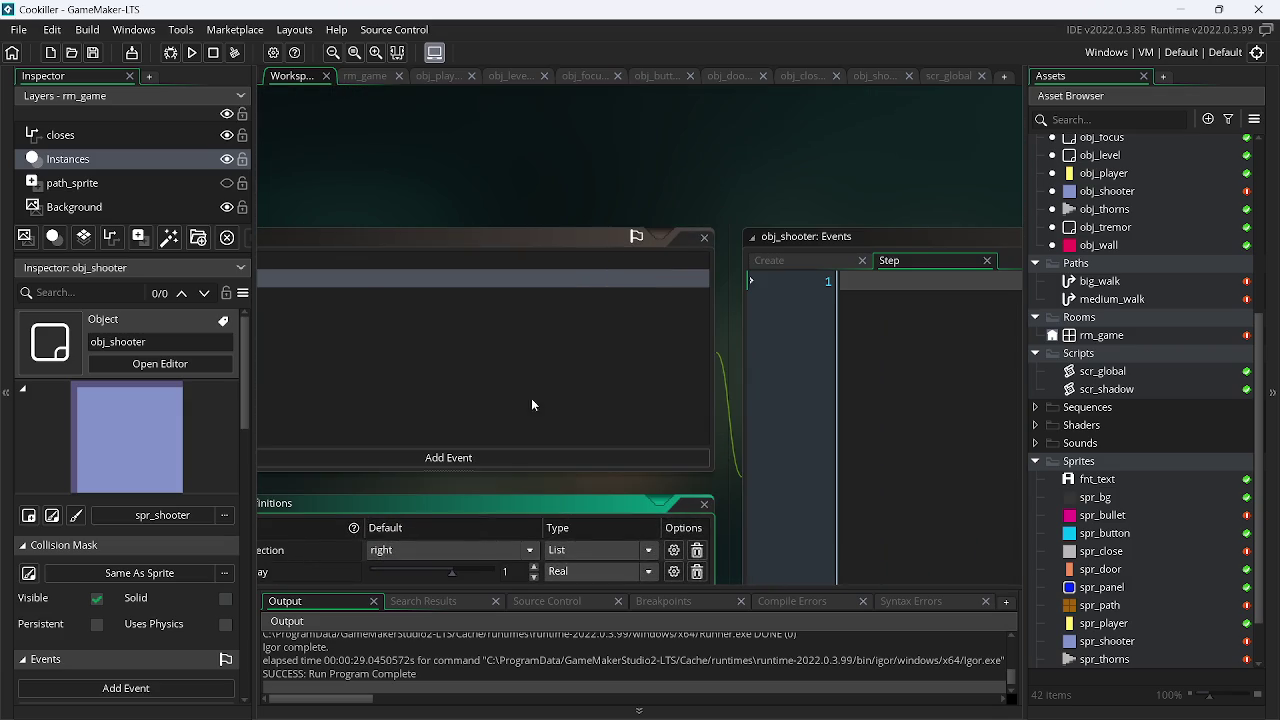
click(889, 79)
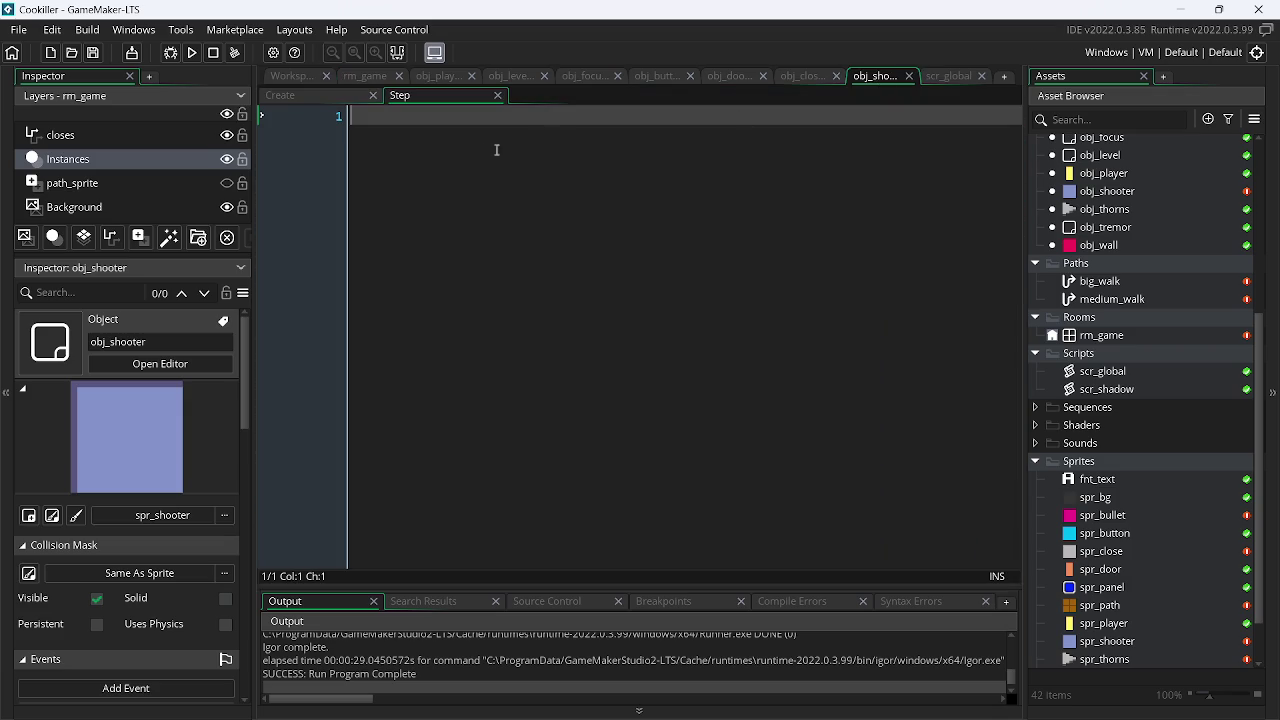
key(alt+Tab)
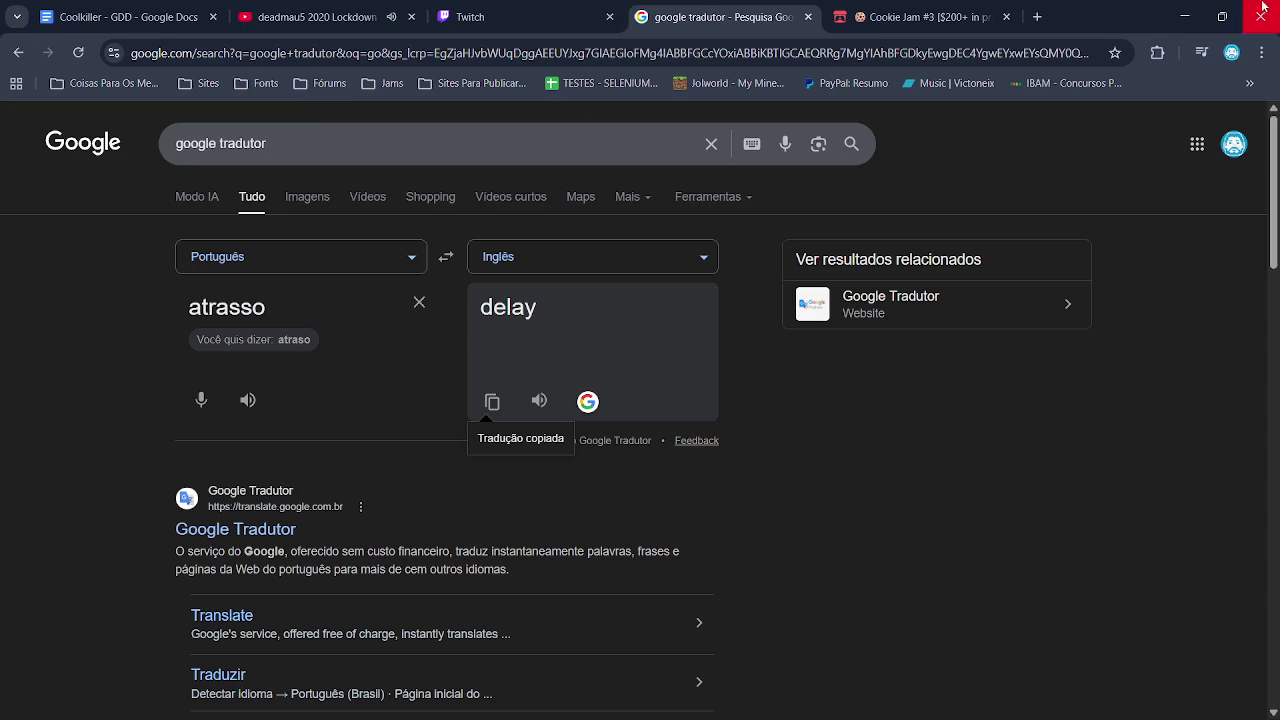
key(alt+Tab)
click(808, 339)
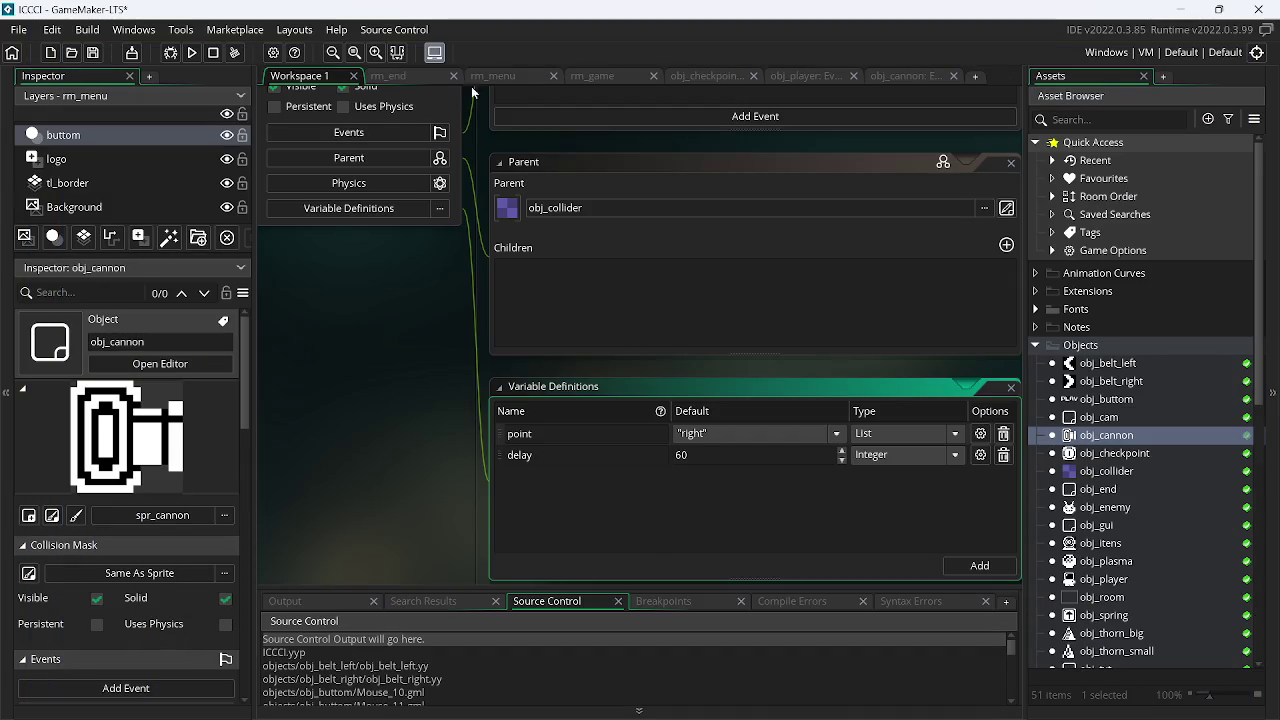
- Review obj_cannon's Create code and variable definitions in the ICCCI project
click(906, 79)
click(280, 95)
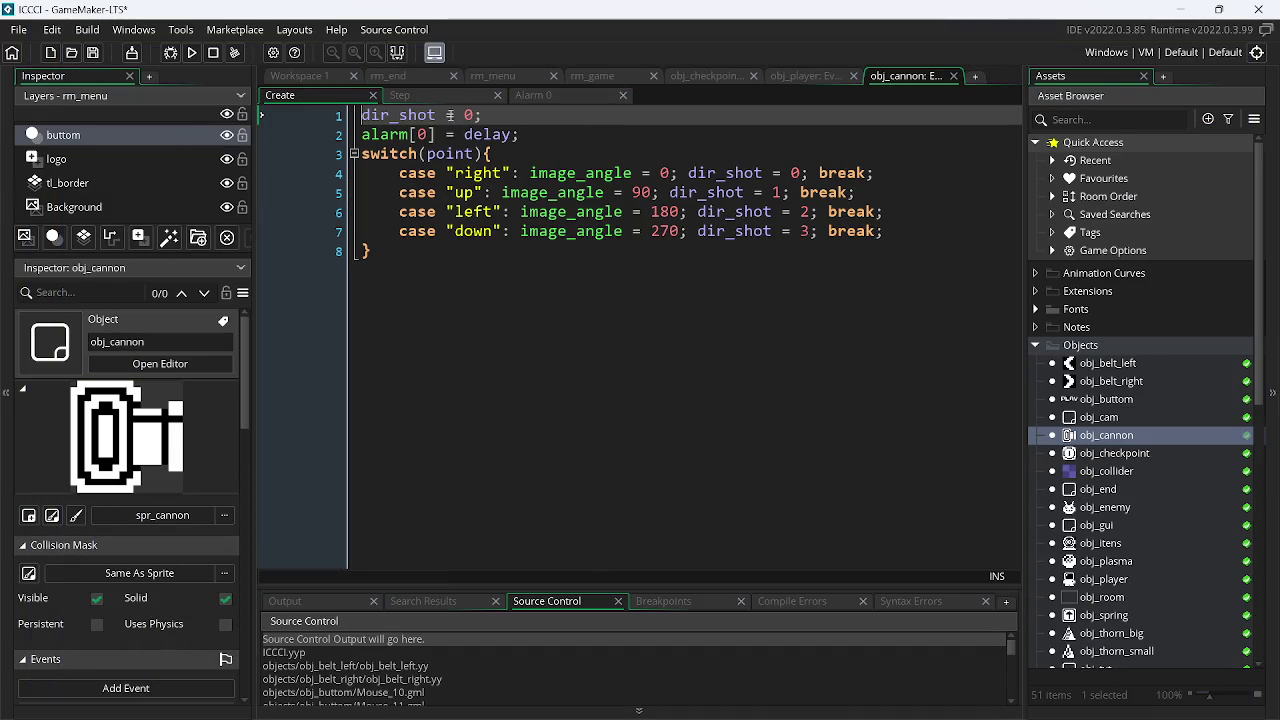
click(300, 79)
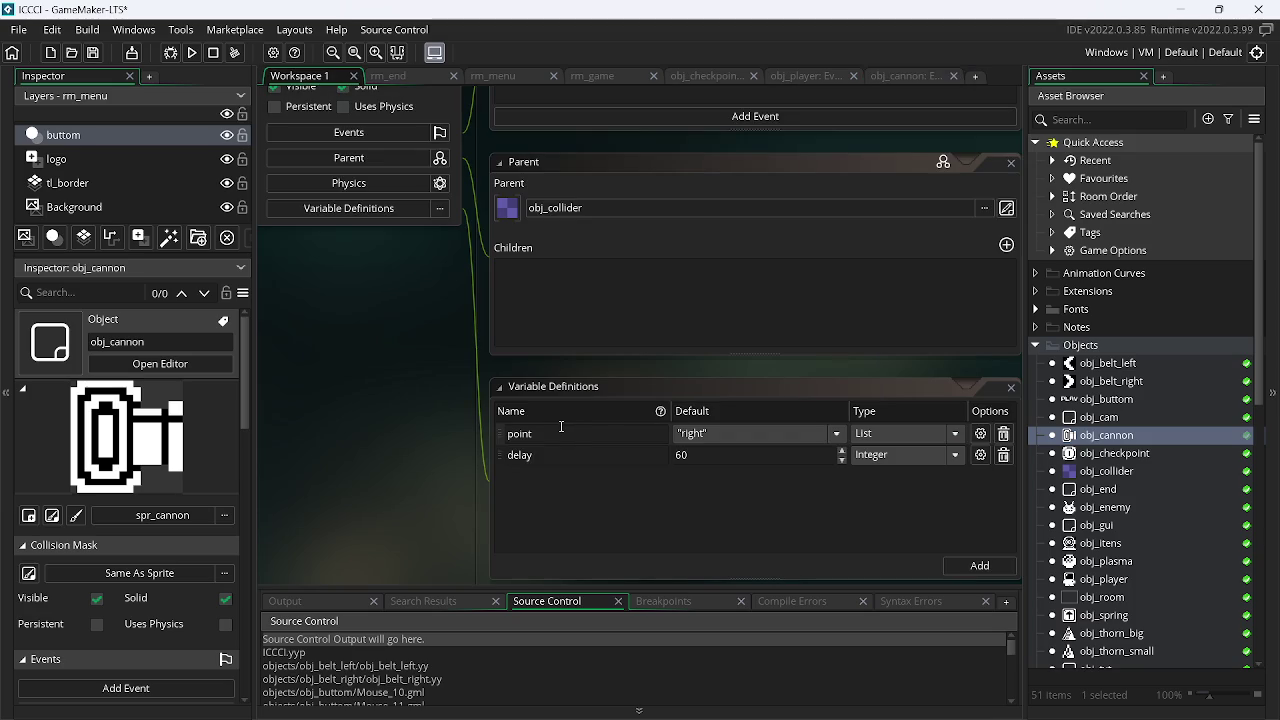
click(402, 78)
click(800, 78)
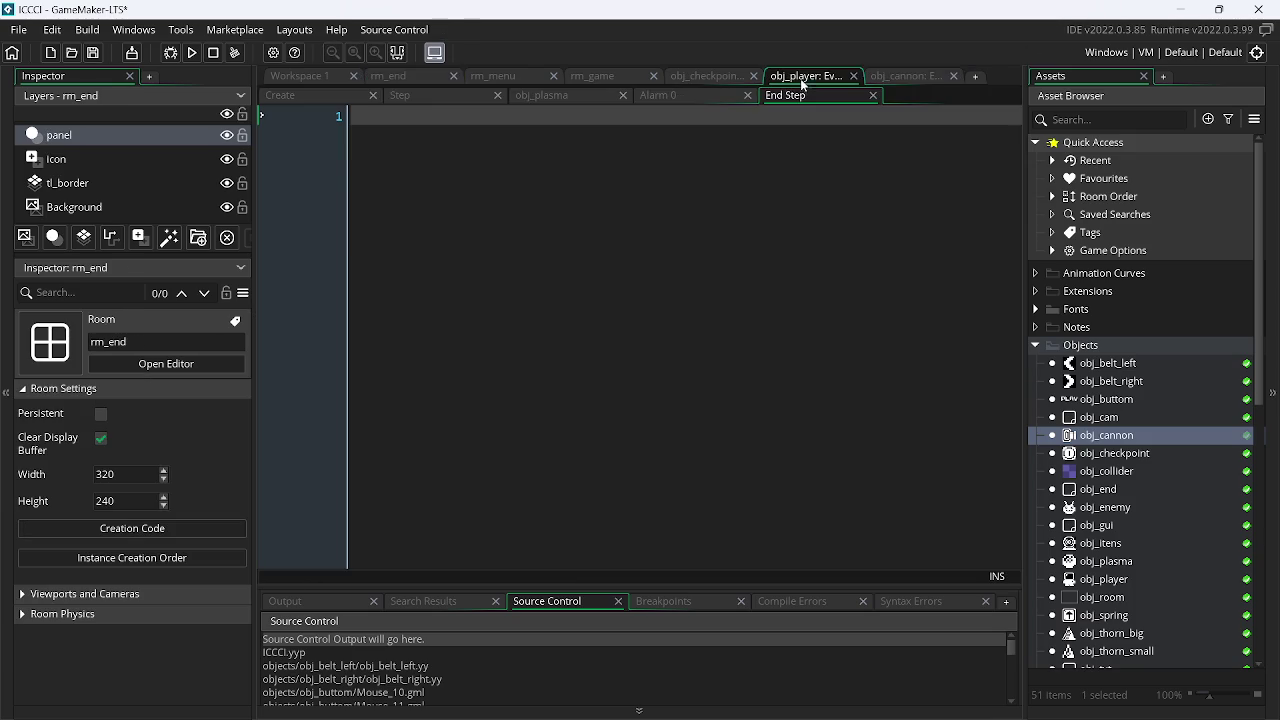
click(934, 76)
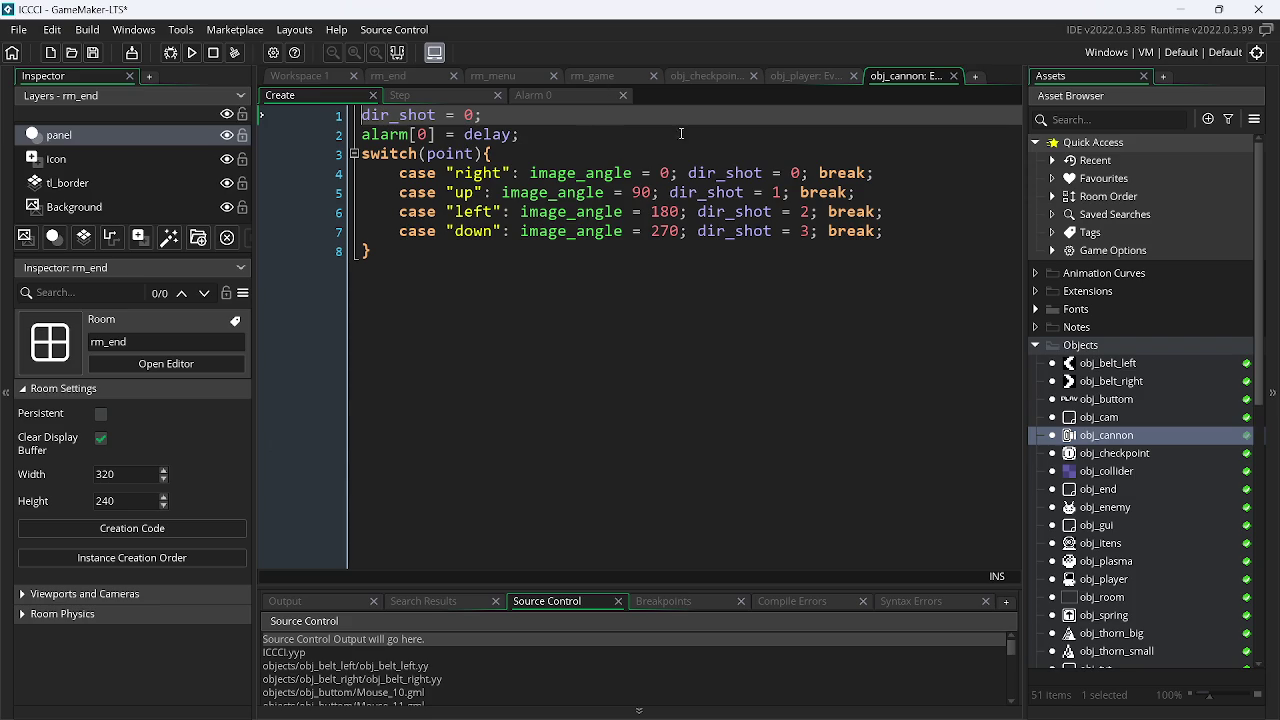
- Compare with the Cookiller project, then open obj_cannon's Alarm 0 code
key(alt+Tab)
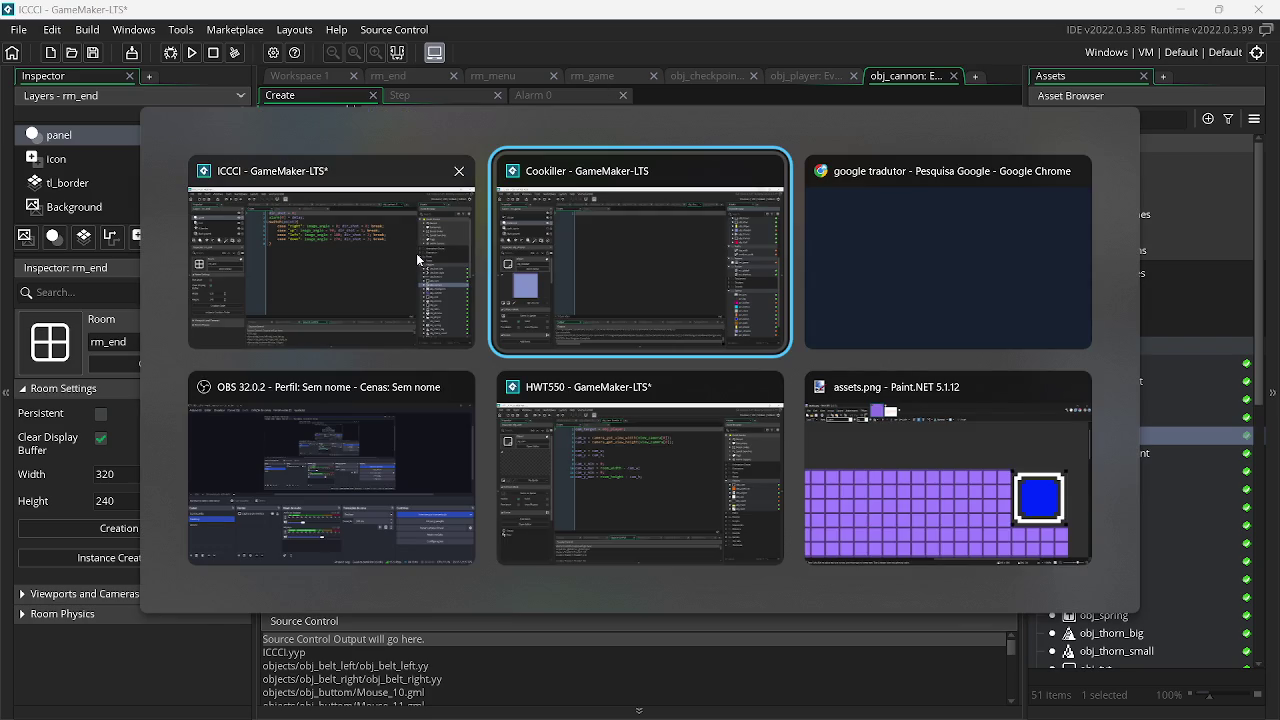
key(alt+Tab)
key(alt+Tab)
key(alt+Tab)
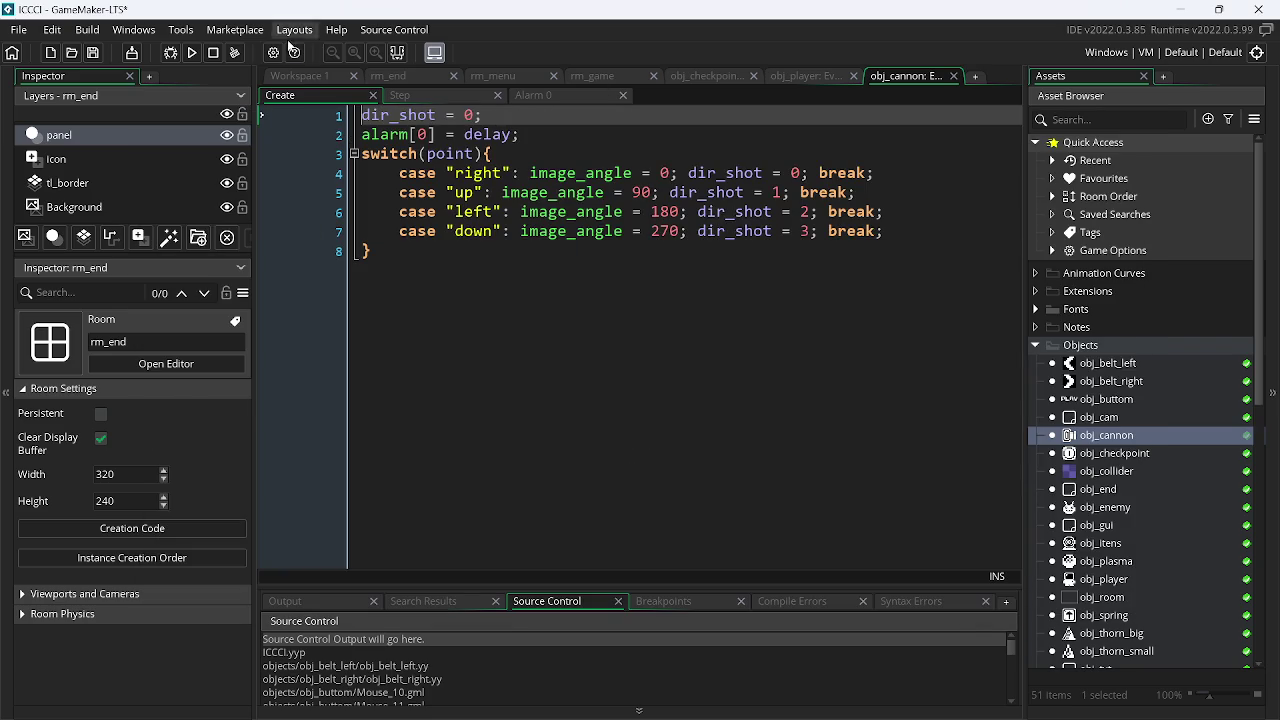
click(296, 75)
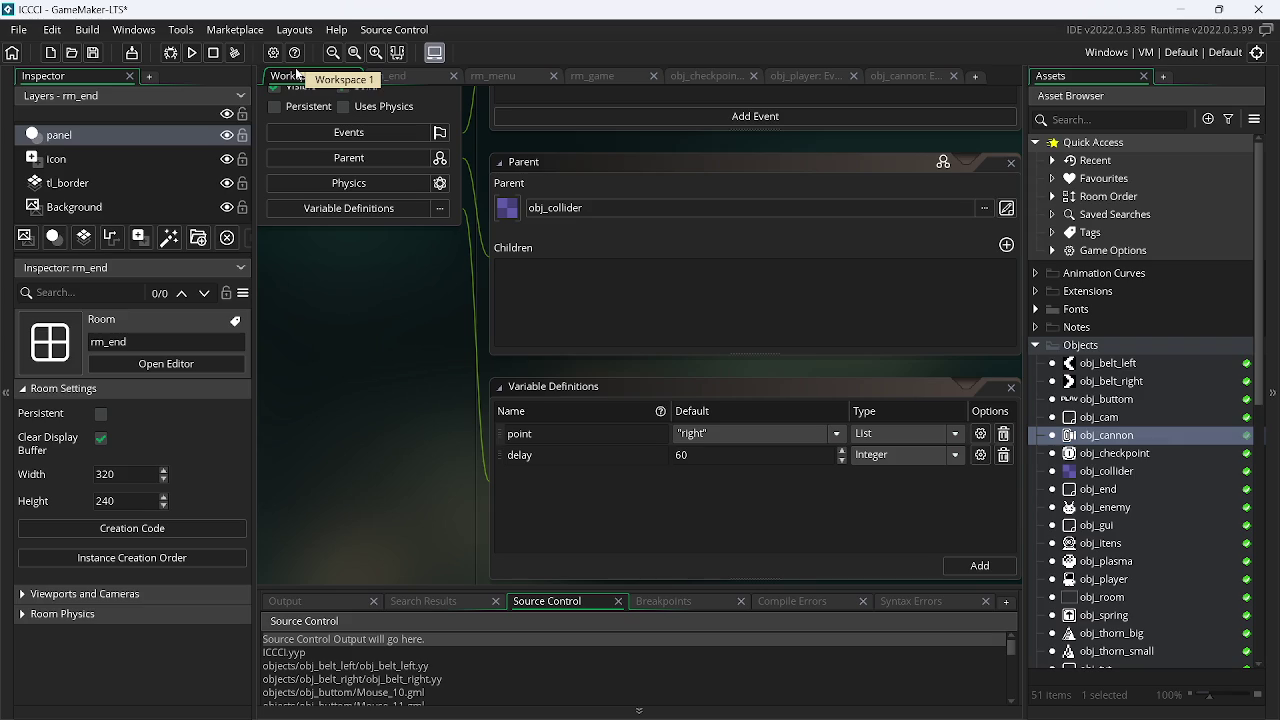
key(alt+Tab)
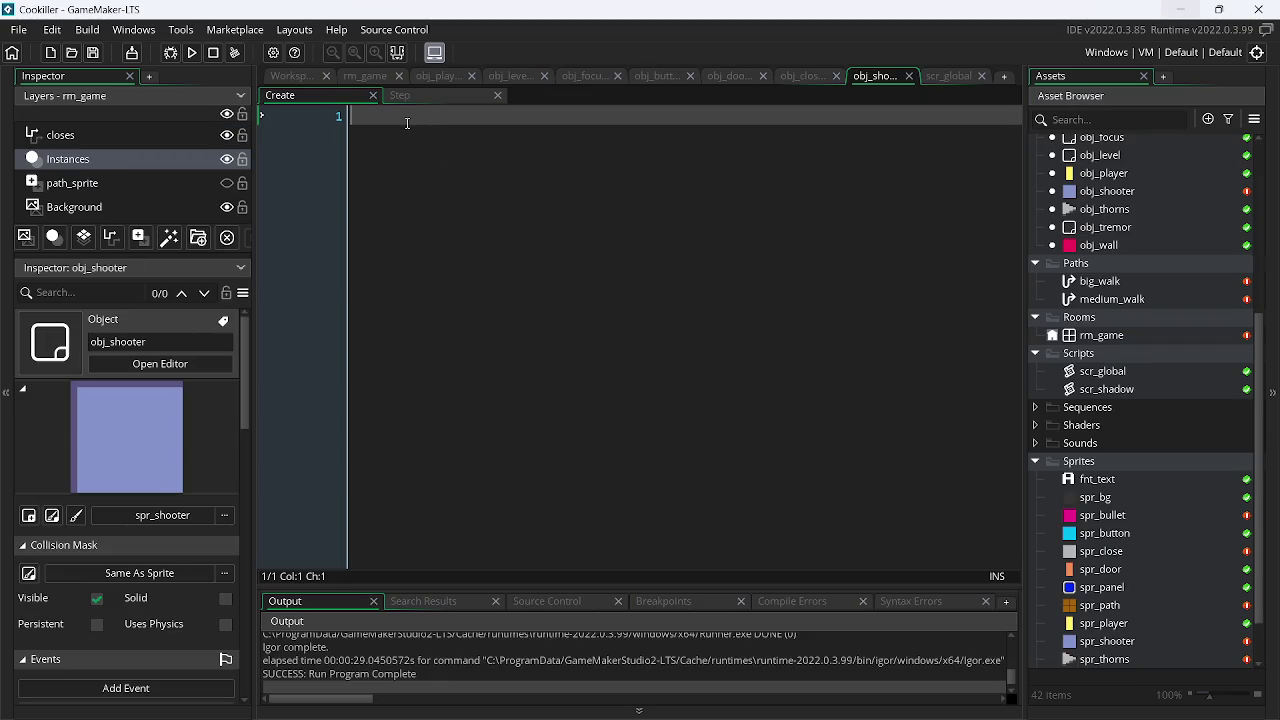
key(alt+Tab)
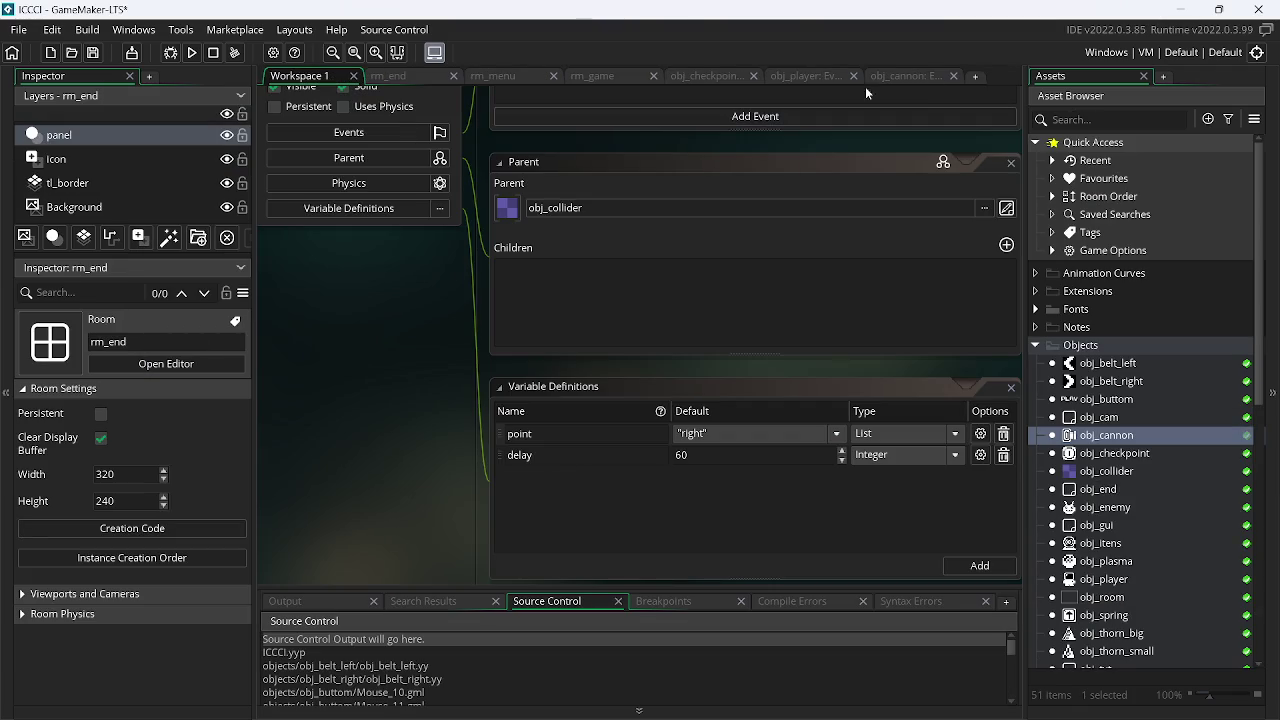
click(910, 77)
click(533, 95)
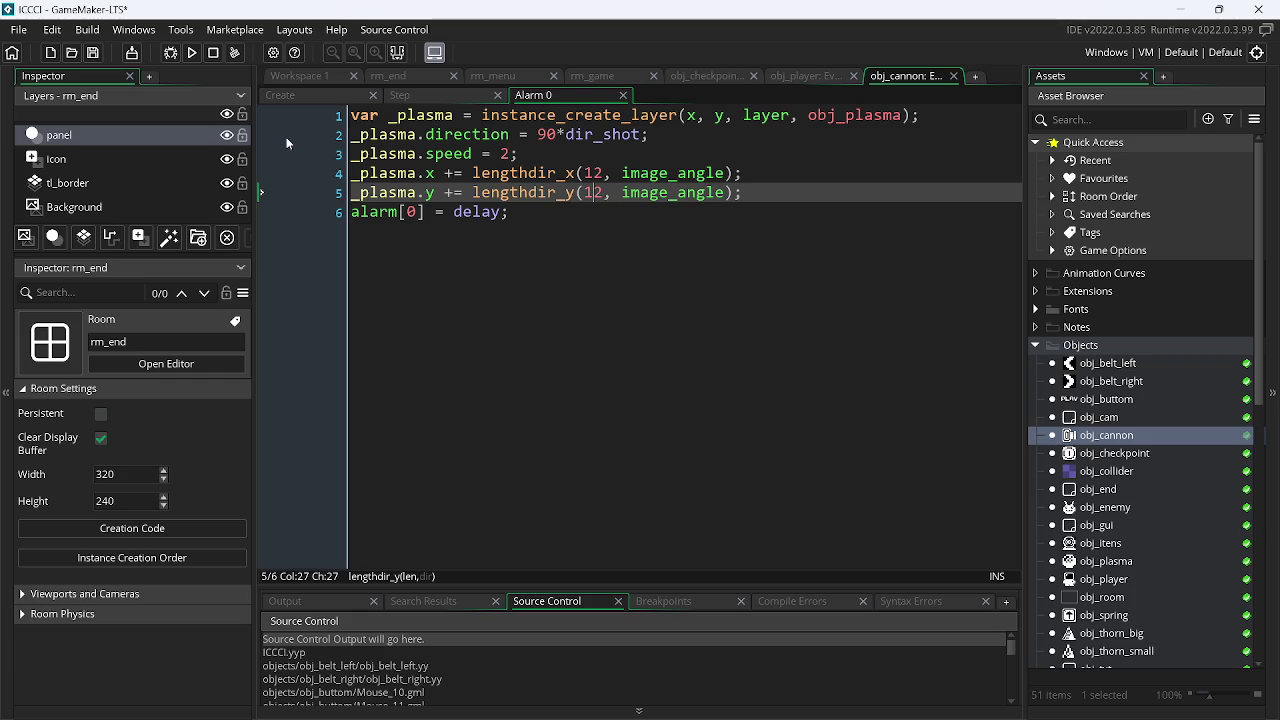
key(alt+Tab)
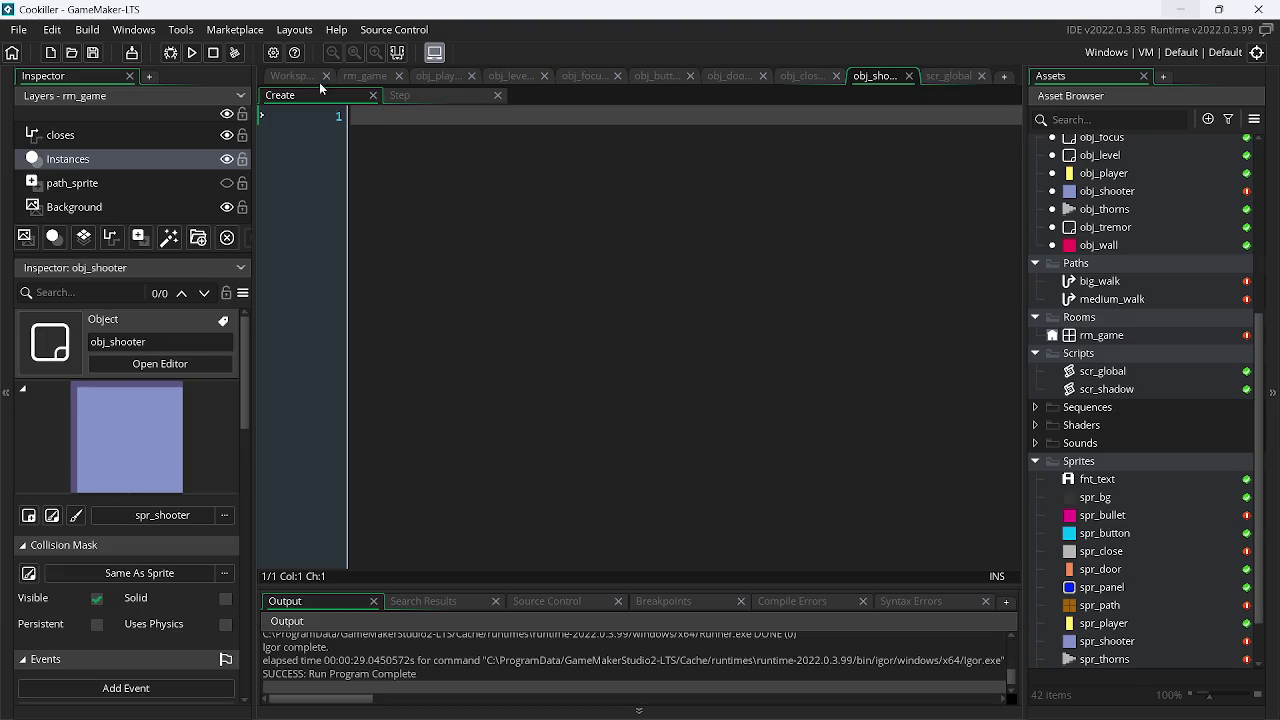
- Rename obj_shooter's variables to set_direction and set_delay
click(318, 80)
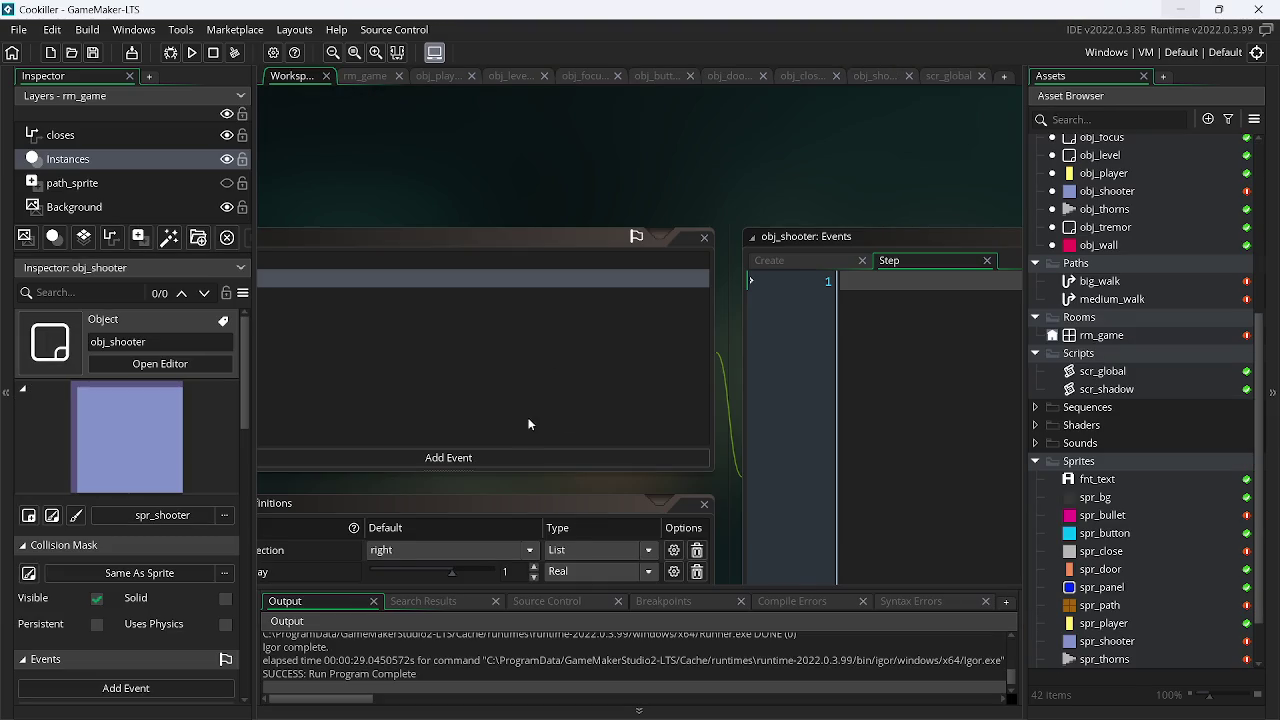
click(698, 312)
key(BackSpace)
key(BackSpace)
key(BackSpace)
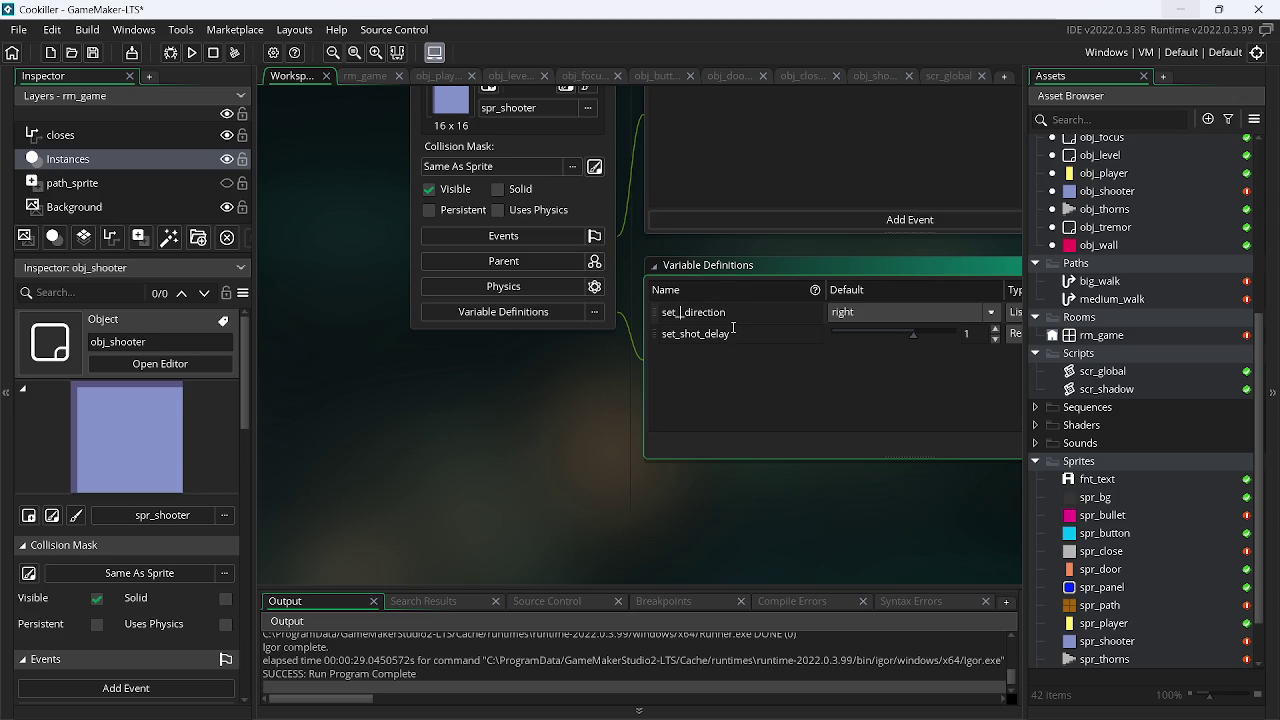
click(701, 334)
key(BackSpace)
key(BackSpace)
key(BackSpace)
- Copy the set_direction name and paste it into obj_shooter's Create event
click(570, 311)
double_click(729, 314)
key(ctrl+c)
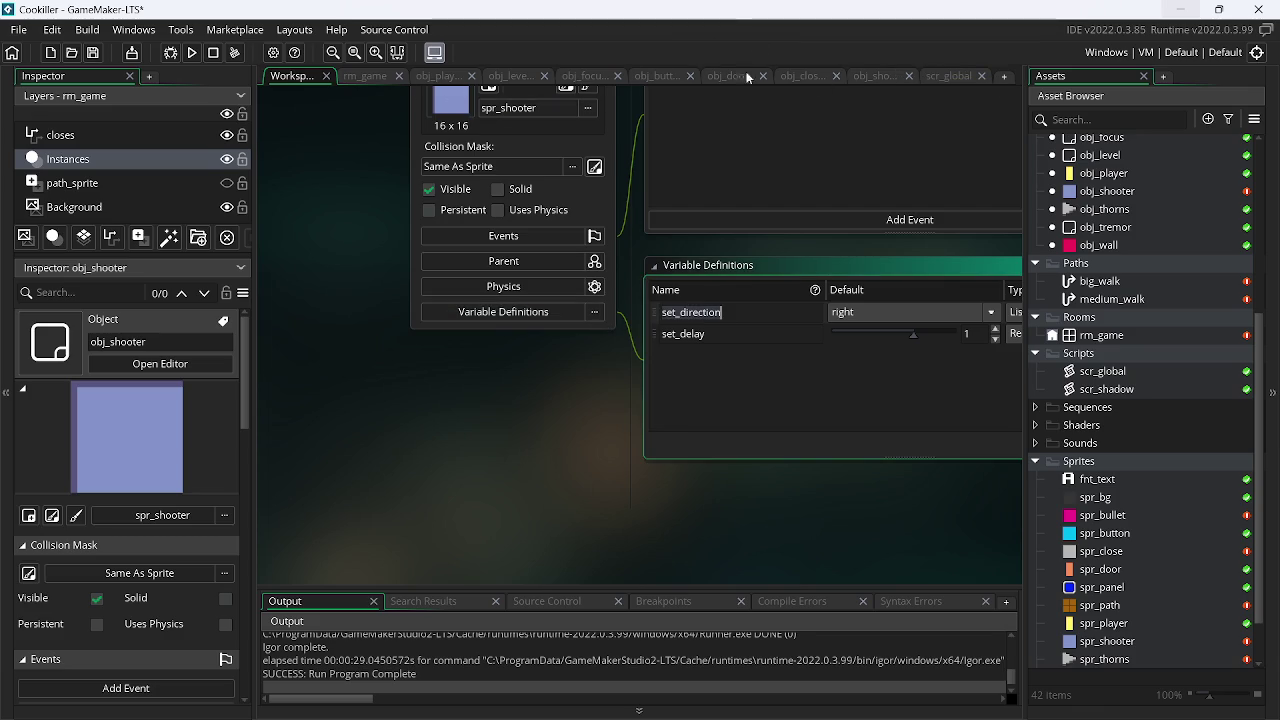
click(872, 76)
key(ctrl+v)
click(393, 125)
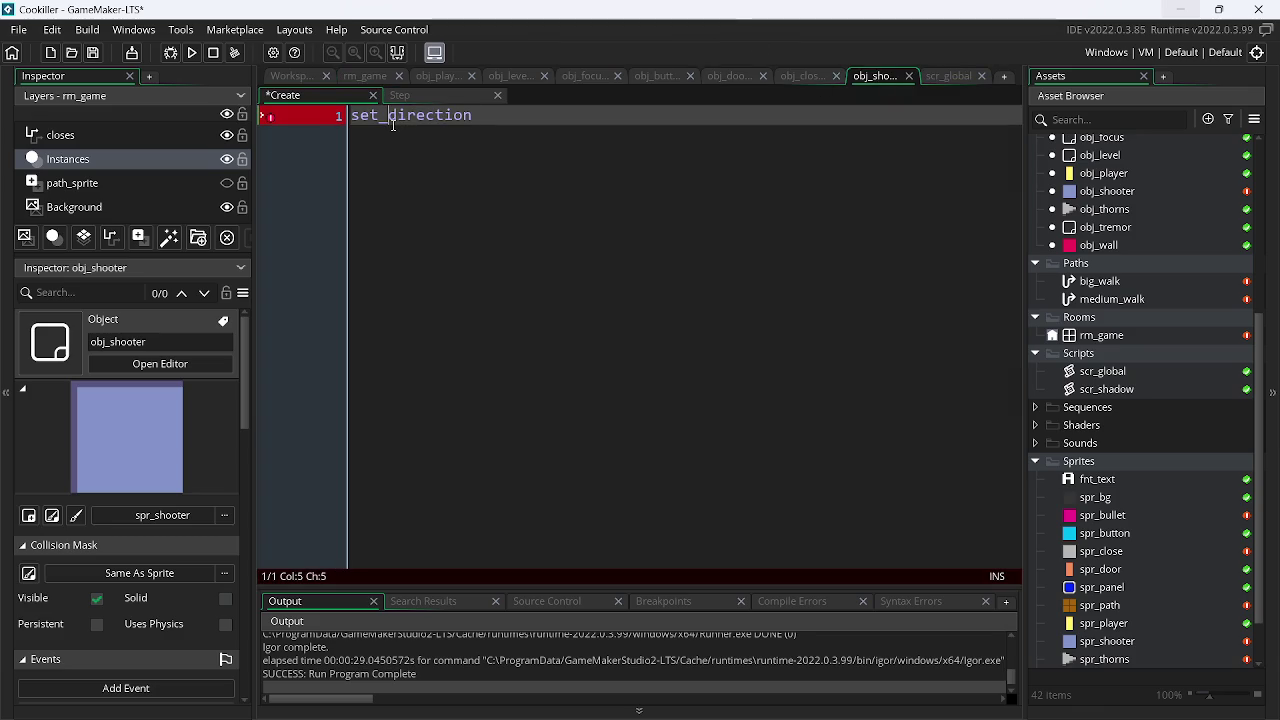
- Put set_shot_direction on line 1 and start a switch(set_direction) block
key(BackSpace)
text(_shot)
key(ctrl+s)
click(575, 124)
key(Return)
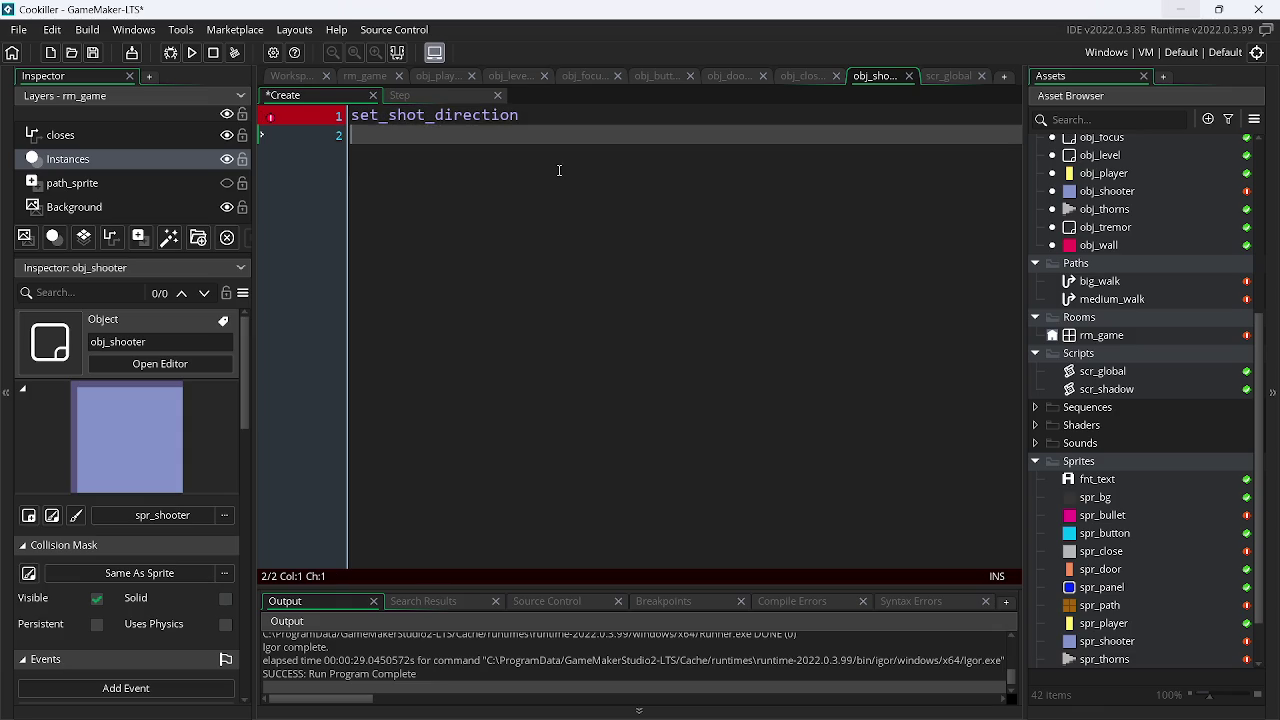
text(switch)
text((set)
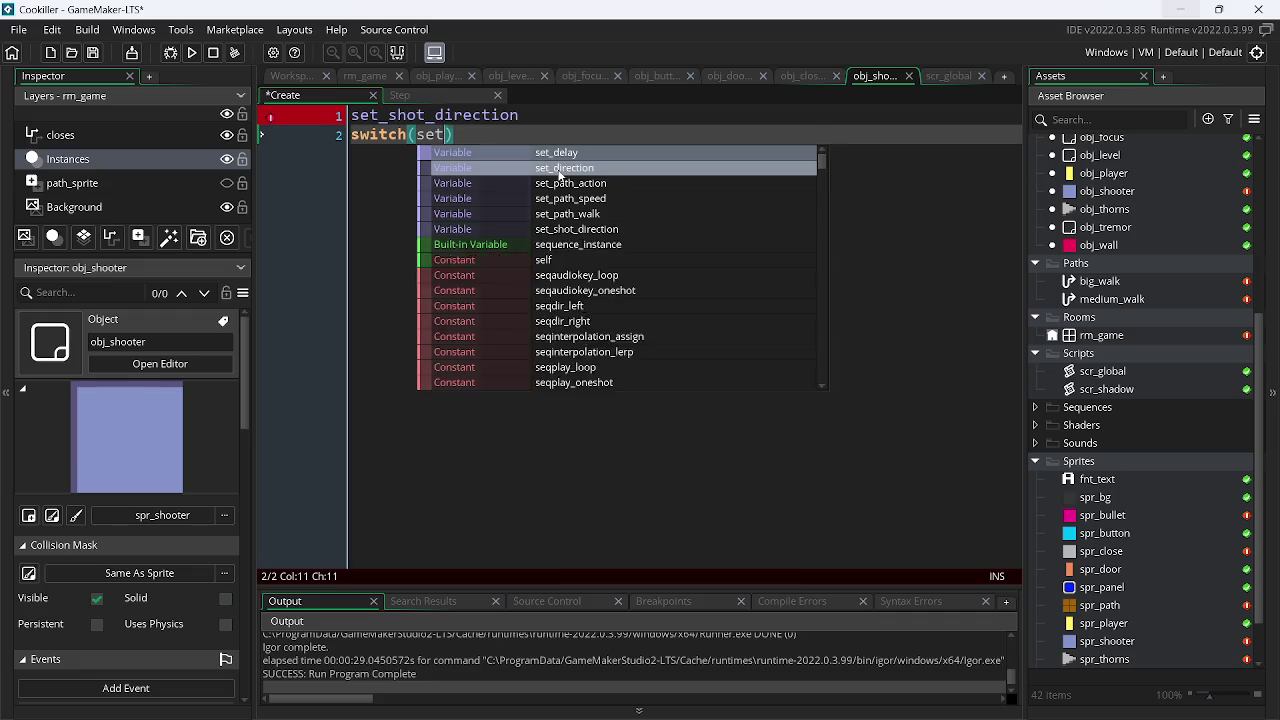
click(559, 170)
key(Right)
text({)
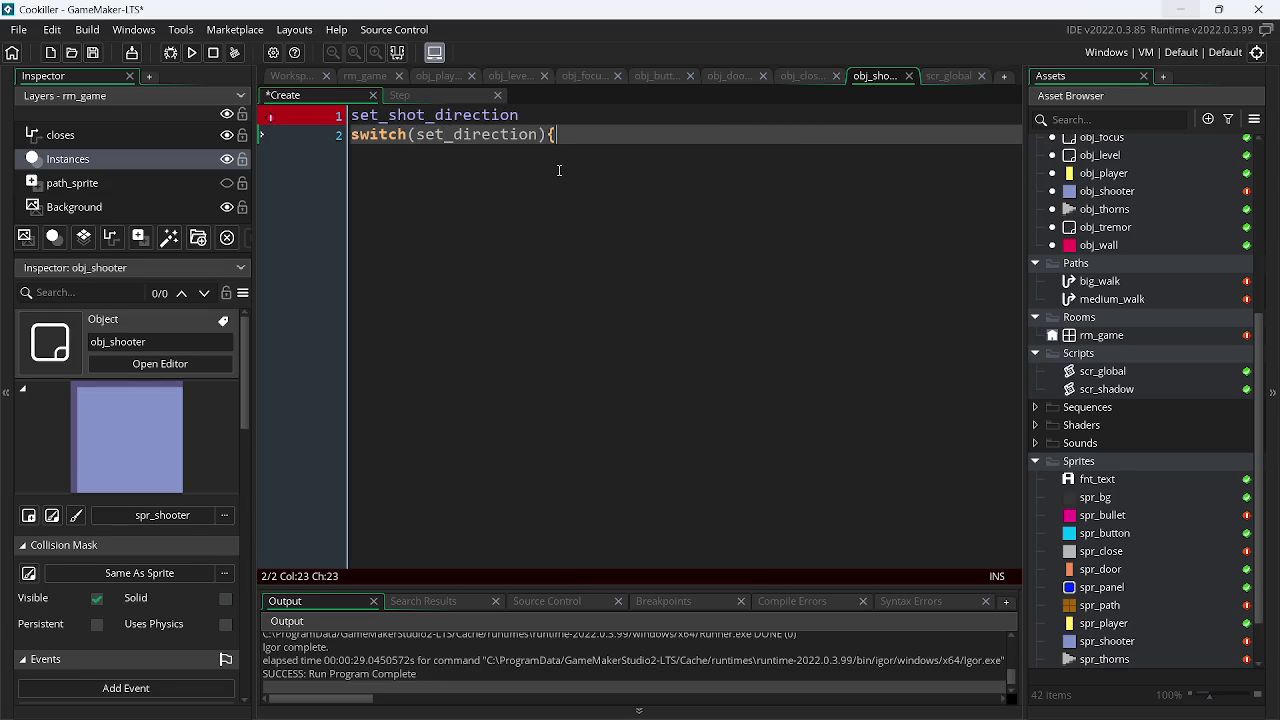
key(Return)
- Add case "right": with image_angle = 0
text(ca)
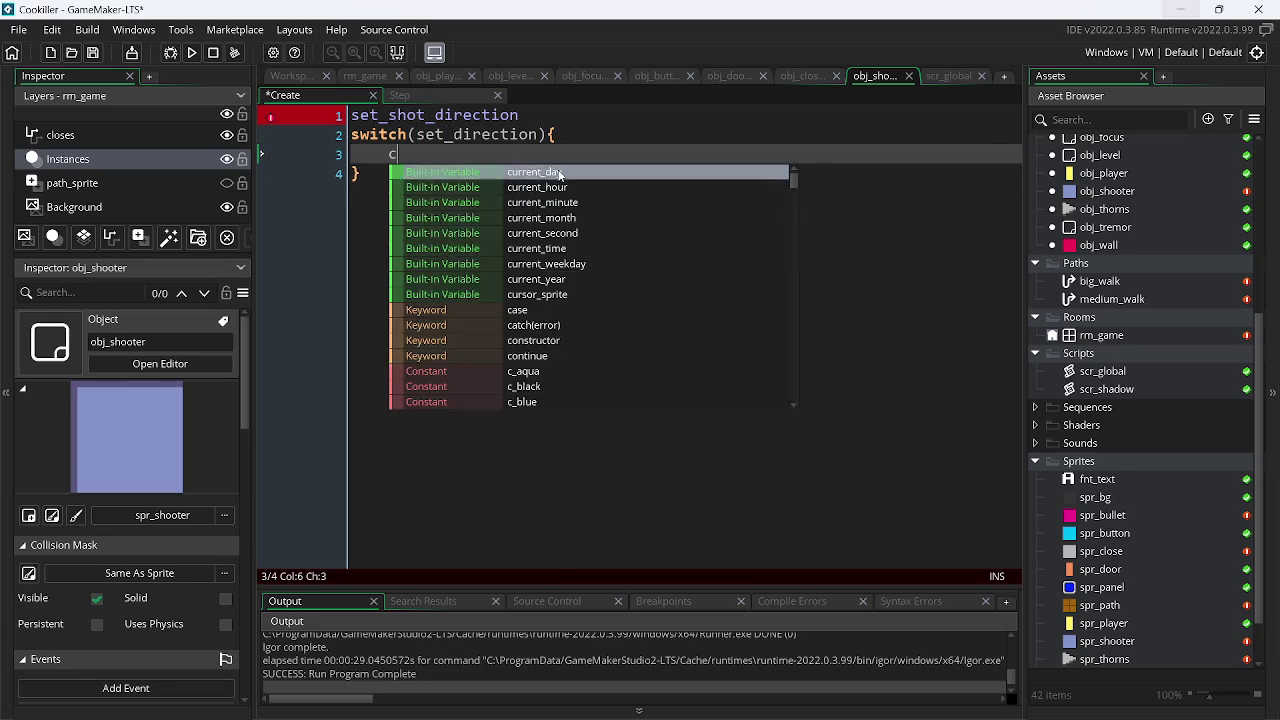
key(Down)
key(Down)
key(Return)
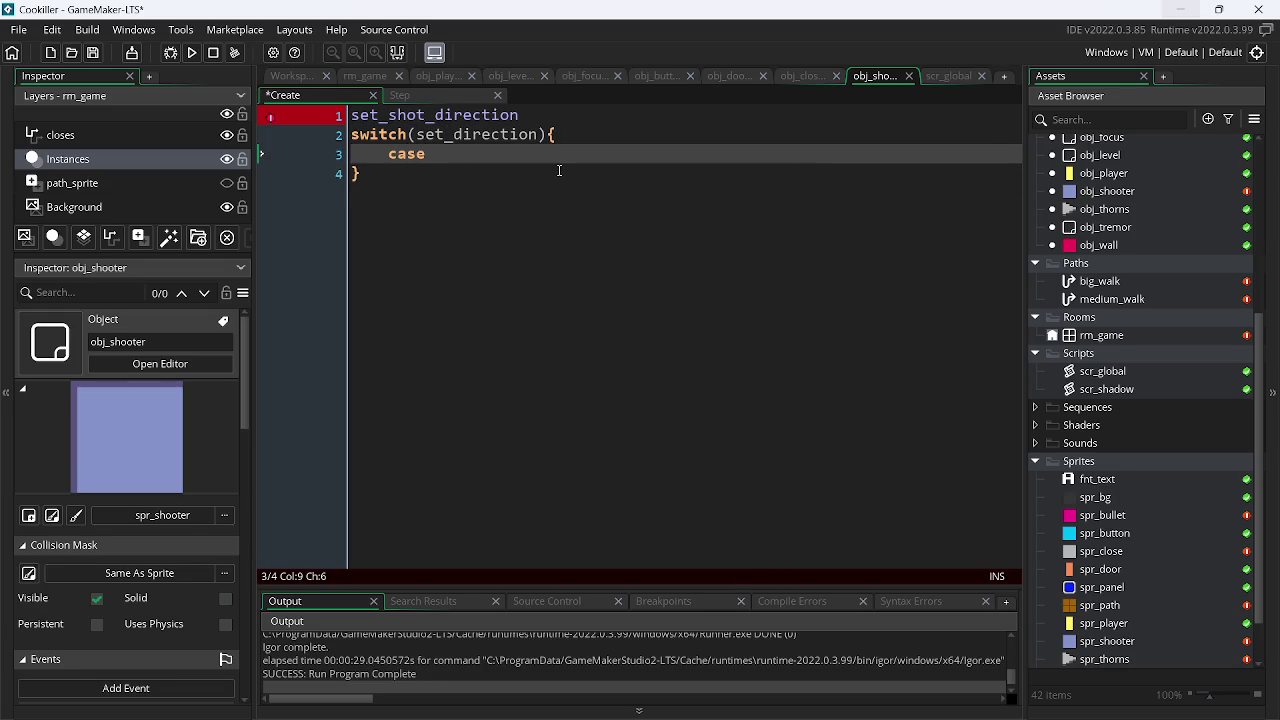
text(")
text(rig)
click(305, 78)
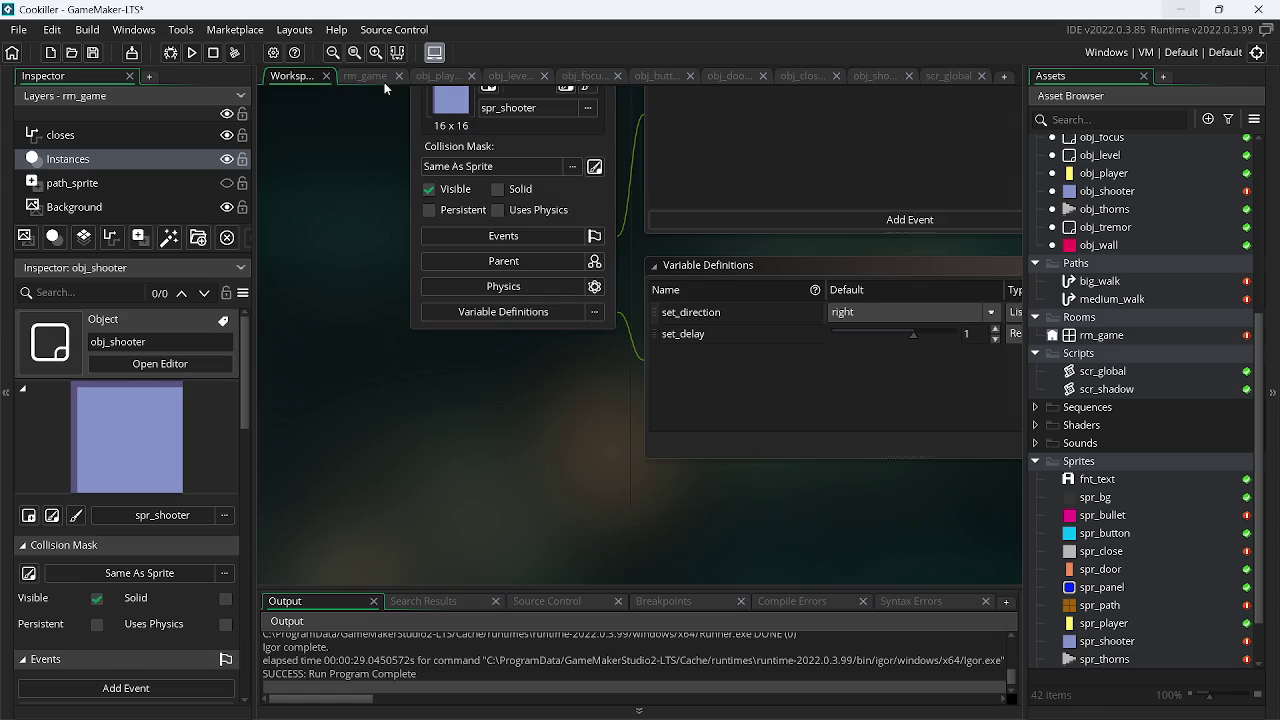
click(862, 78)
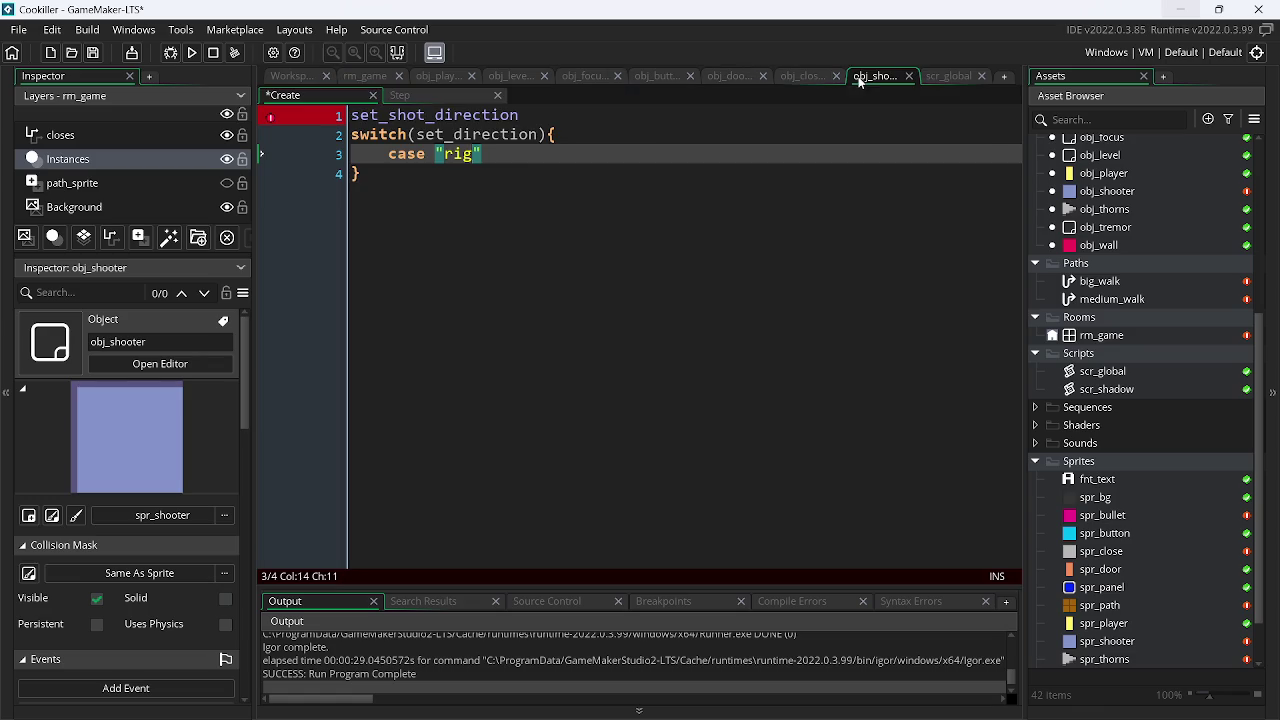
text(ht")
text(: )
text(im)
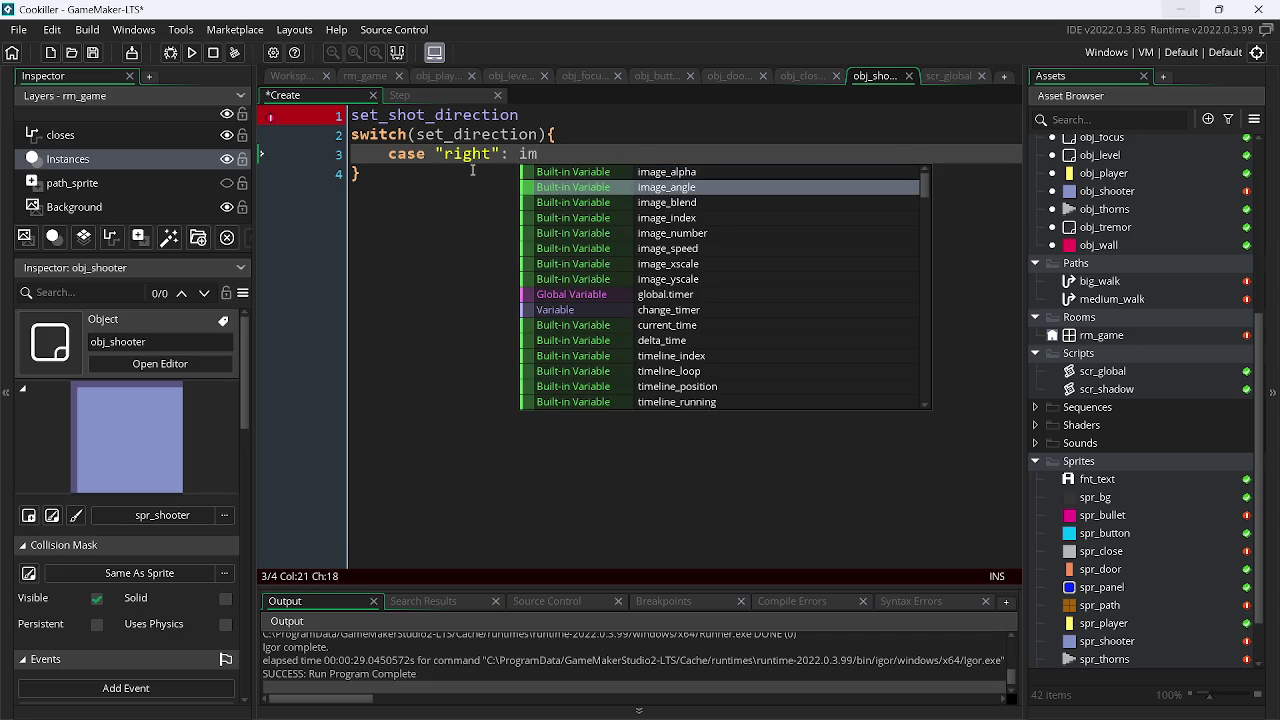
key(Return)
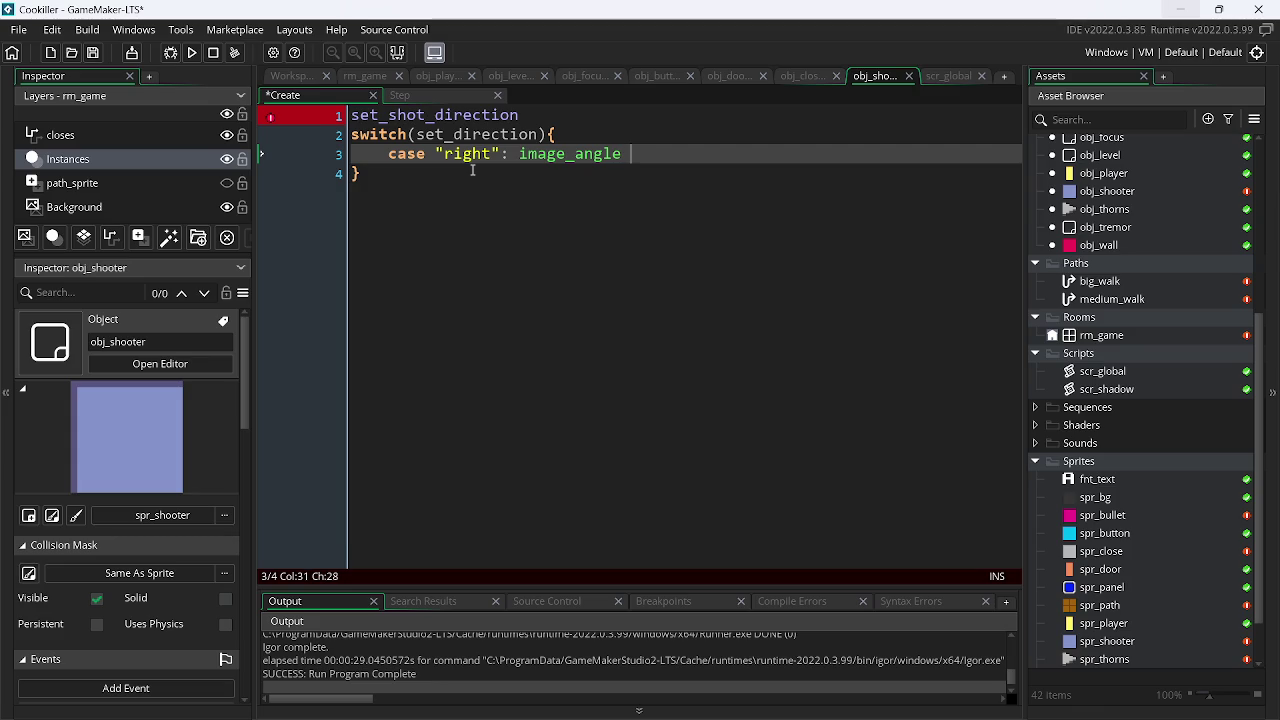
text(=)
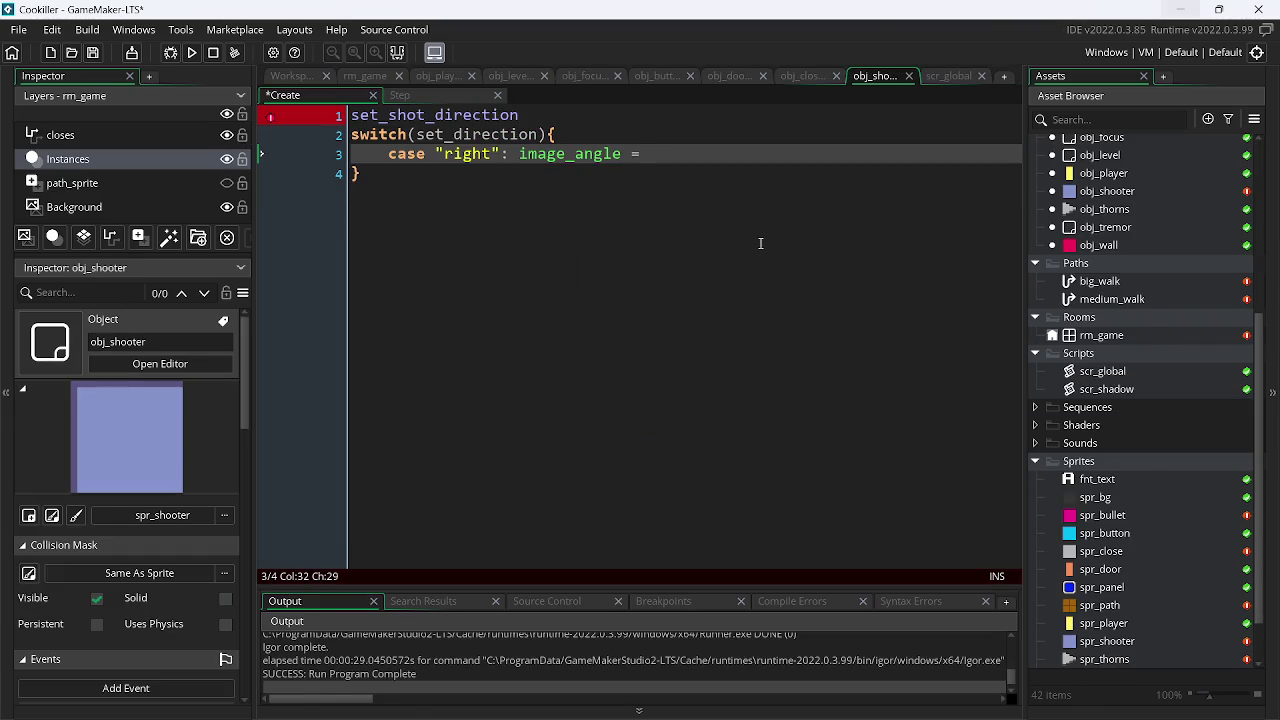
text(90*)
key(BackSpace)
key(BackSpace)
key(BackSpace)
text(0)
text(; )
text(sw)
- Finish the case with set_shot_direction = 0; break; and duplicate it three times
key(Down)
key(Down)
key(Down)
key(Down)
key(Up)
key(Up)
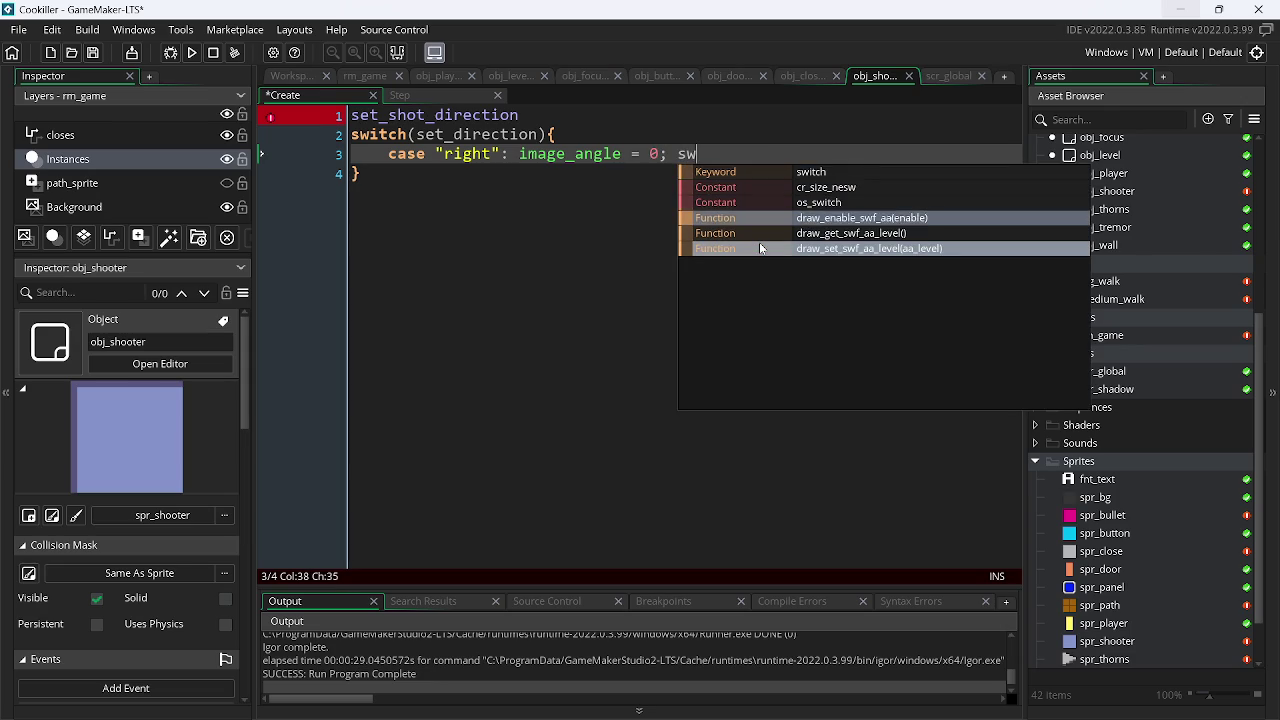
key(BackSpace)
text(et)
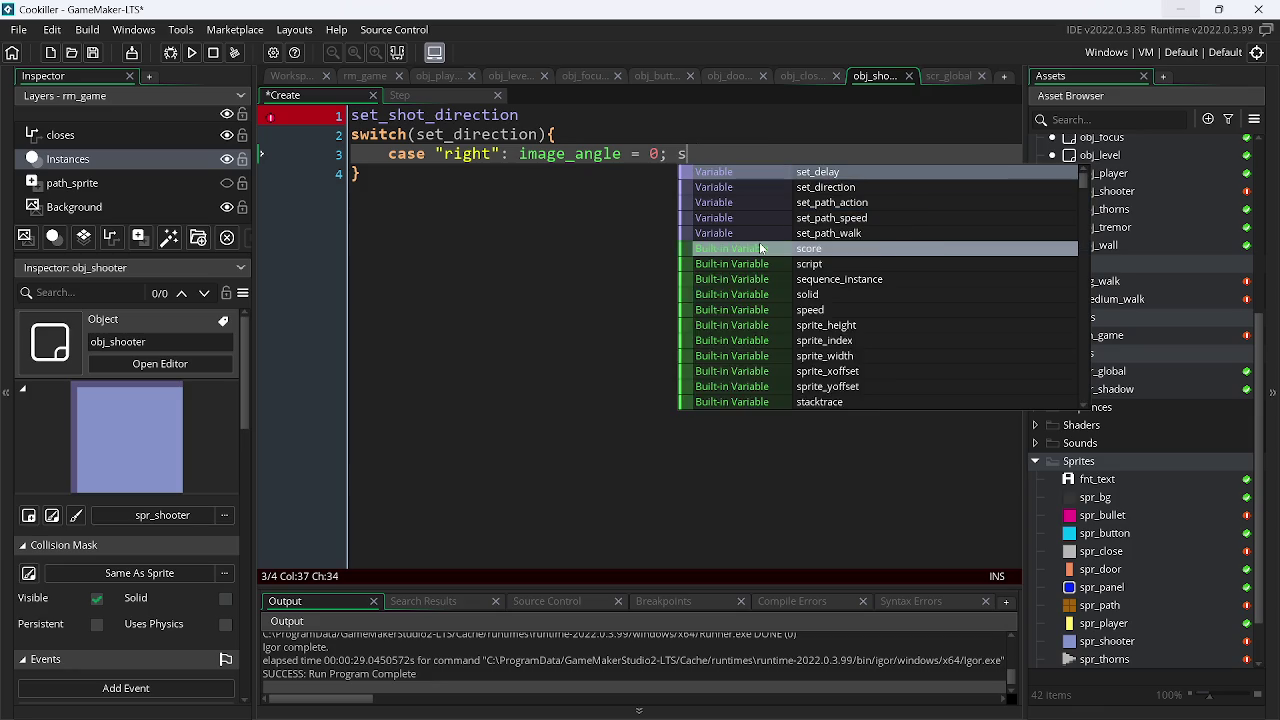
key(Down)
key(Down)
key(Down)
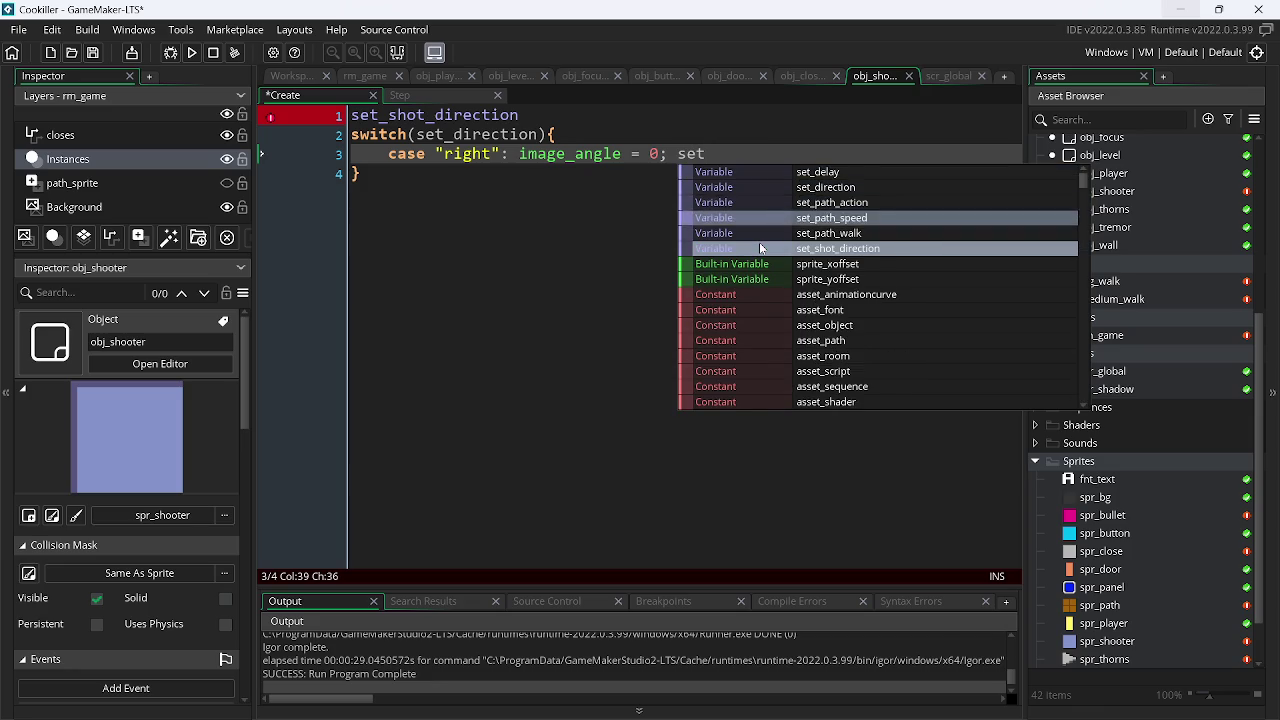
key(Return)
text(= 0)
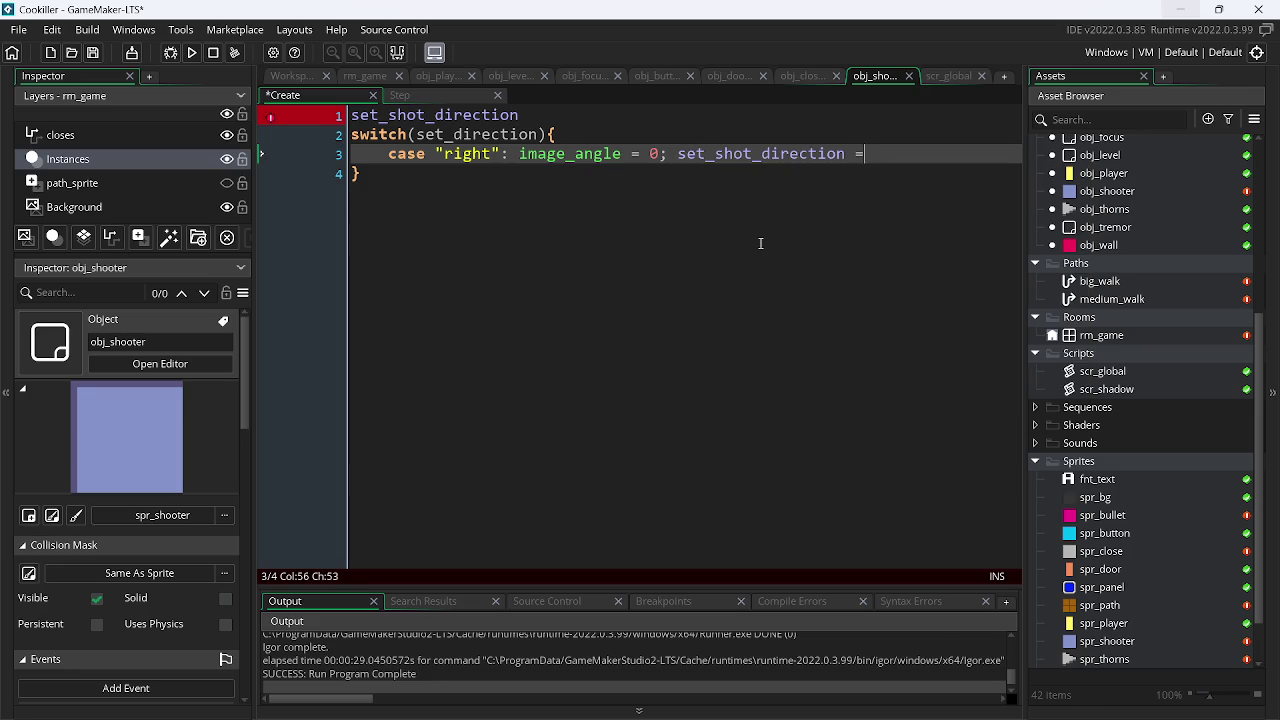
text(;)
text( break)
text(;)
key(ctrl+d)
key(ctrl+d)
key(ctrl+d)
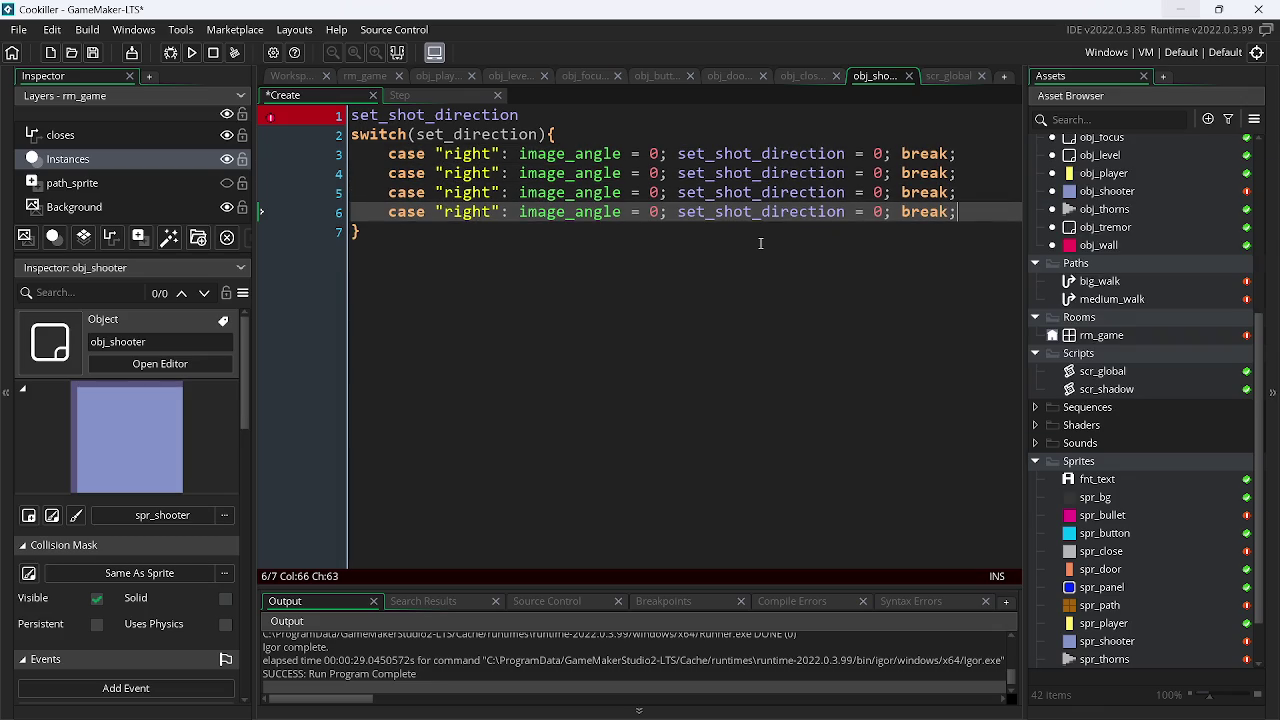
- Initialize set_shot_direction = 0; on line 1 and save
click(530, 115)
text(= 0)
key(ctrl+s)
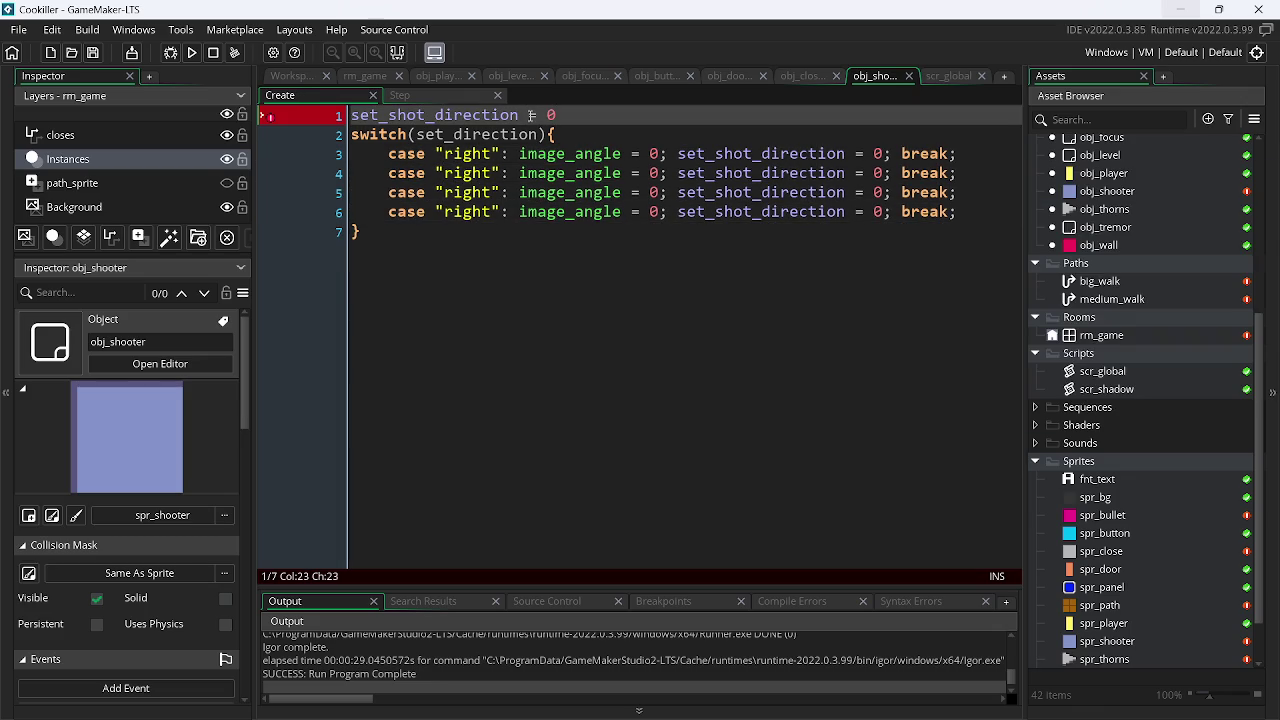
text(;)
key(ctrl+s)
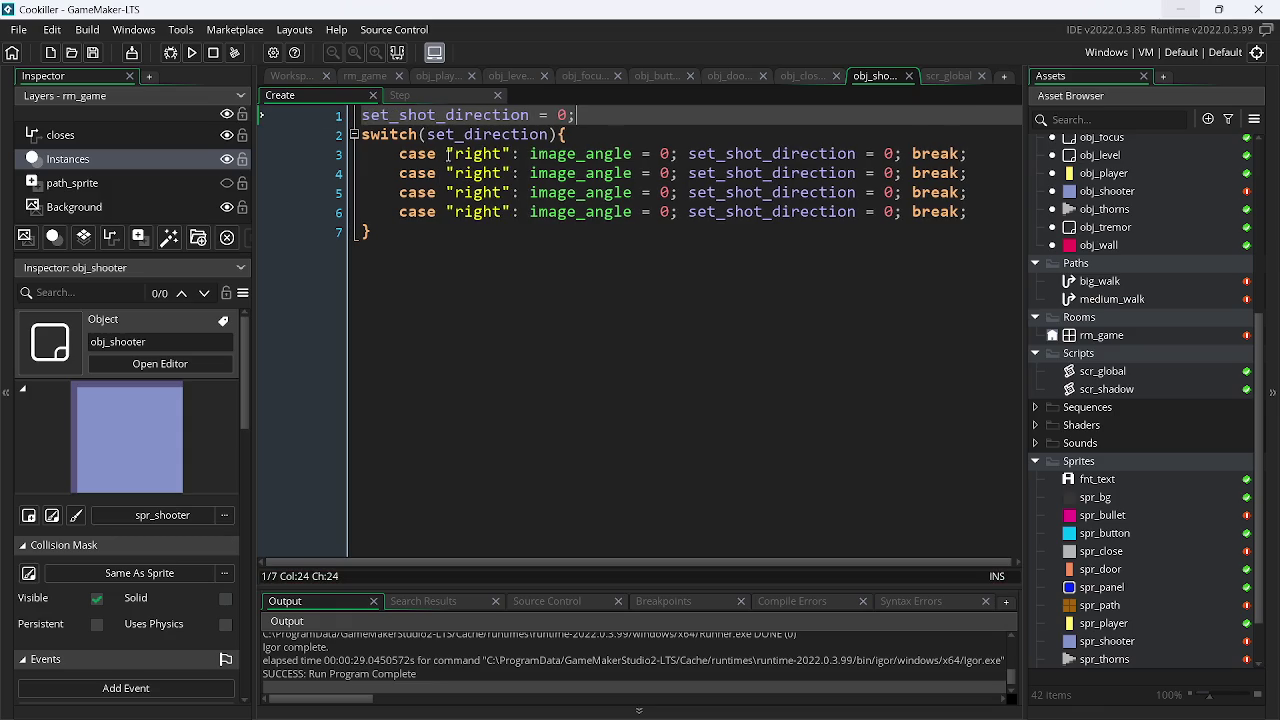
- Change the copied cases to "left", "up" and "down" and save
double_click(473, 173)
text(left)
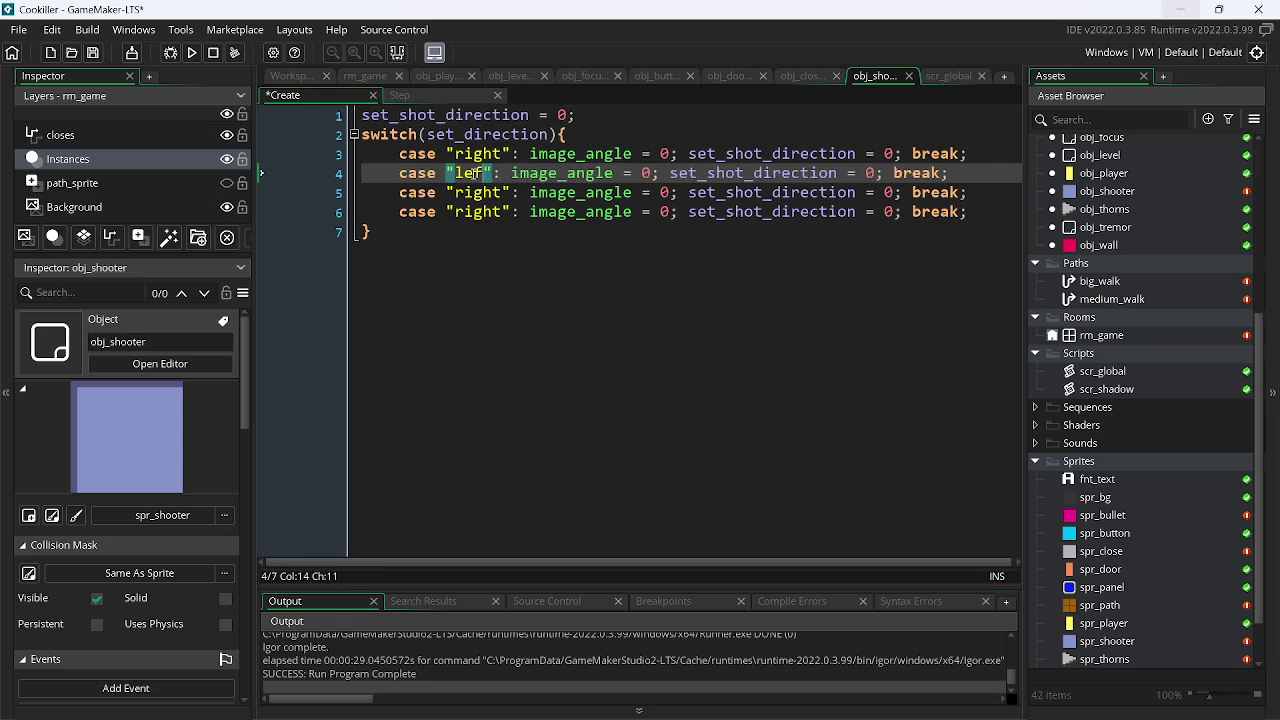
key(Down)
key(BackSpace)
key(BackSpace)
key(BackSpace)
key(BackSpace)
key(BackSpace)
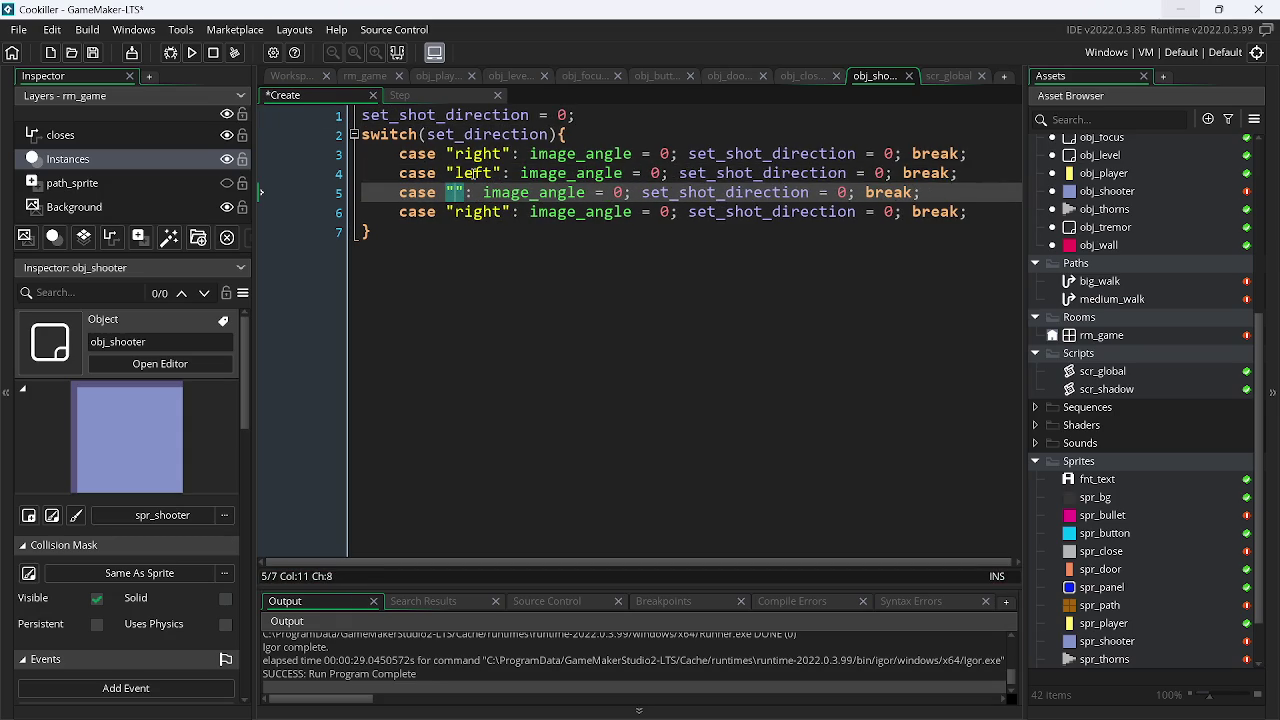
text(up)
key(Down)
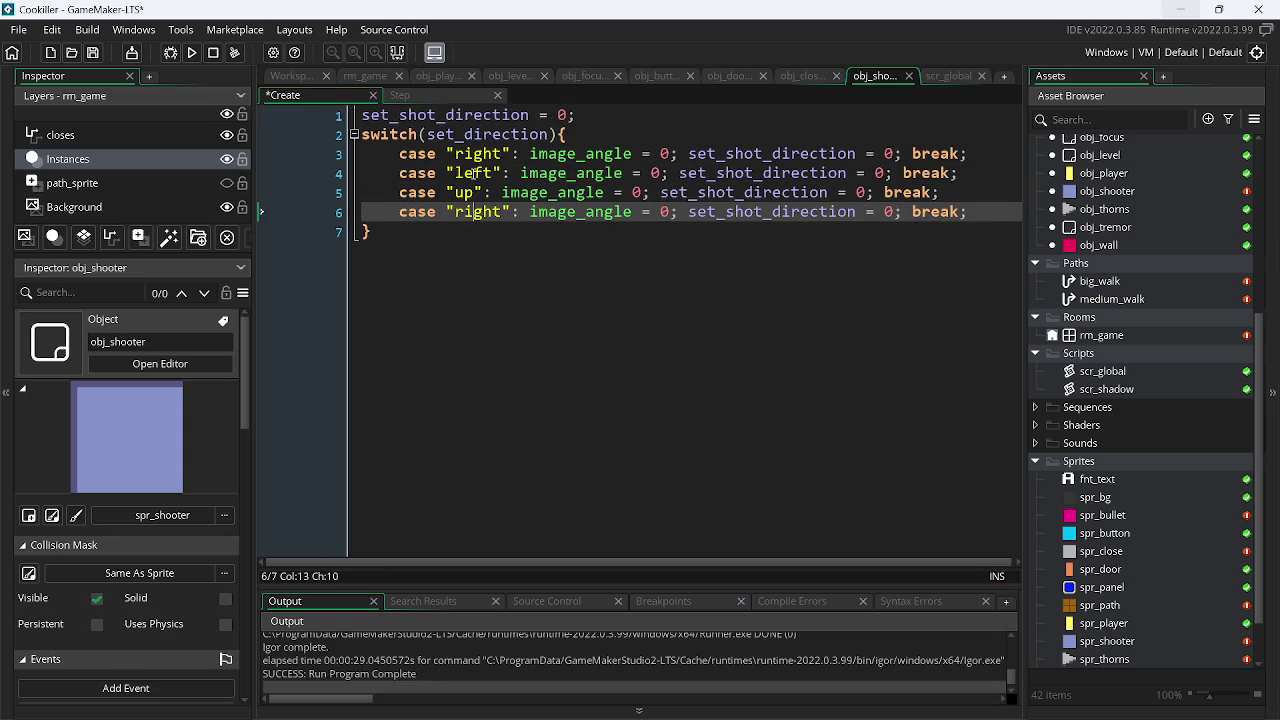
key(BackSpace)
key(BackSpace)
key(BackSpace)
key(BackSpace)
key(BackSpace)
text(down)
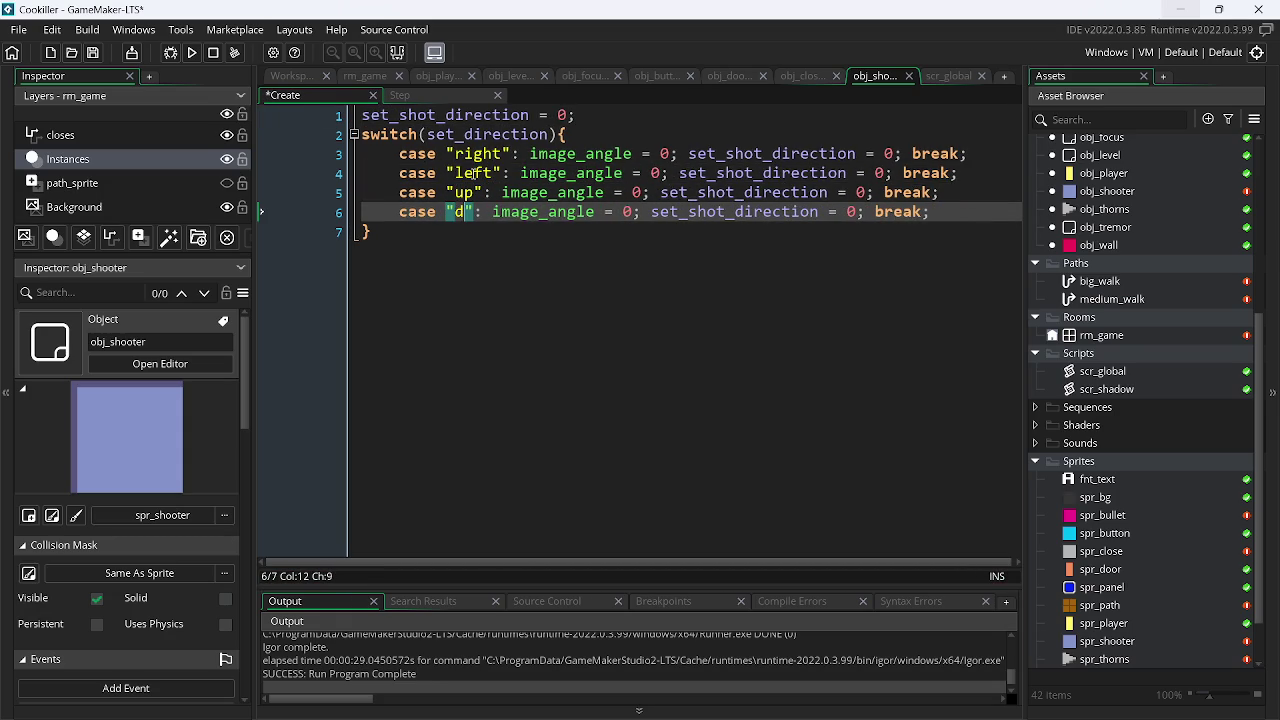
key(ctrl+s)
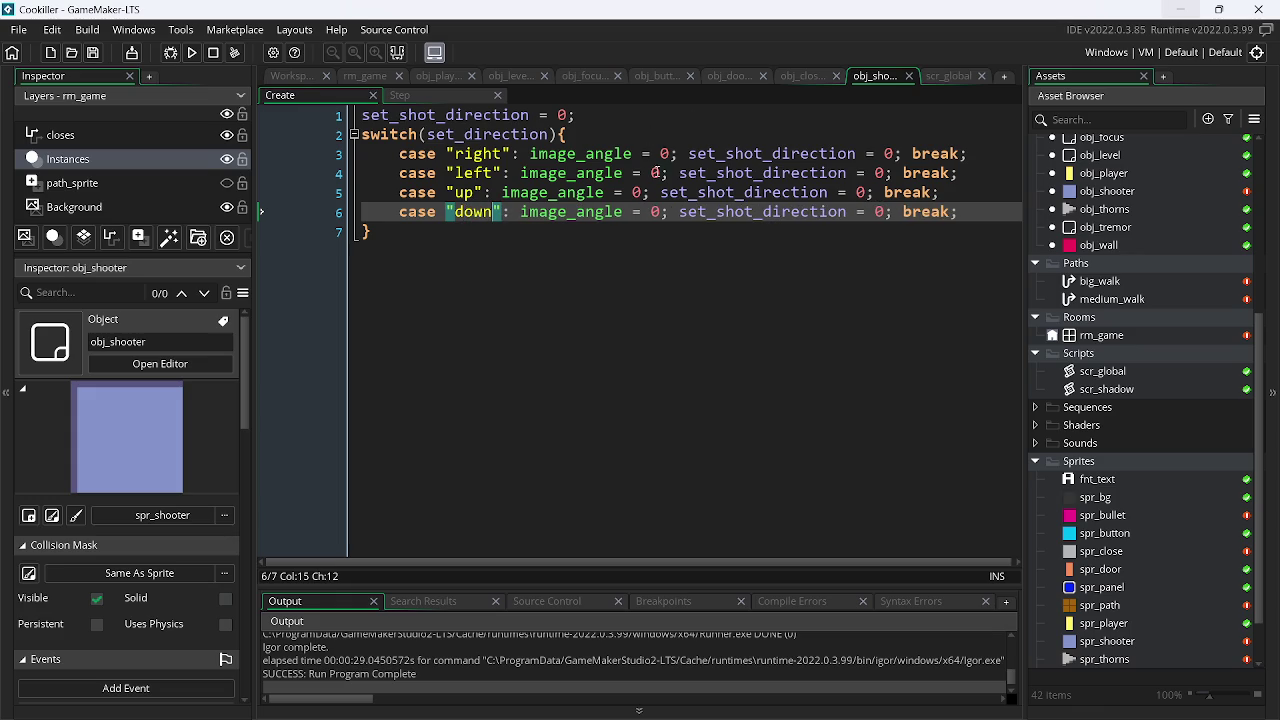
- Set image_angle to 180, 90 and 270 for the left, up and down cases
click(665, 173)
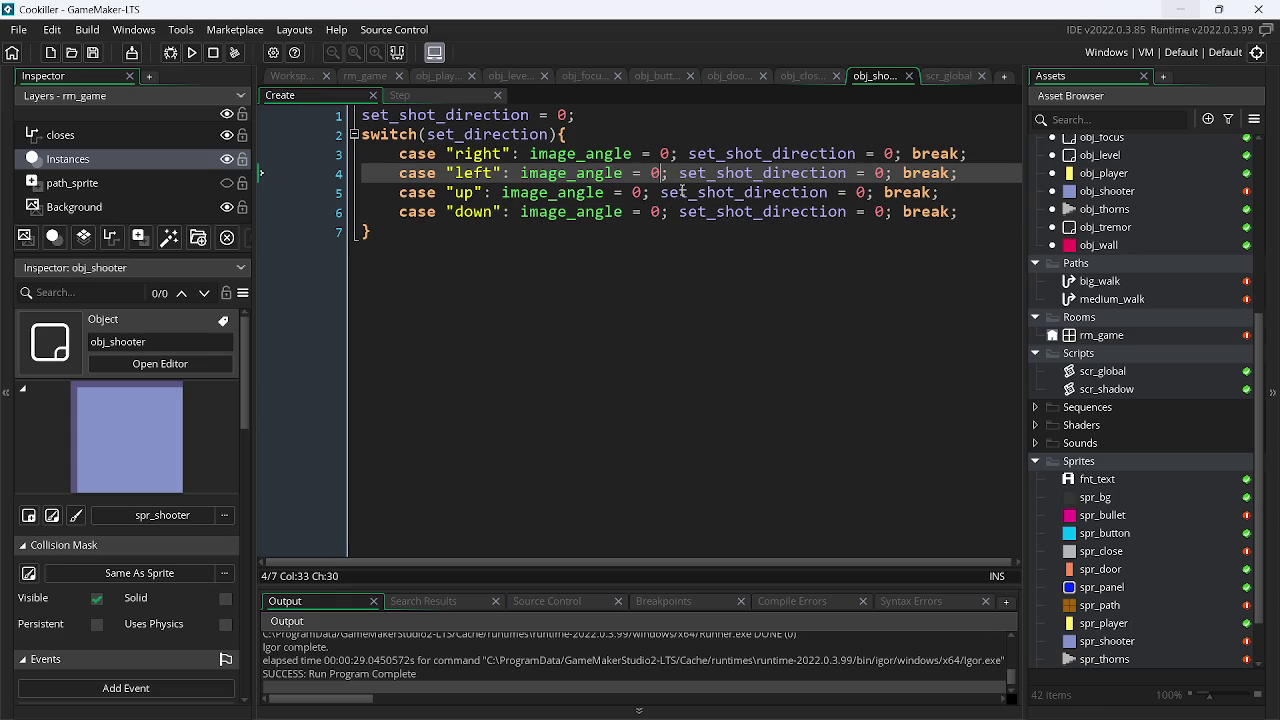
key(BackSpace)
text(180)
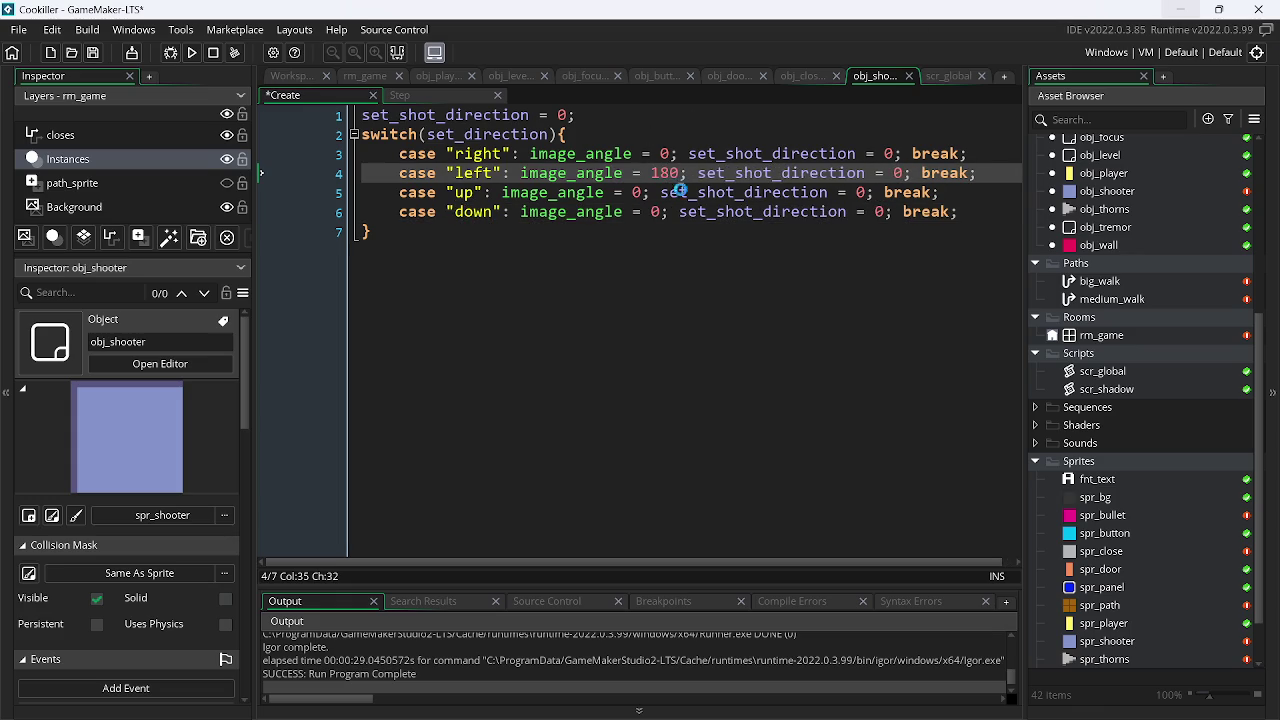
key(ctrl+s)
click(681, 191)
key(Left)
key(Left)
text(9)
key(Down)
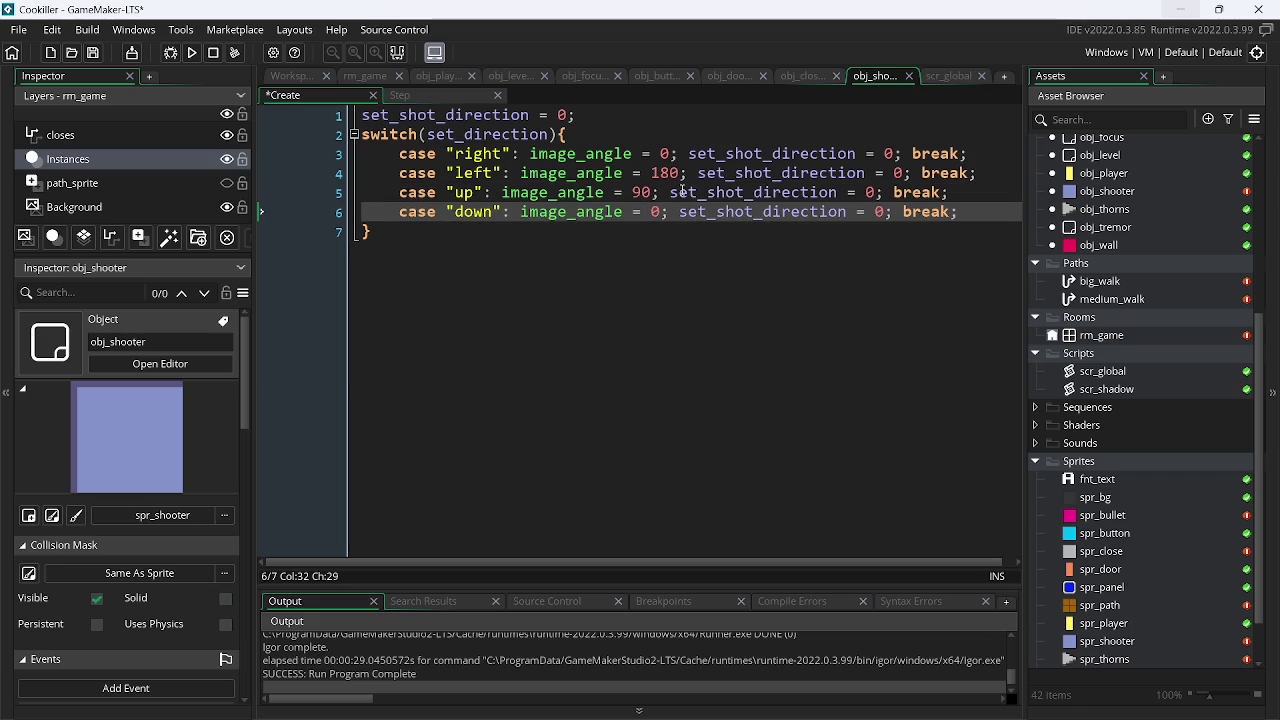
text(27)
key(ctrl+s)
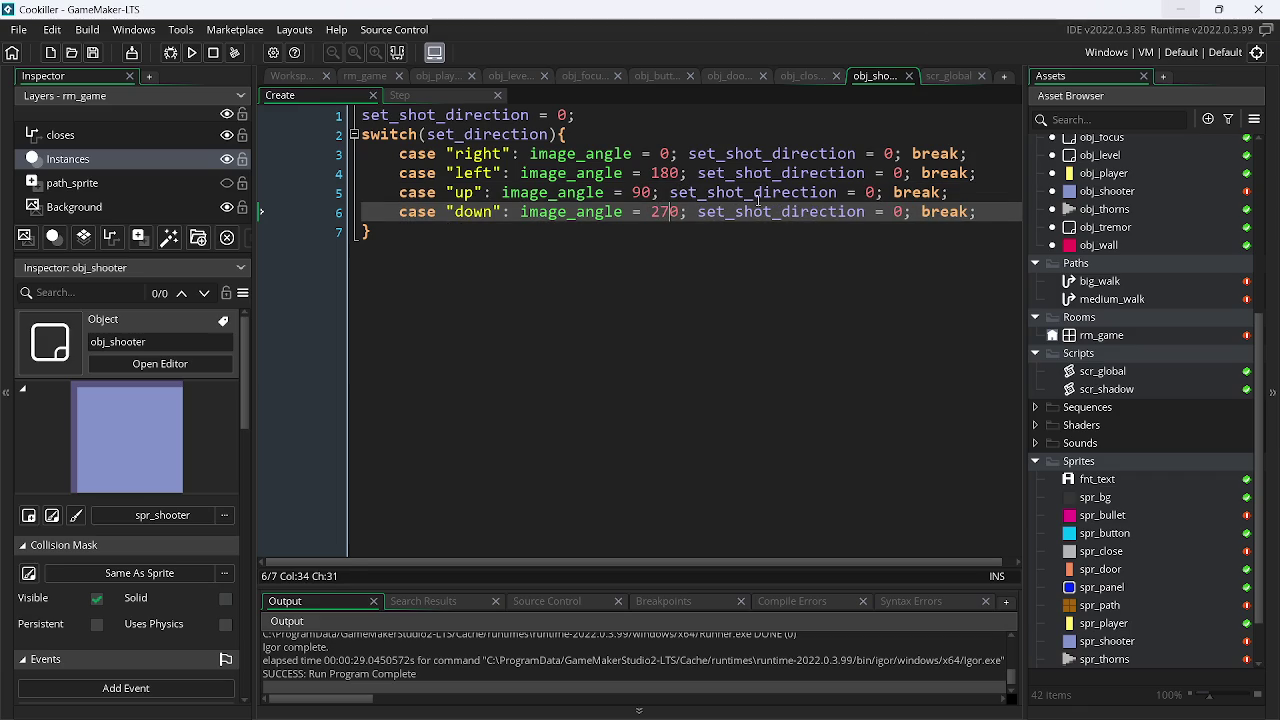
click(903, 173)
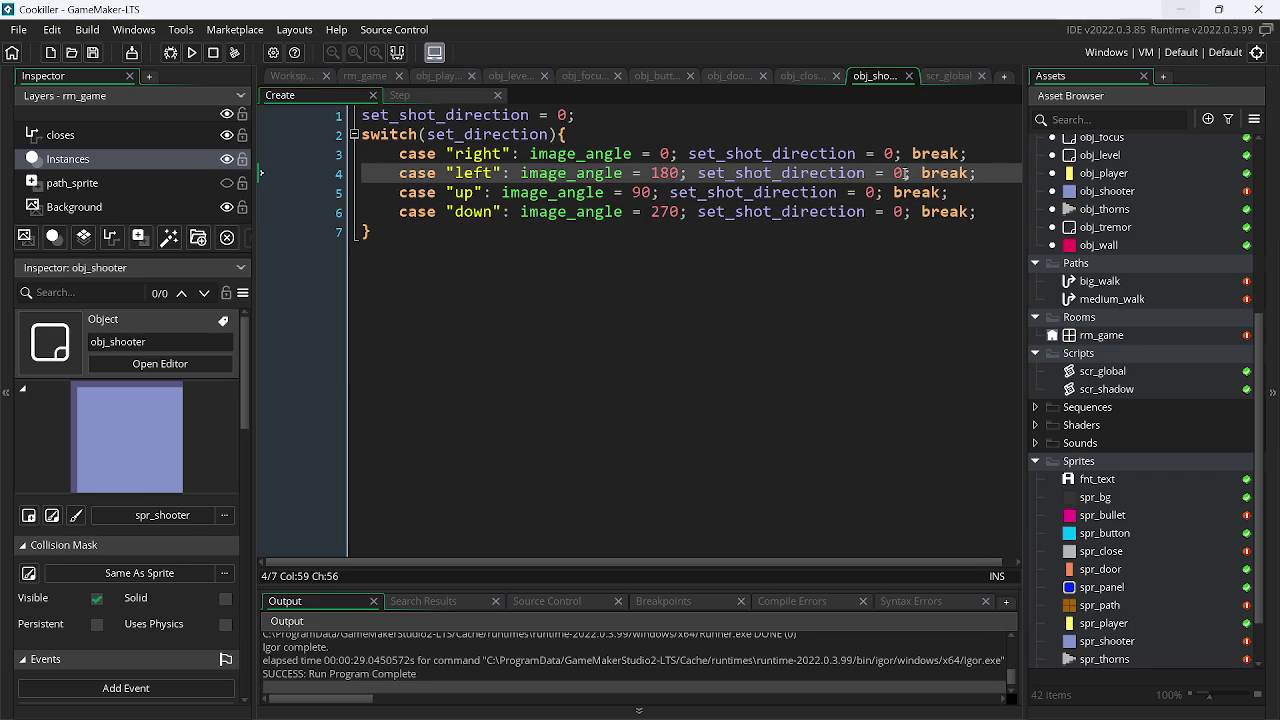
- Launch Calculator with calc and work out 90 × 0 and 90 × 1
key(super+r)
text(calc)
key(Return)
text(90*0)
key(Return)
text(90*1)
key(Return)
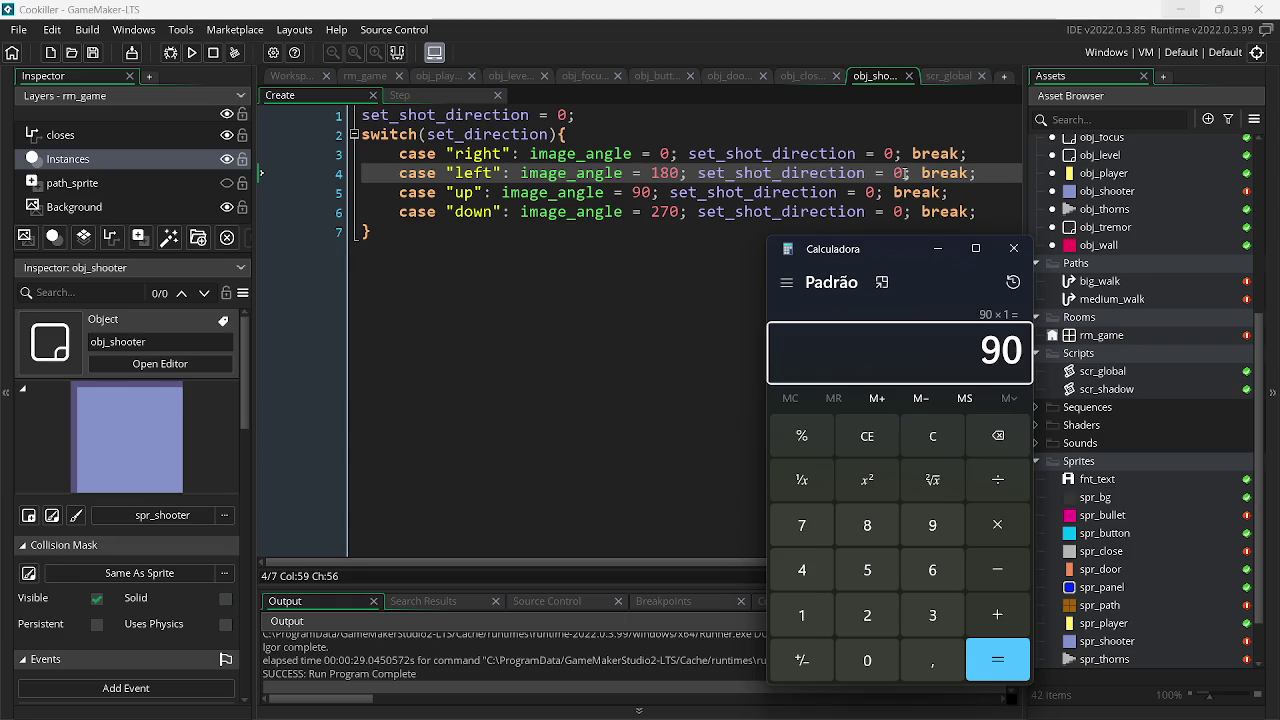
- Compute 90 × 2 = 180 and 90 × 3 = 270, then close Calculator
click(938, 438)
text(90*0)
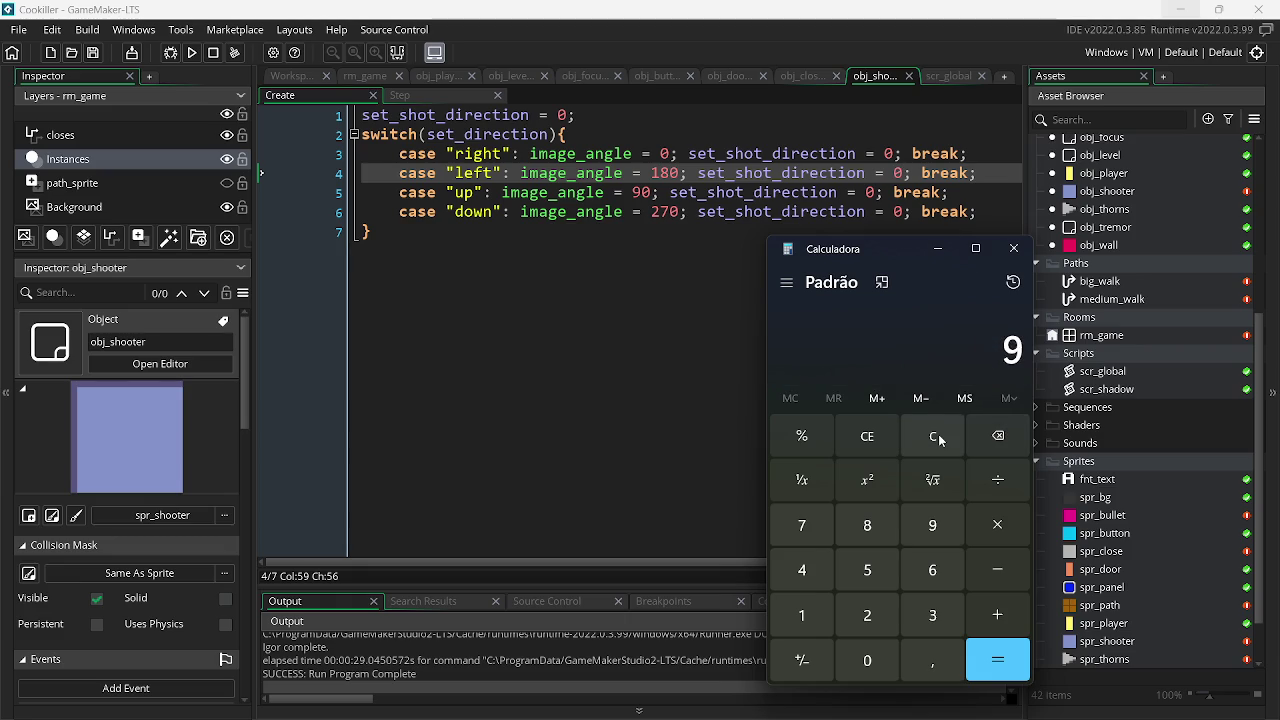
text(4)
key(BackSpace)
click(938, 440)
text(90*2)
key(Return)
click(938, 440)
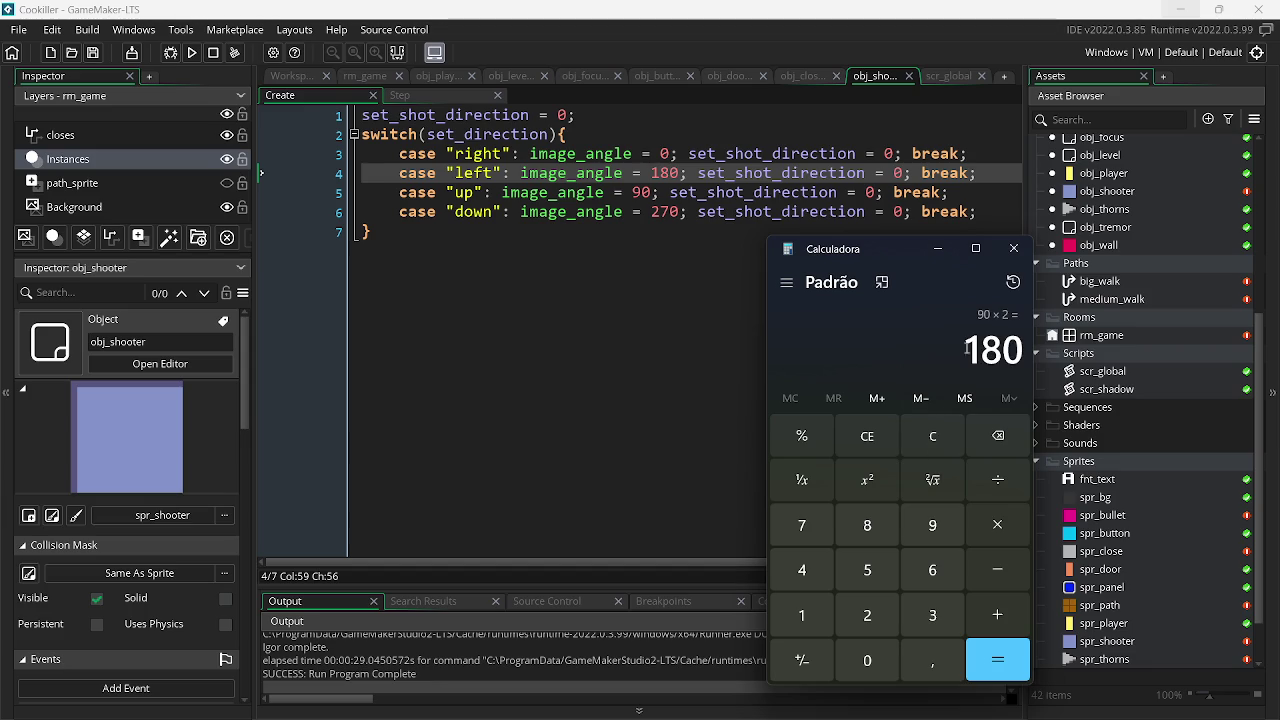
text(90*3)
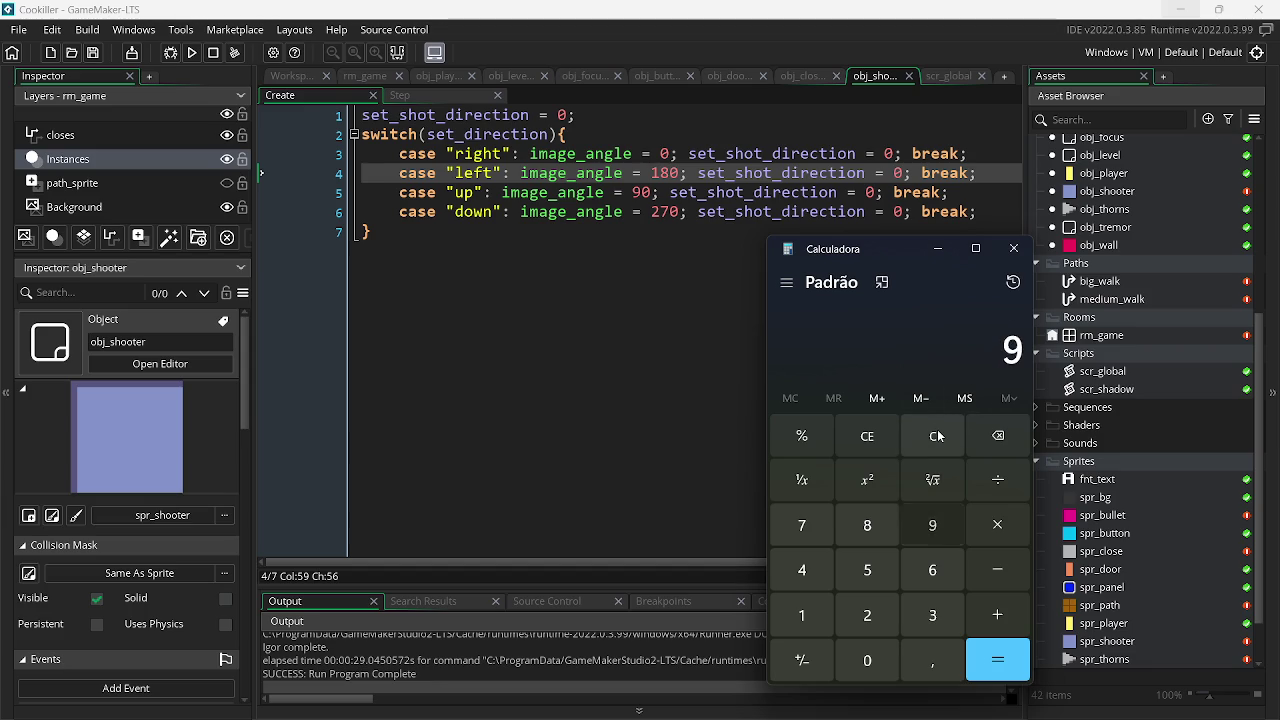
key(Return)
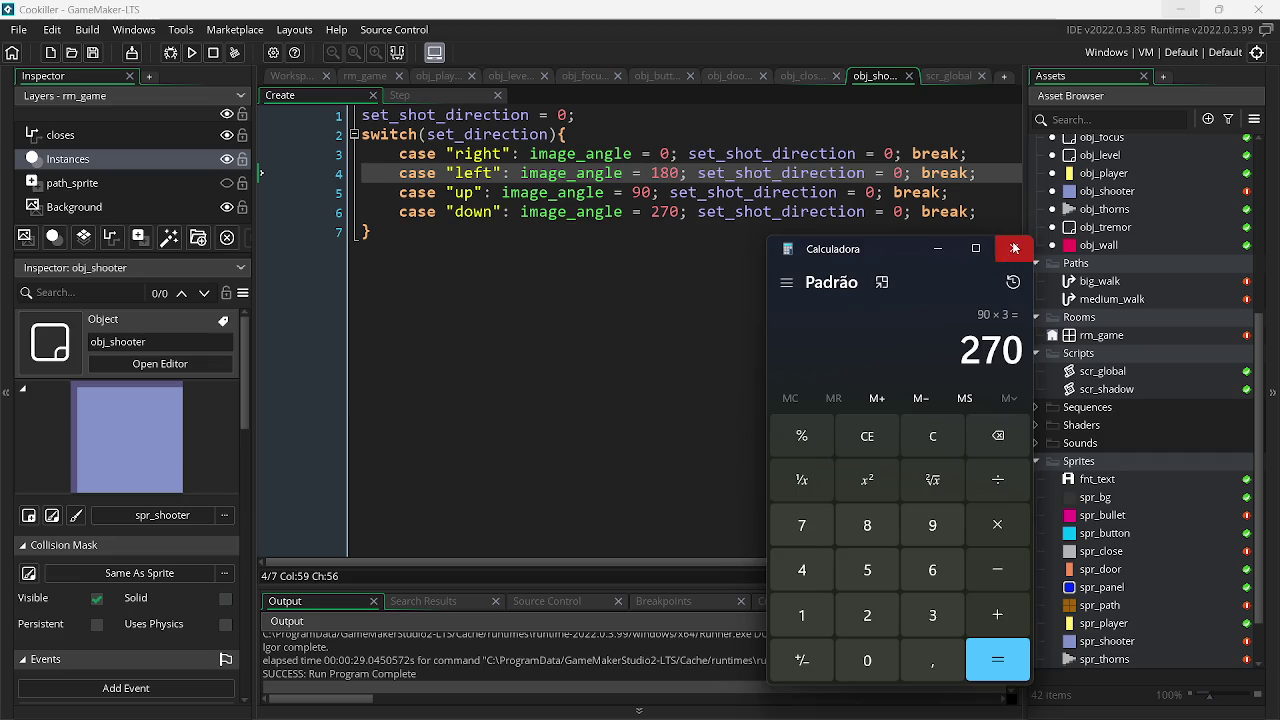
click(1014, 248)
- Set set_shot_direction to 1 and 2 in the left and up cases, and save
key(BackSpace)
text(1)
key(Down)
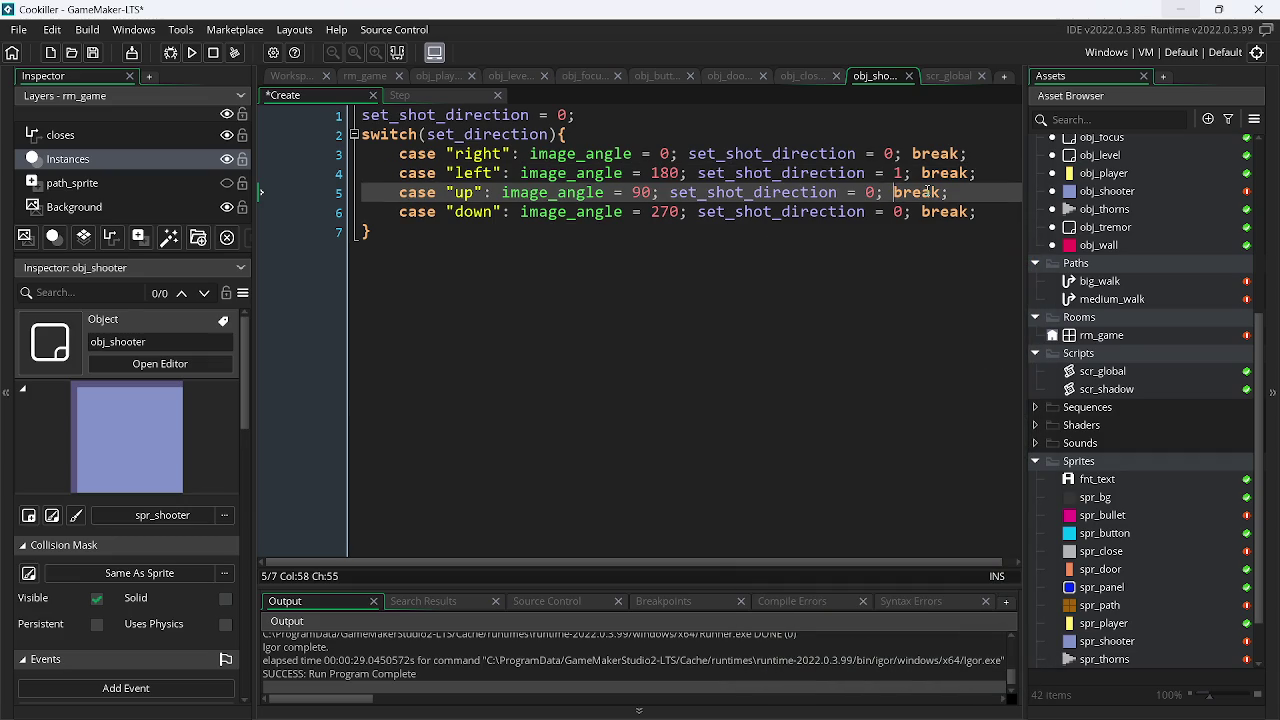
key(BackSpace)
text(2)
key(Down)
key(Right)
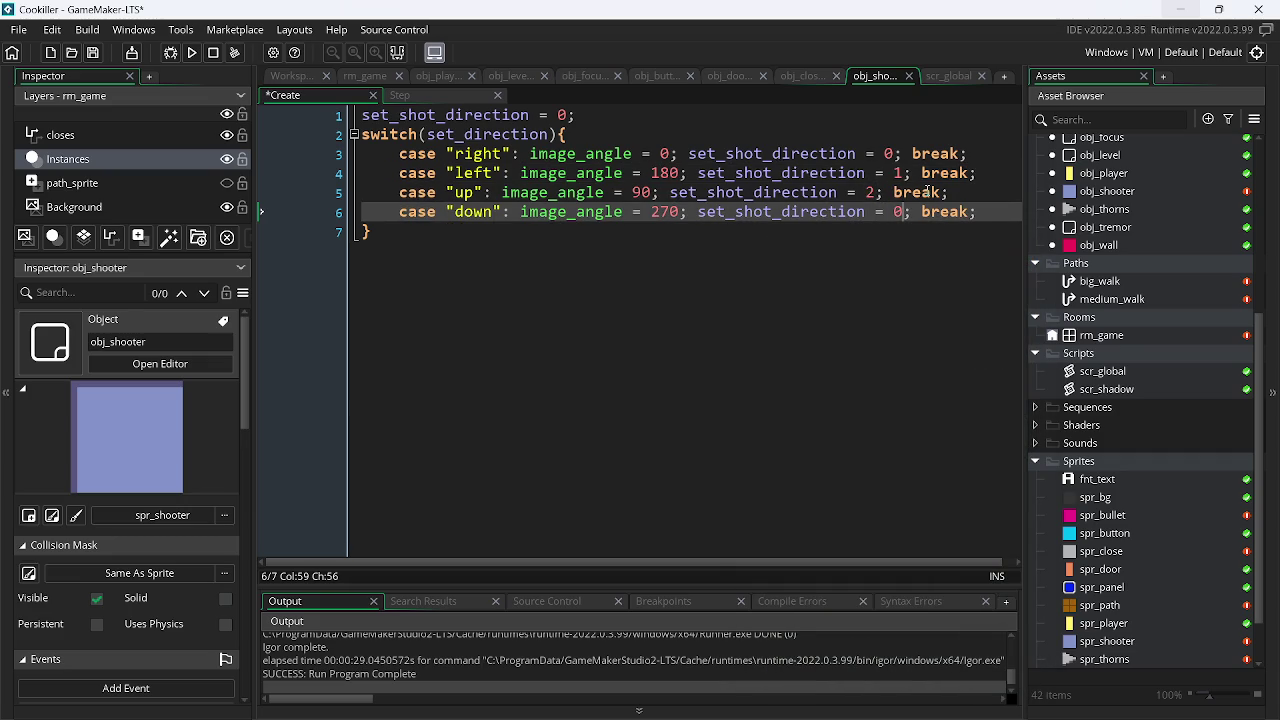
text(3)
key(ctrl+s)
- Add a blank line after the first line and switch to the ICCCI project window
click(604, 121)
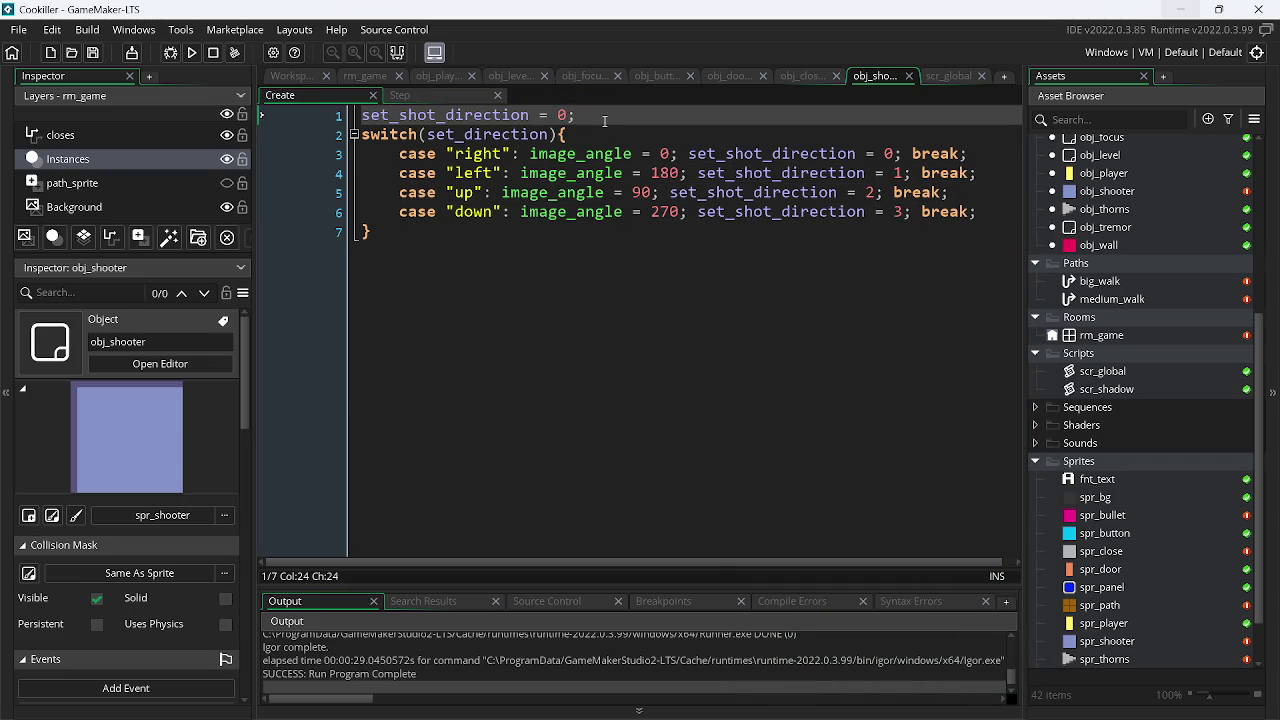
key(Return)
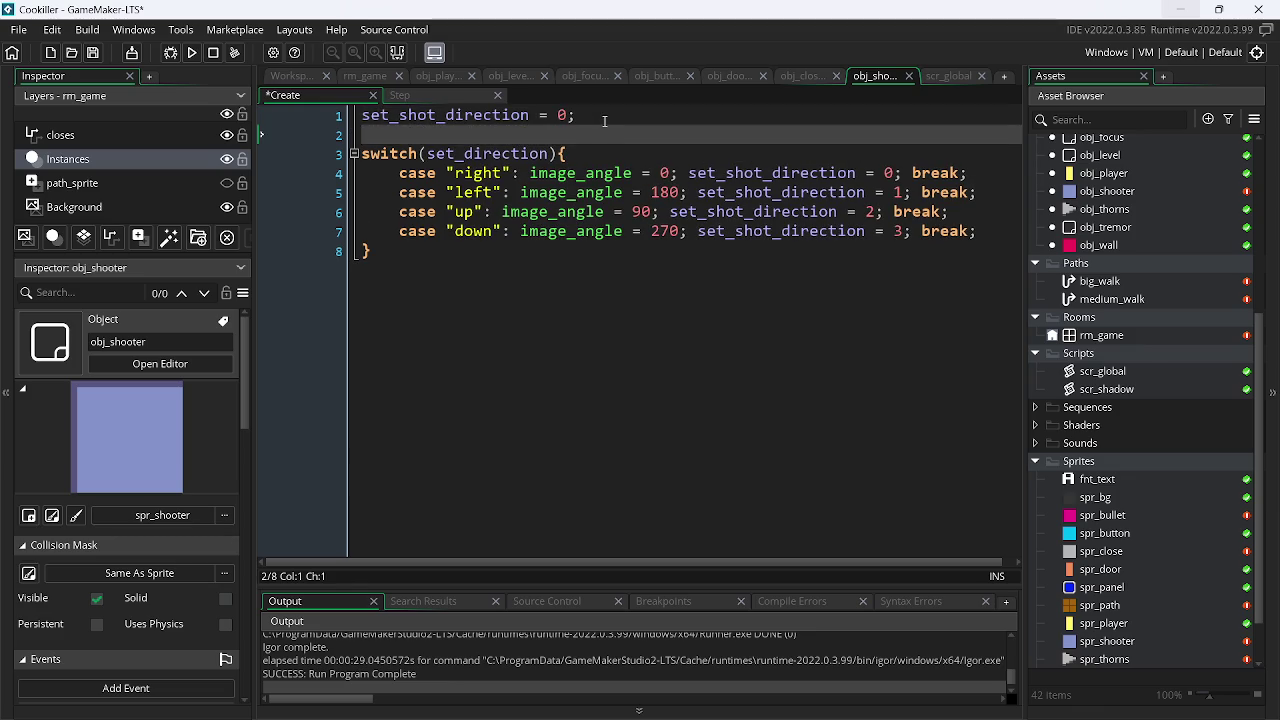
key(alt+Tab)
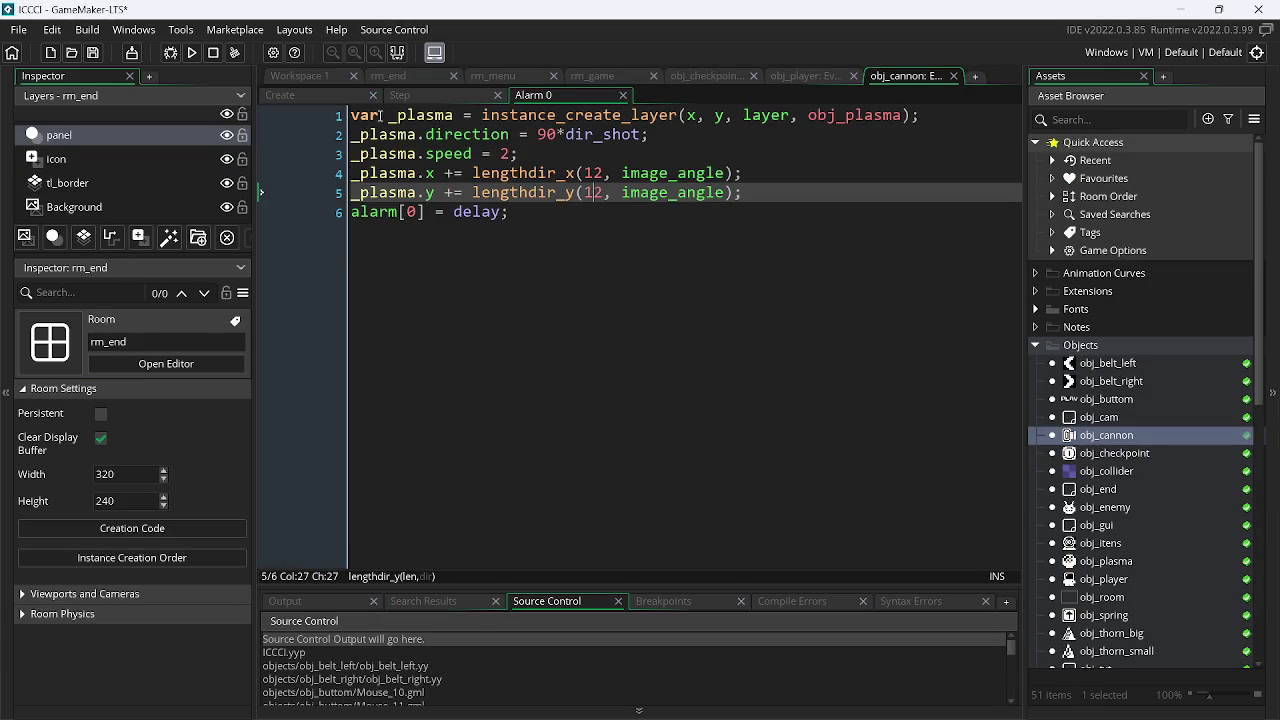
- Review obj_cannon's Create and Alarm 0 code, then return to Cookiller and remove the blank second line
click(321, 93)
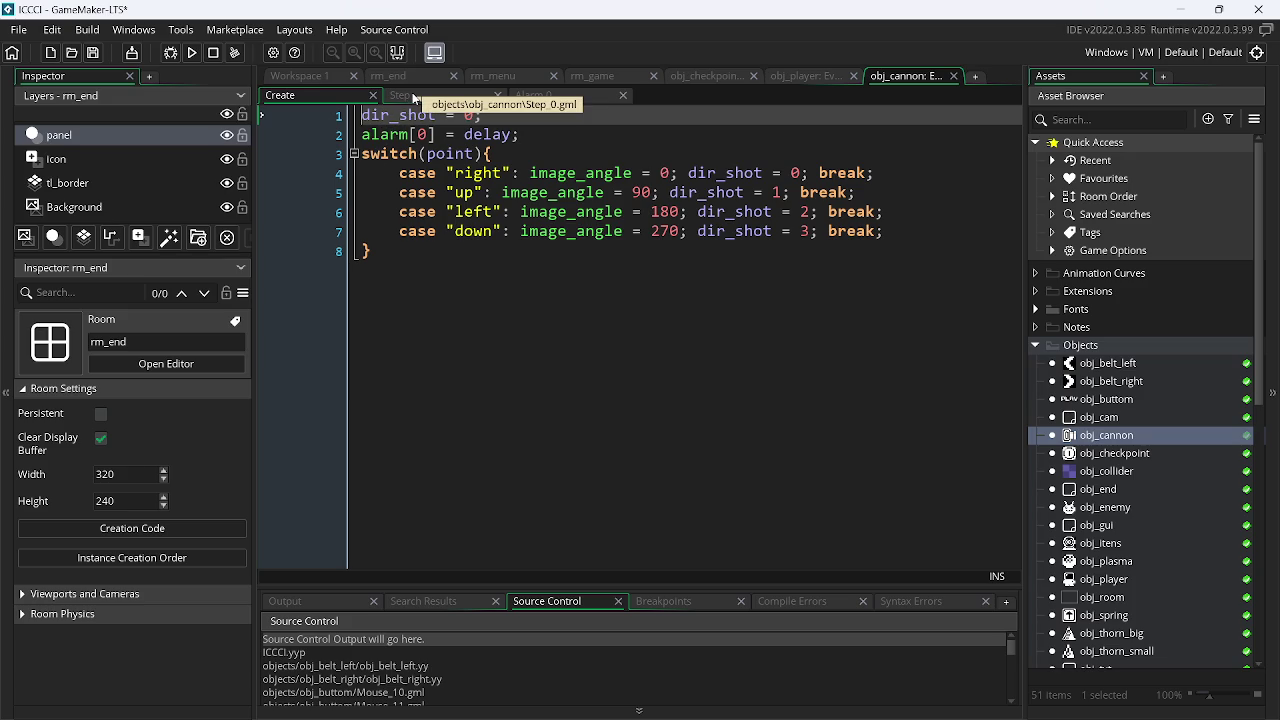
click(564, 95)
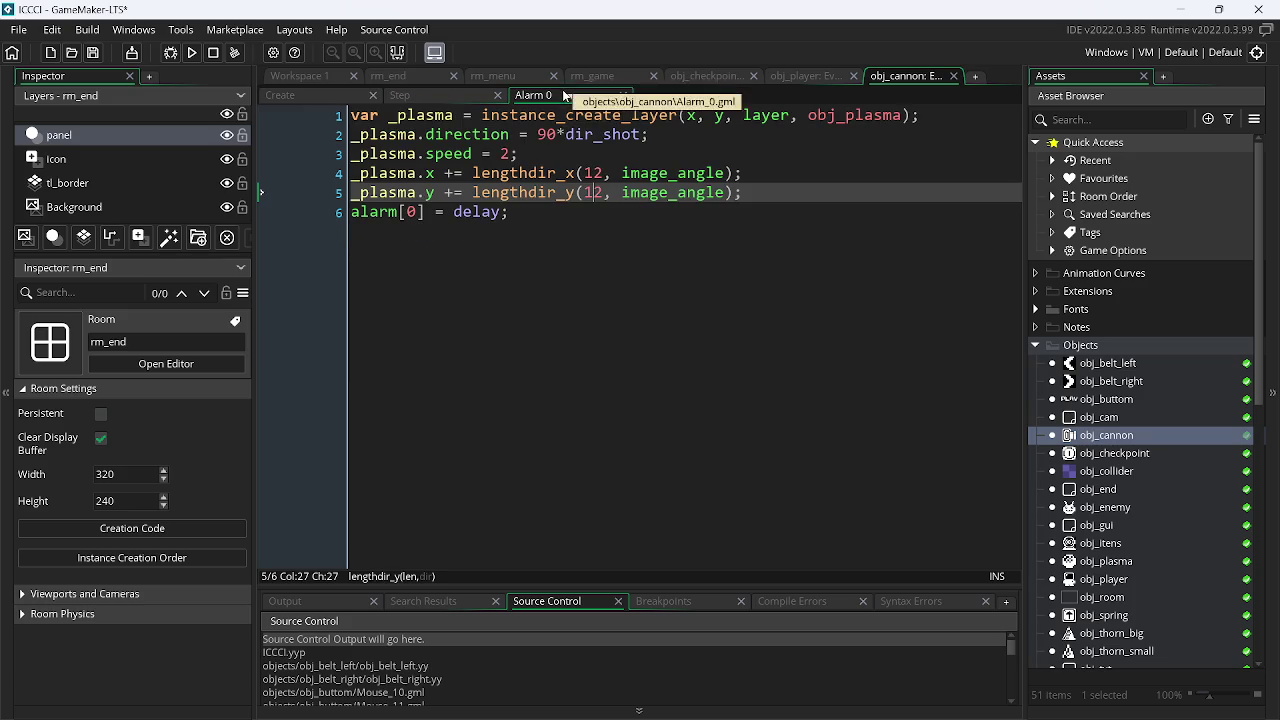
key(alt+Tab)
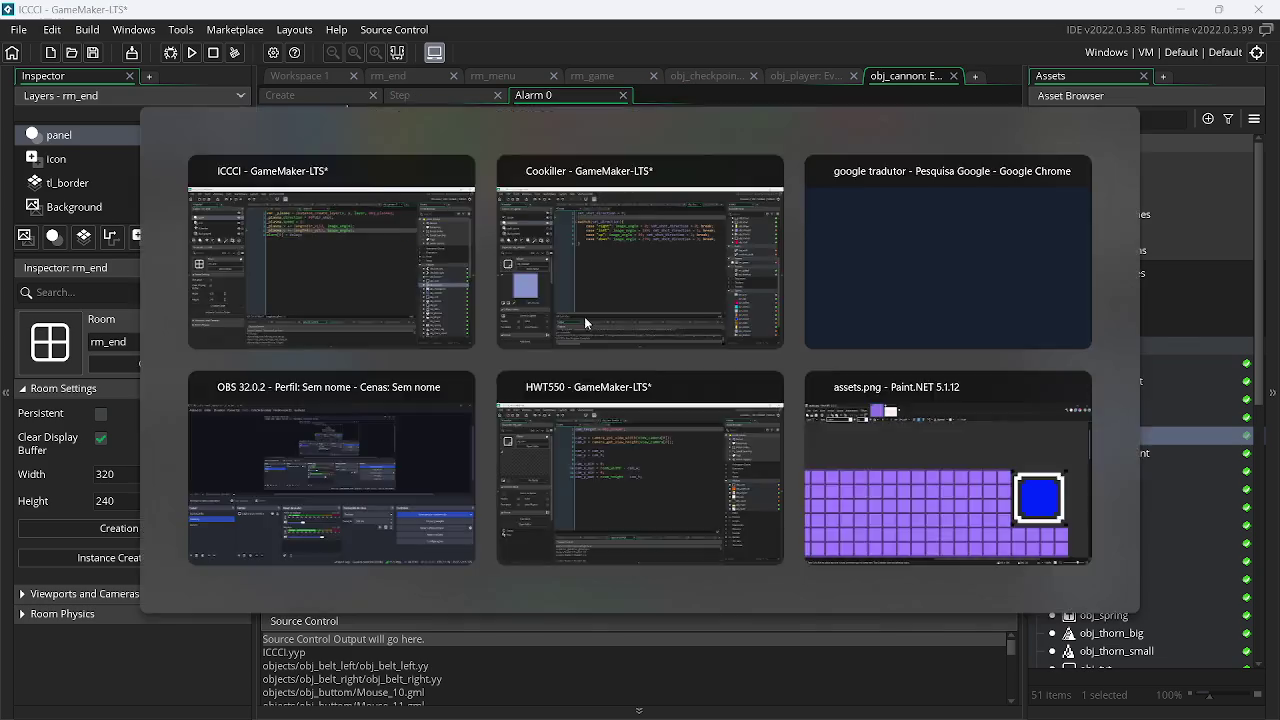
click(585, 322)
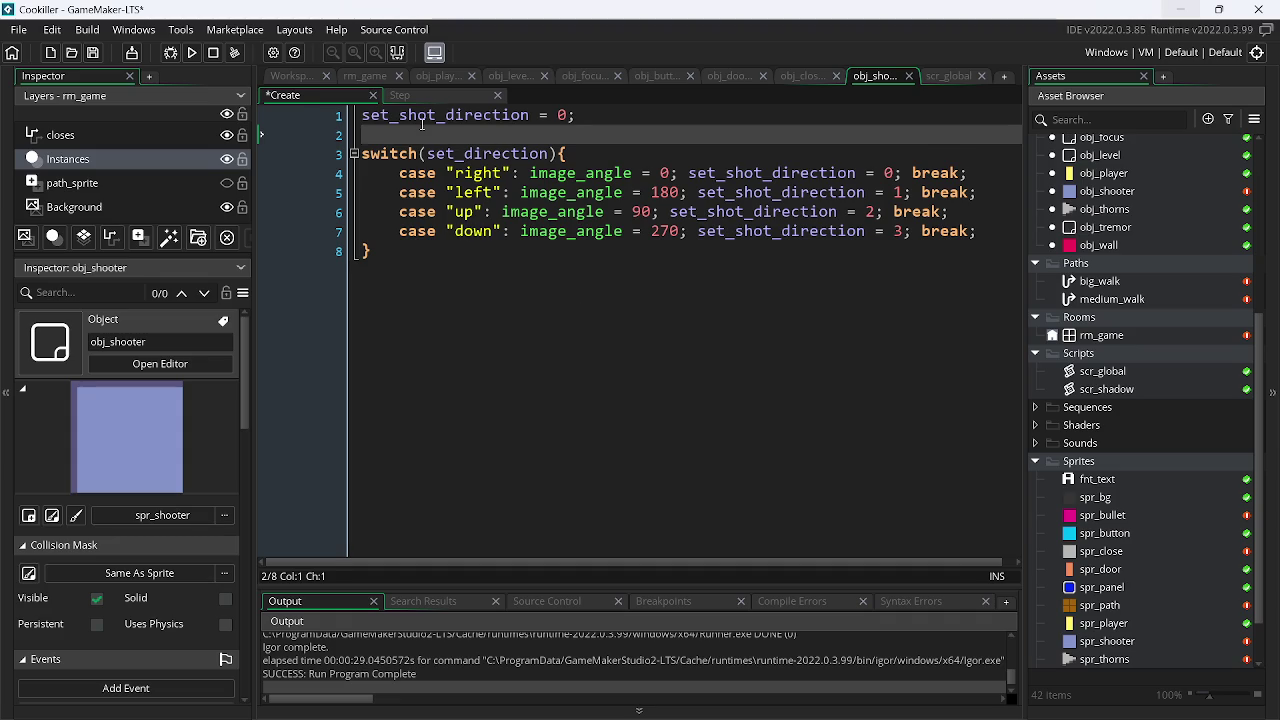
key(BackSpace)
- In obj_shooter's Step event, write an if (set_delay < 0) block containing set_delay = set_delay
click(400, 96)
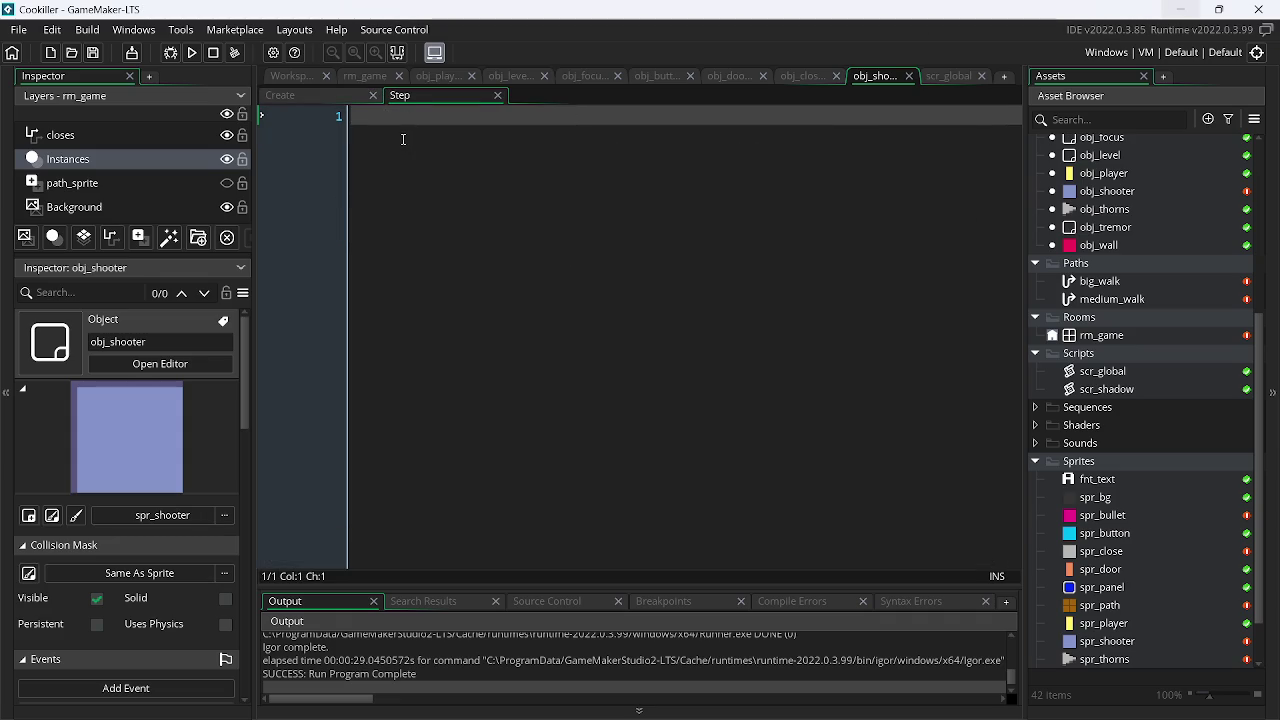
text(if()
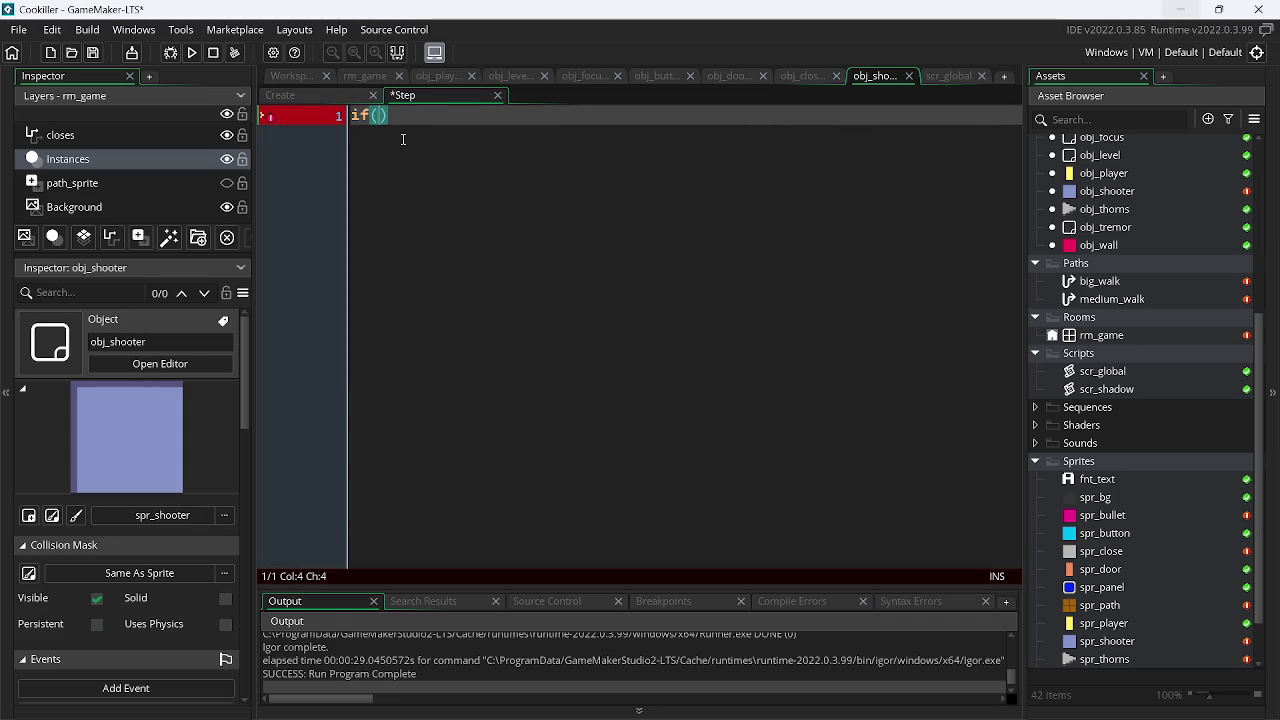
text(set)
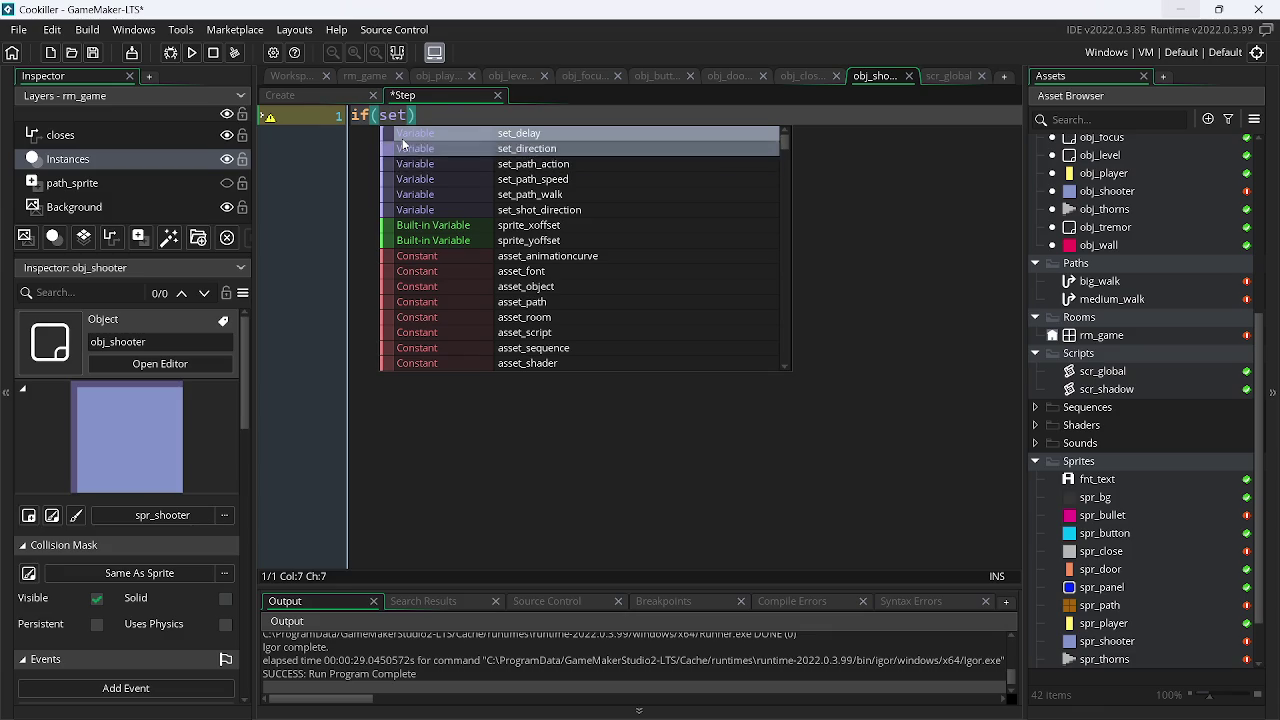
key(Return)
text(<)
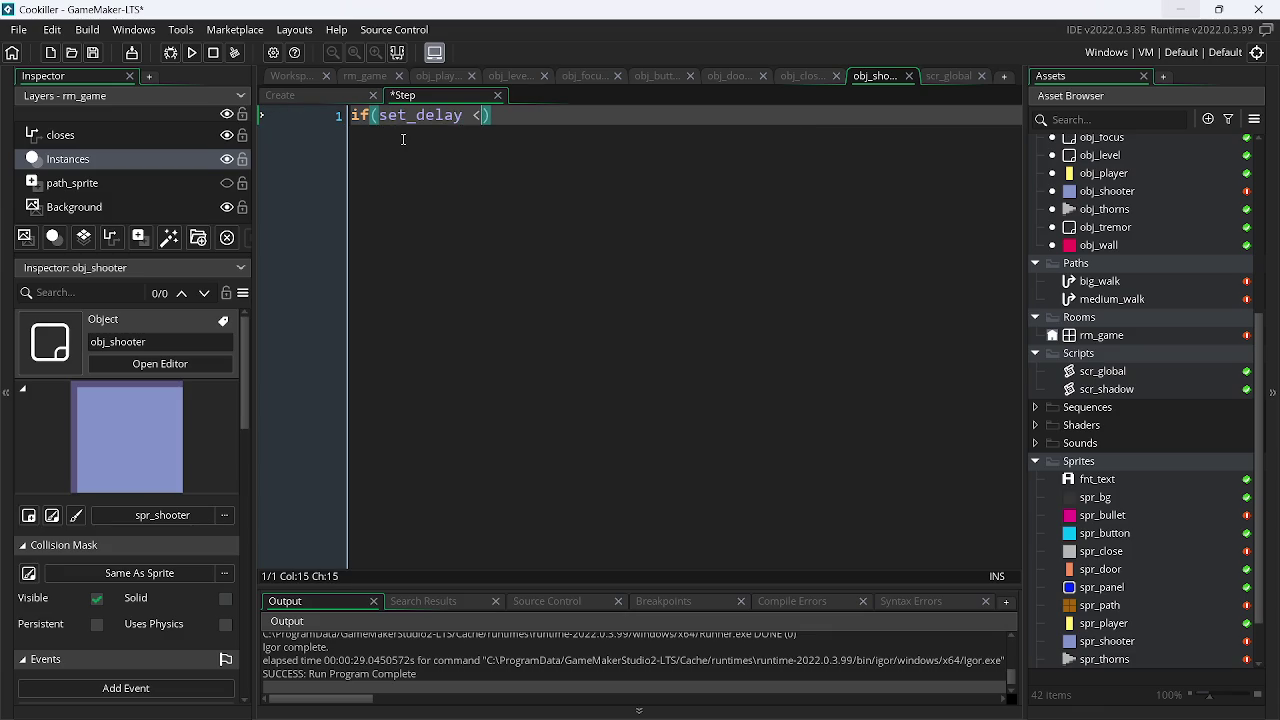
text( 0))
text({)
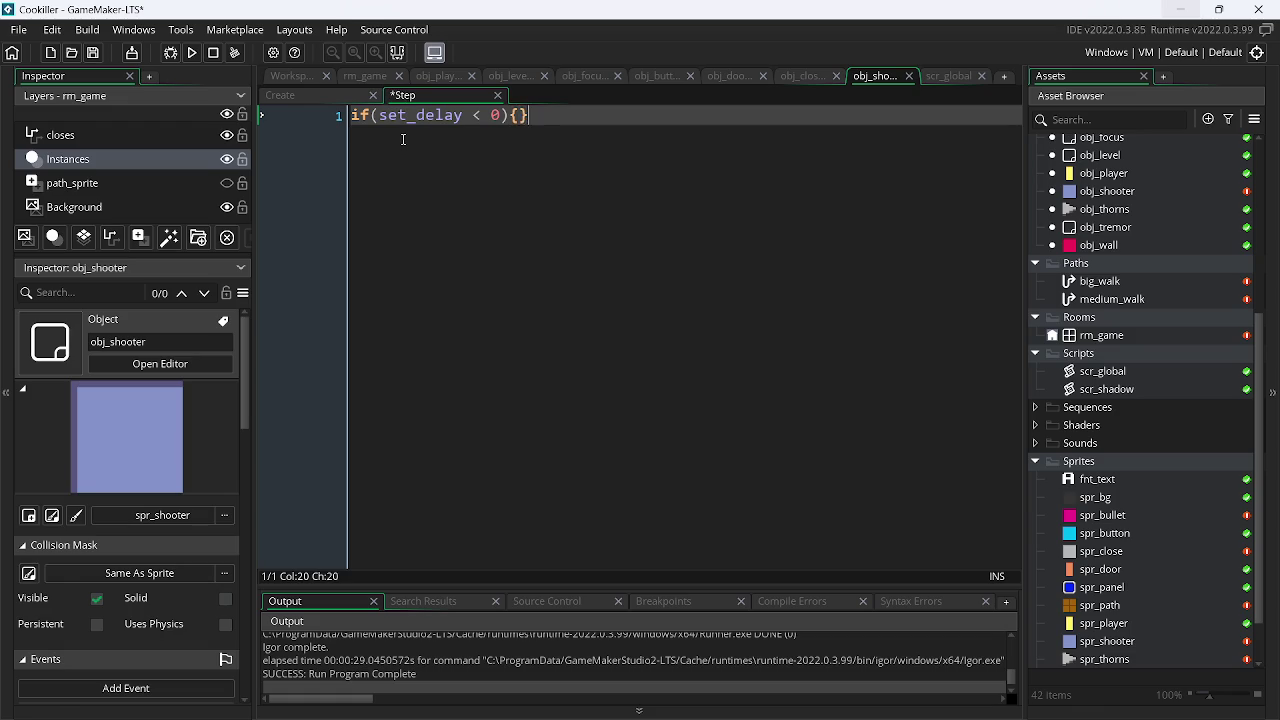
key(Return)
key(Return)
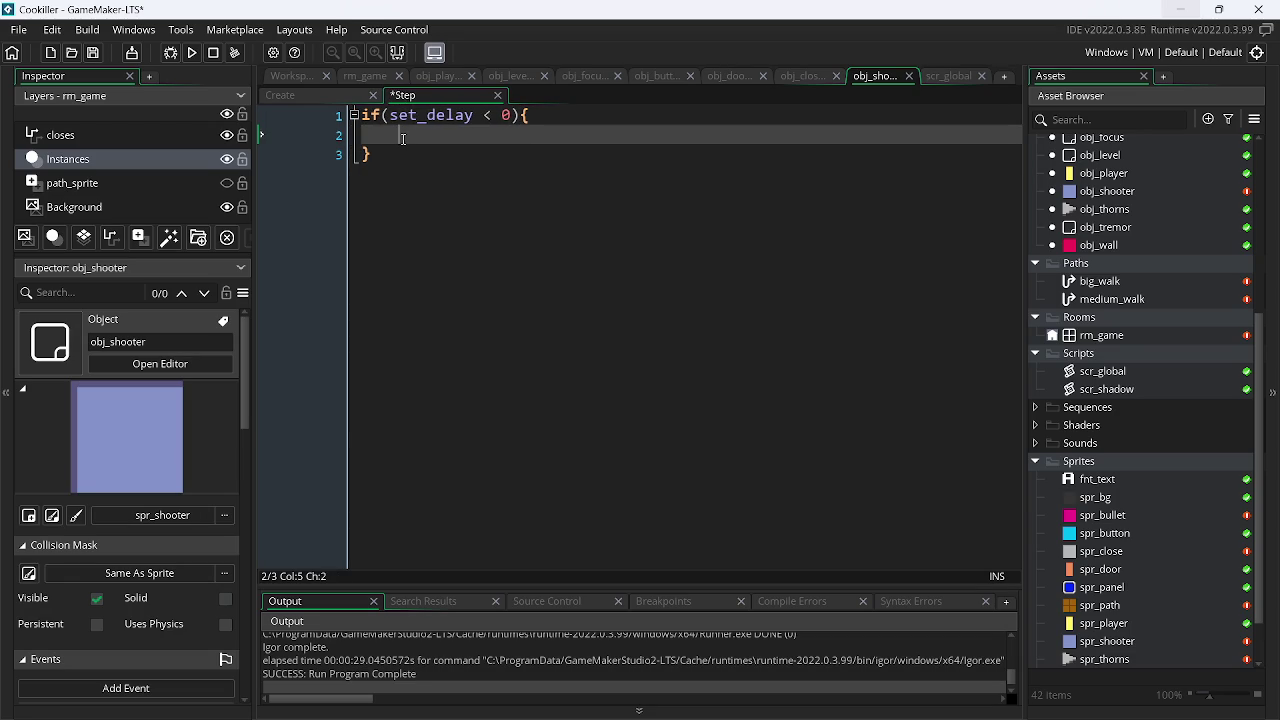
text(se)
key(Return)
text(= set)
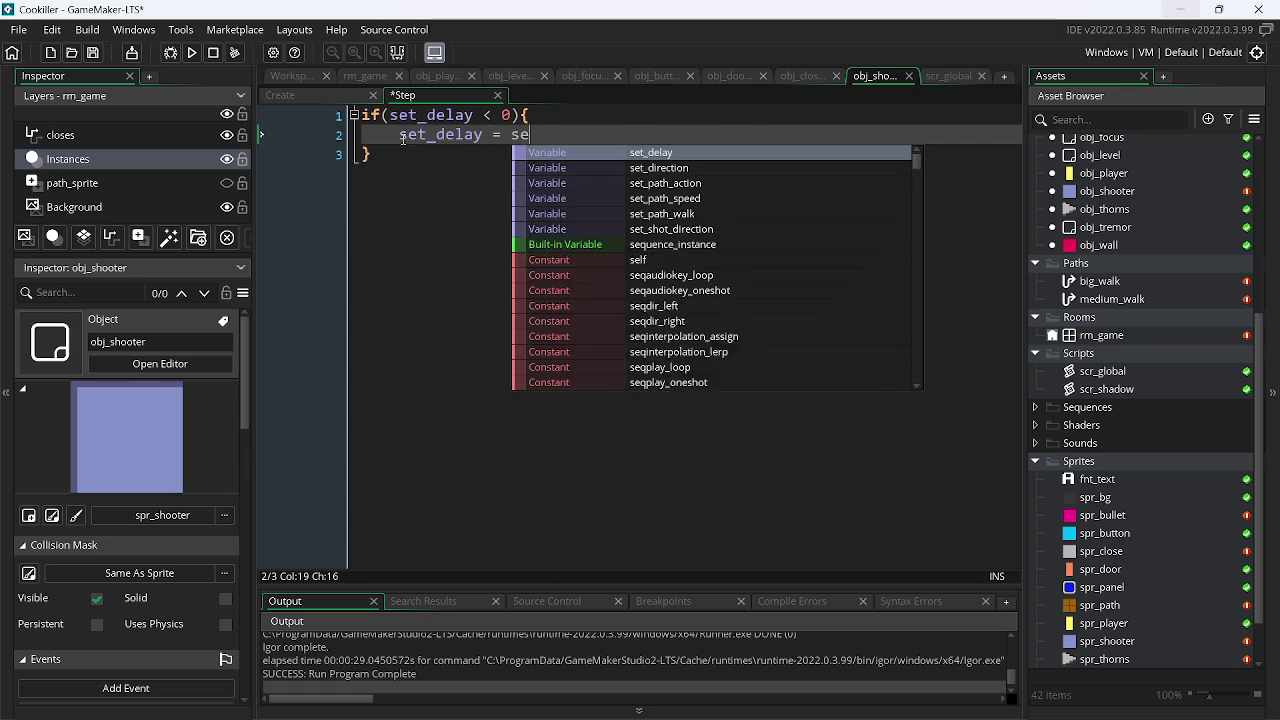
key(Return)
text(;)
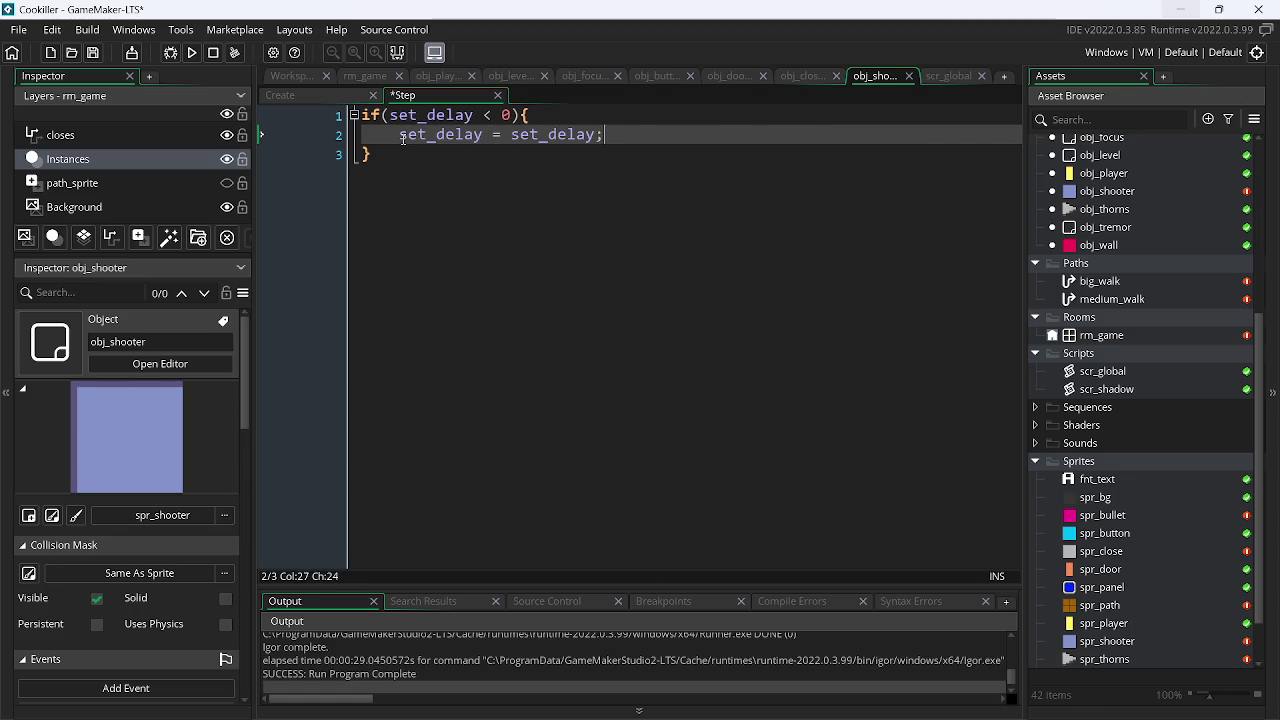
key(Return)
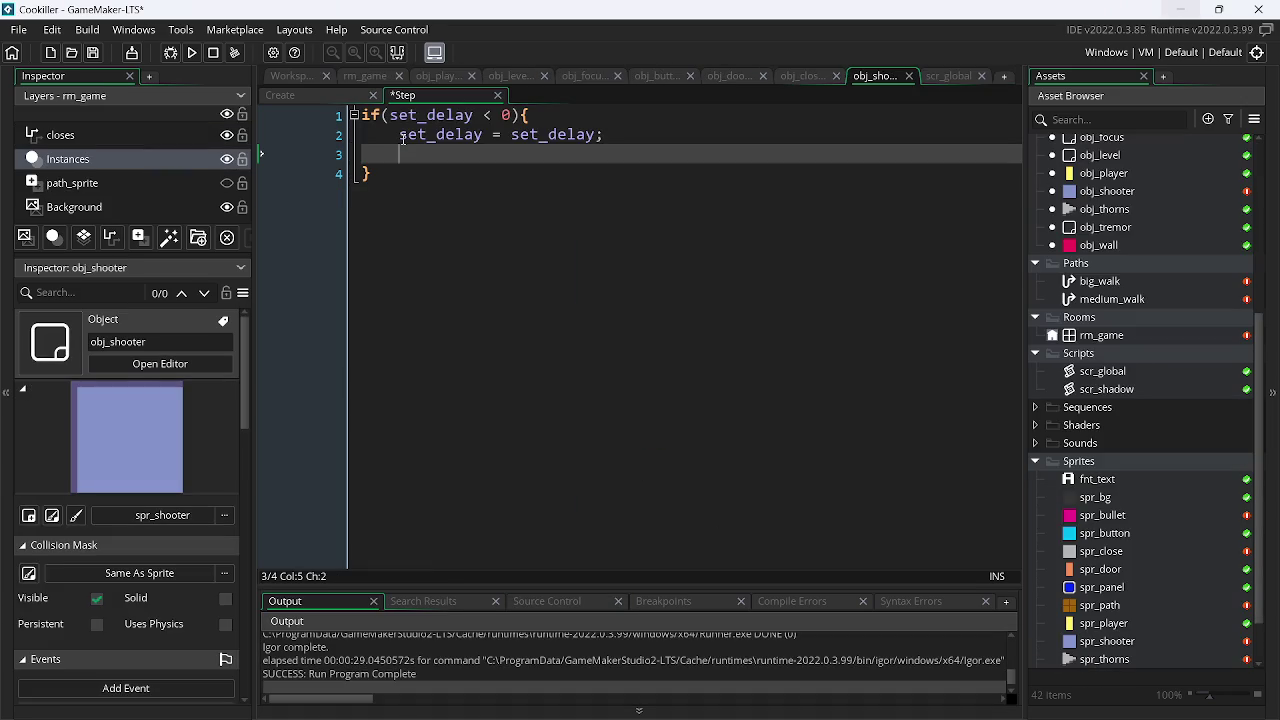
- Add var _bullet = instance_create_layer(x, y, layer, obj_bullet) inside the if block
text(var _bulle)
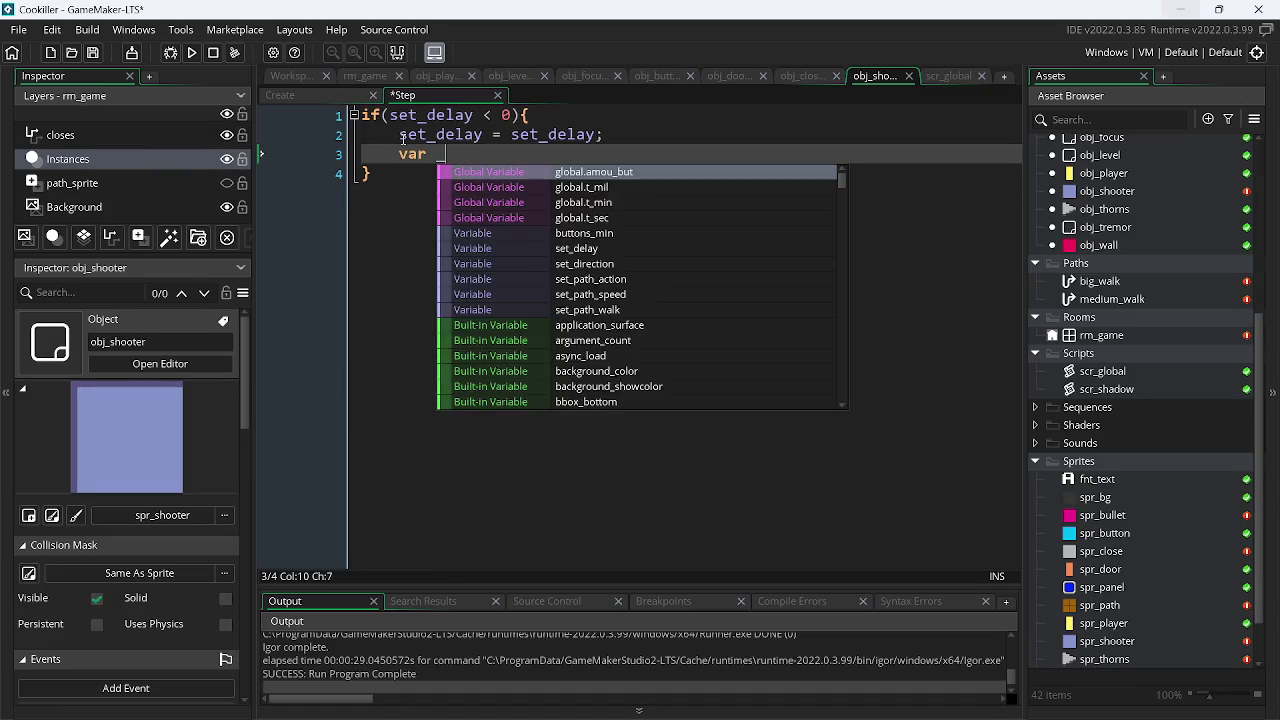
text(t = in)
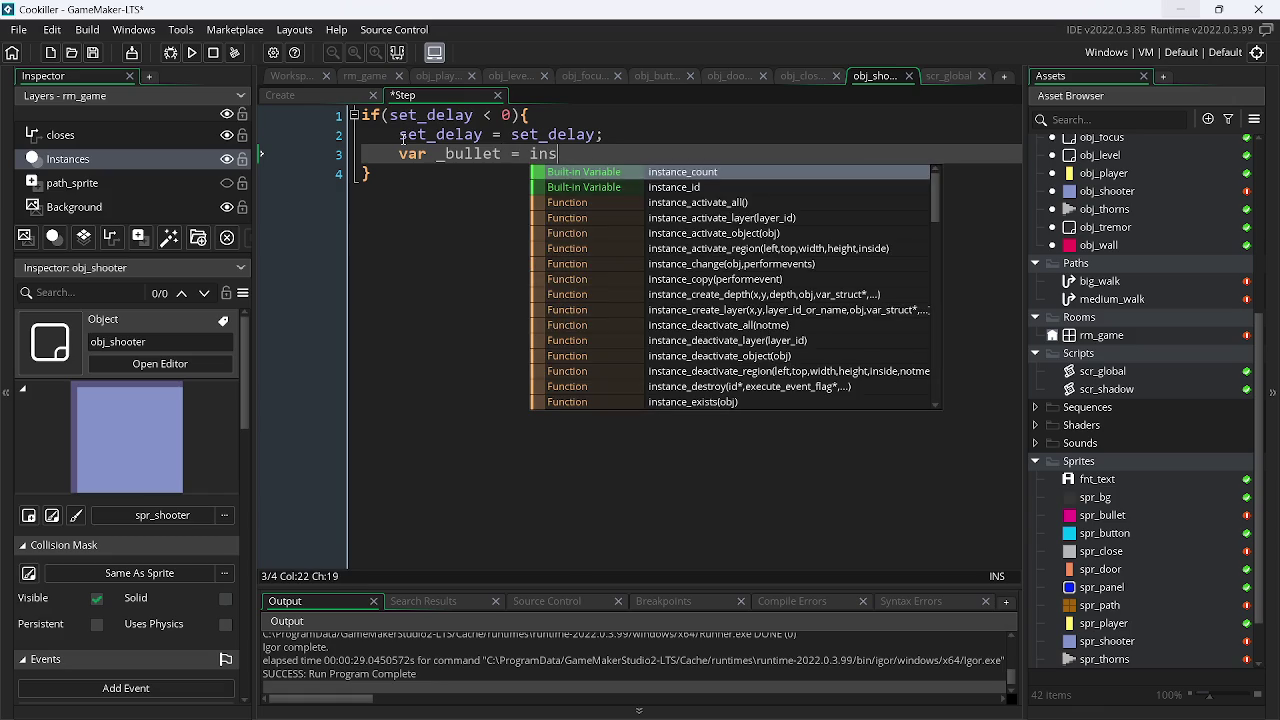
text(s)
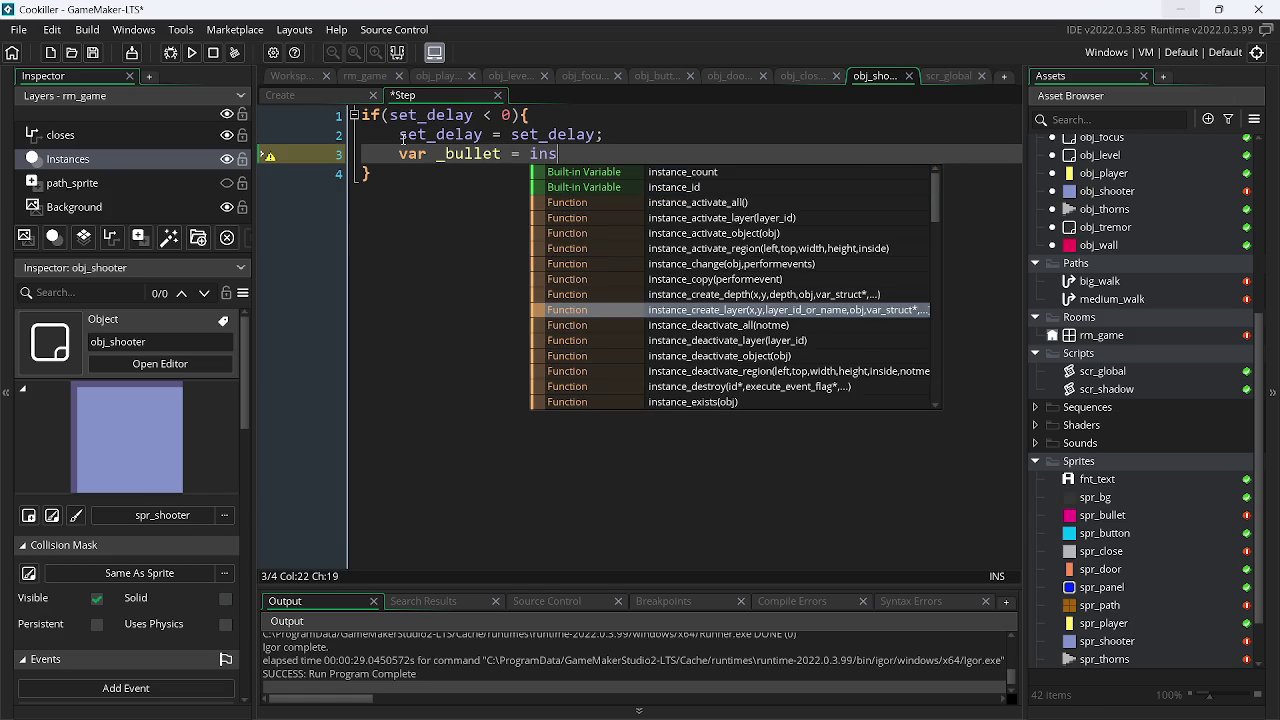
key(Return)
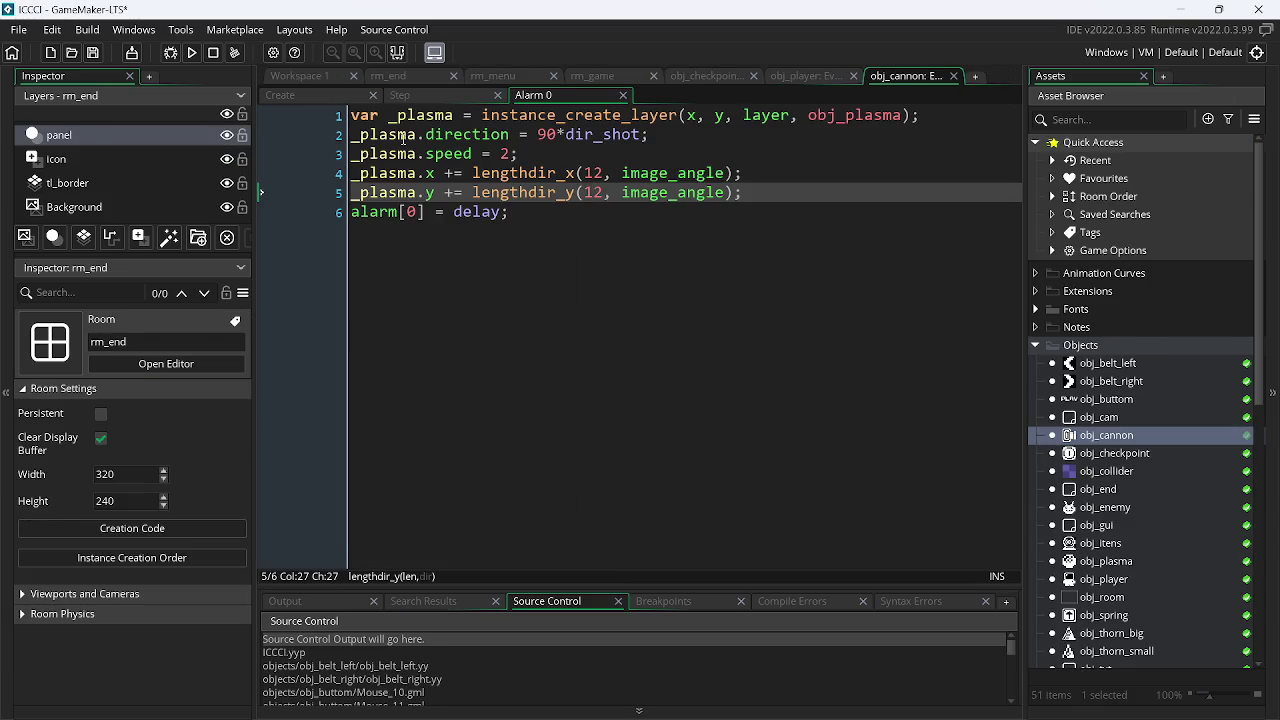
text(x, y, )
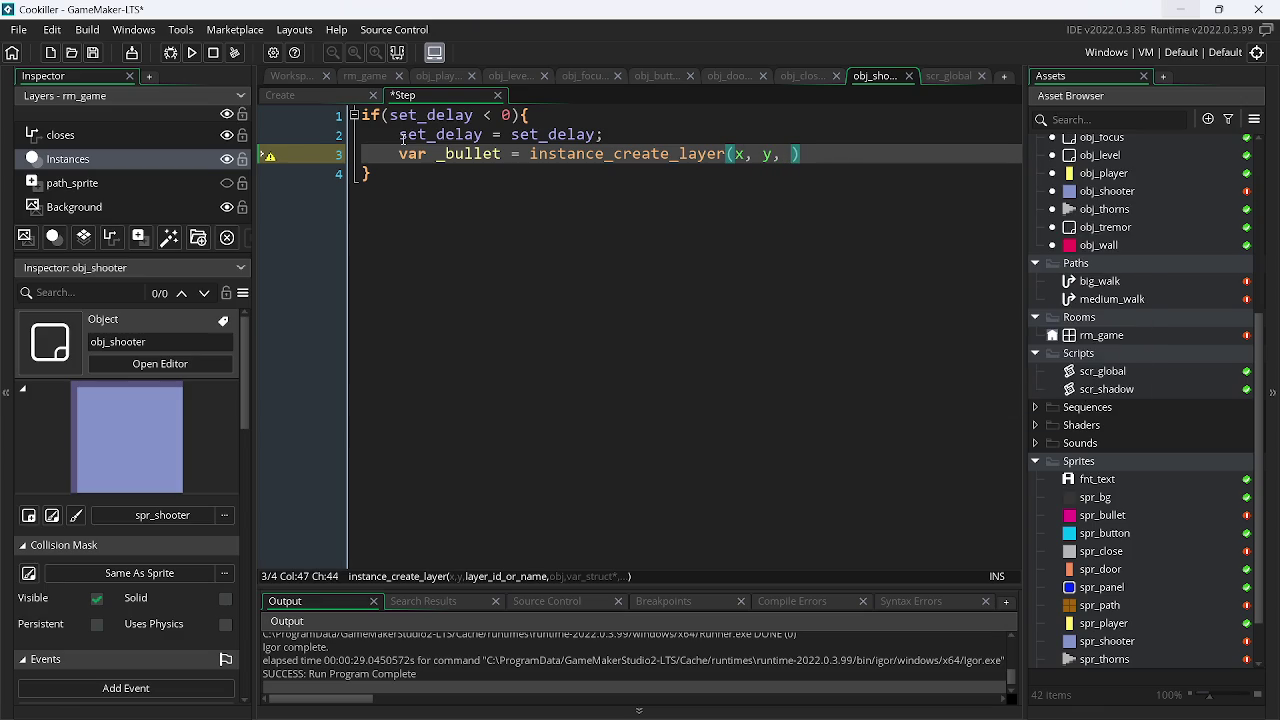
text(layer,)
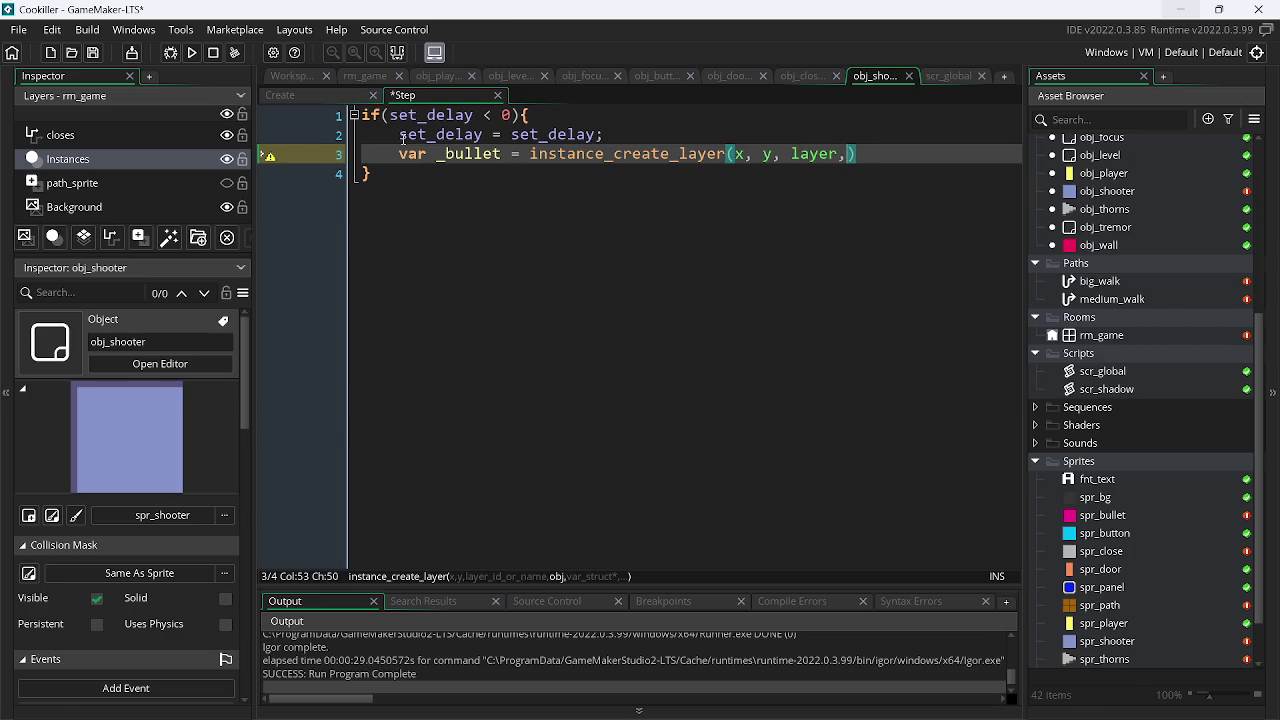
text( obj_)
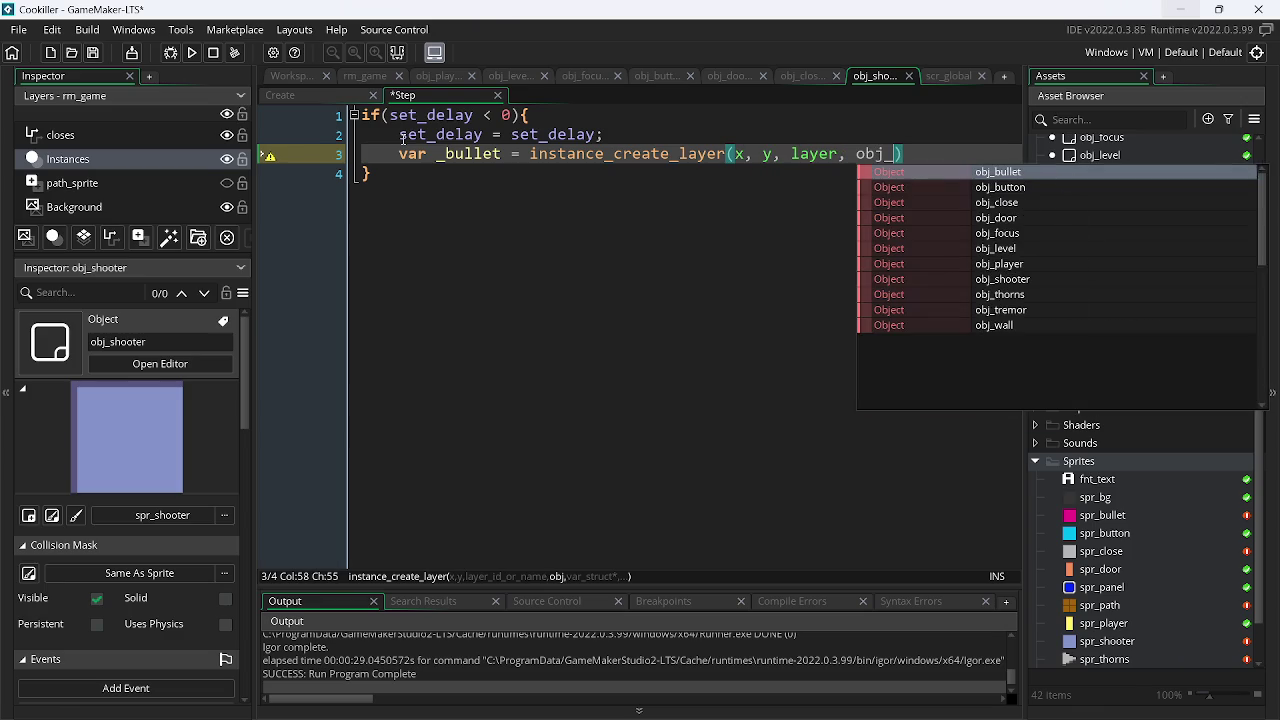
key(Return)
text())
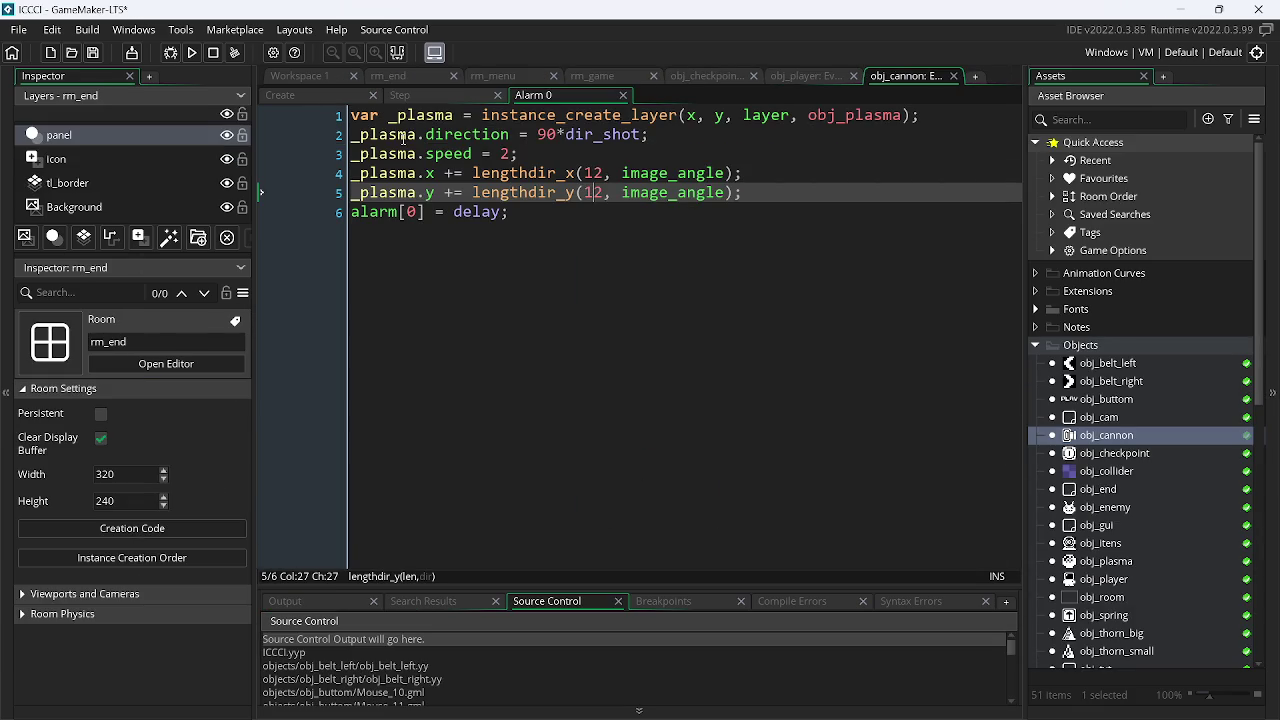
text(_)
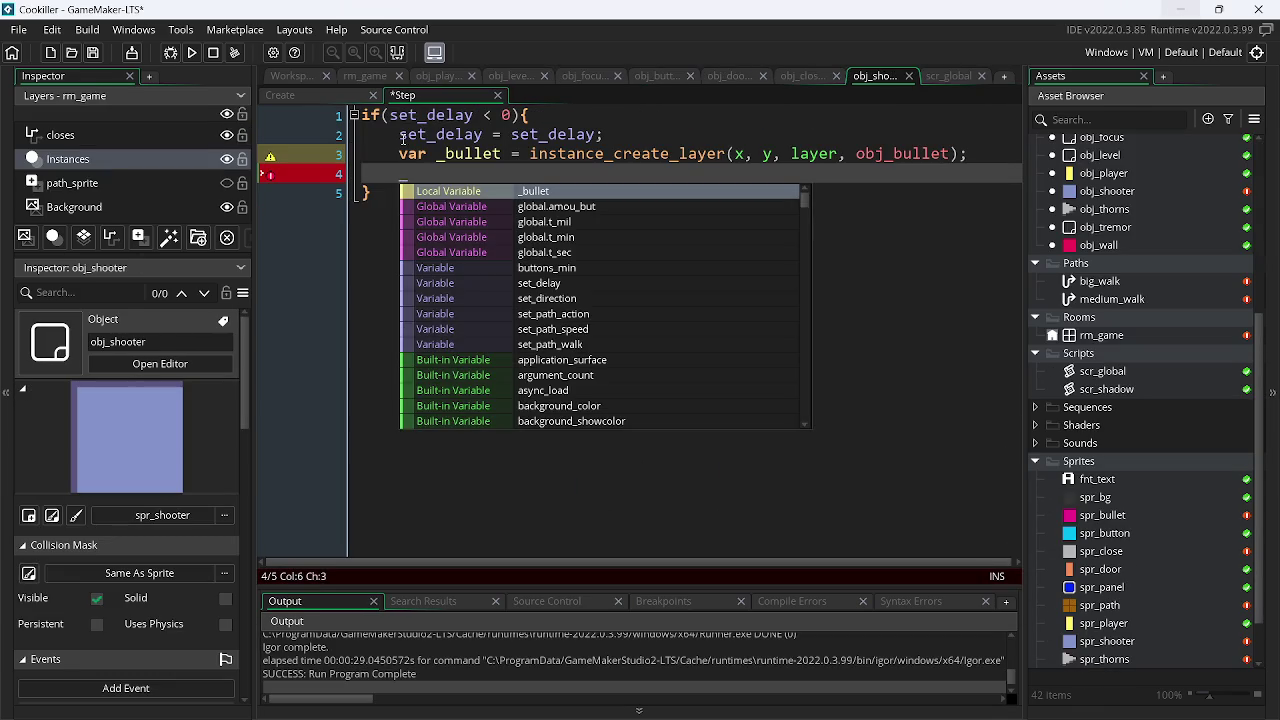
- Set _bullet.direction = 90 * set_shot_direction
key(Return)
text(.)
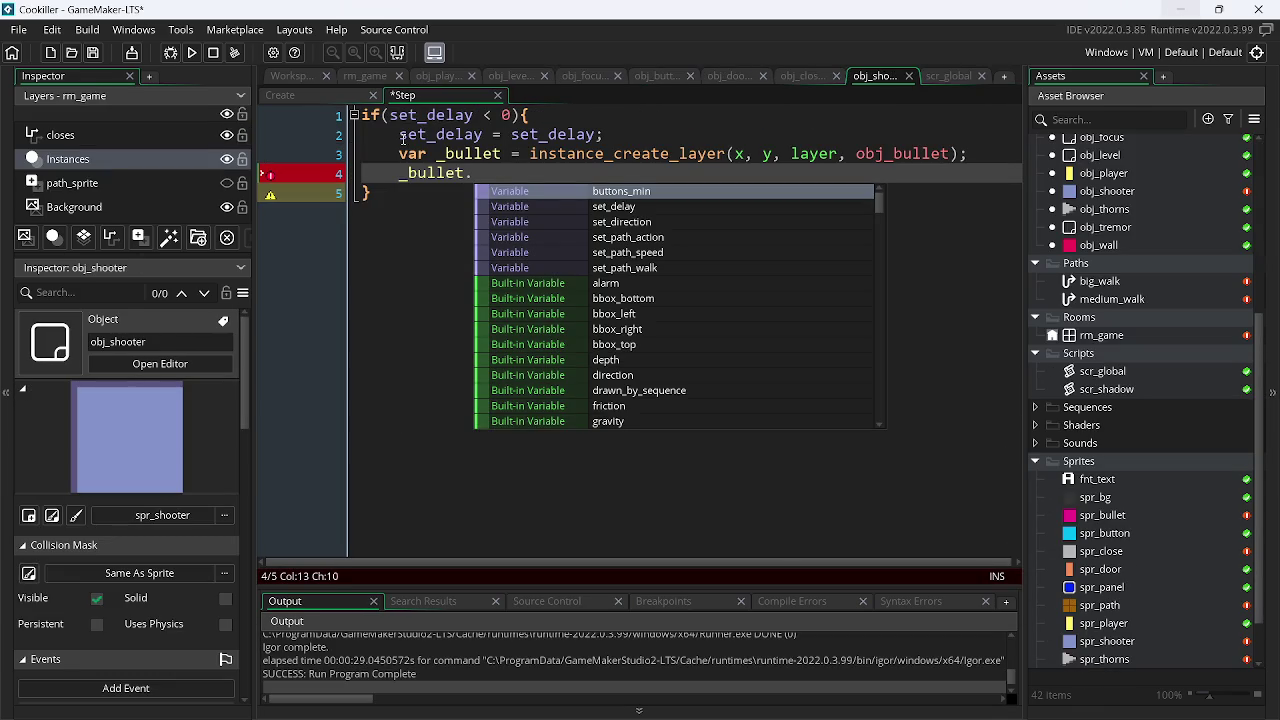
text(di)
key(Return)
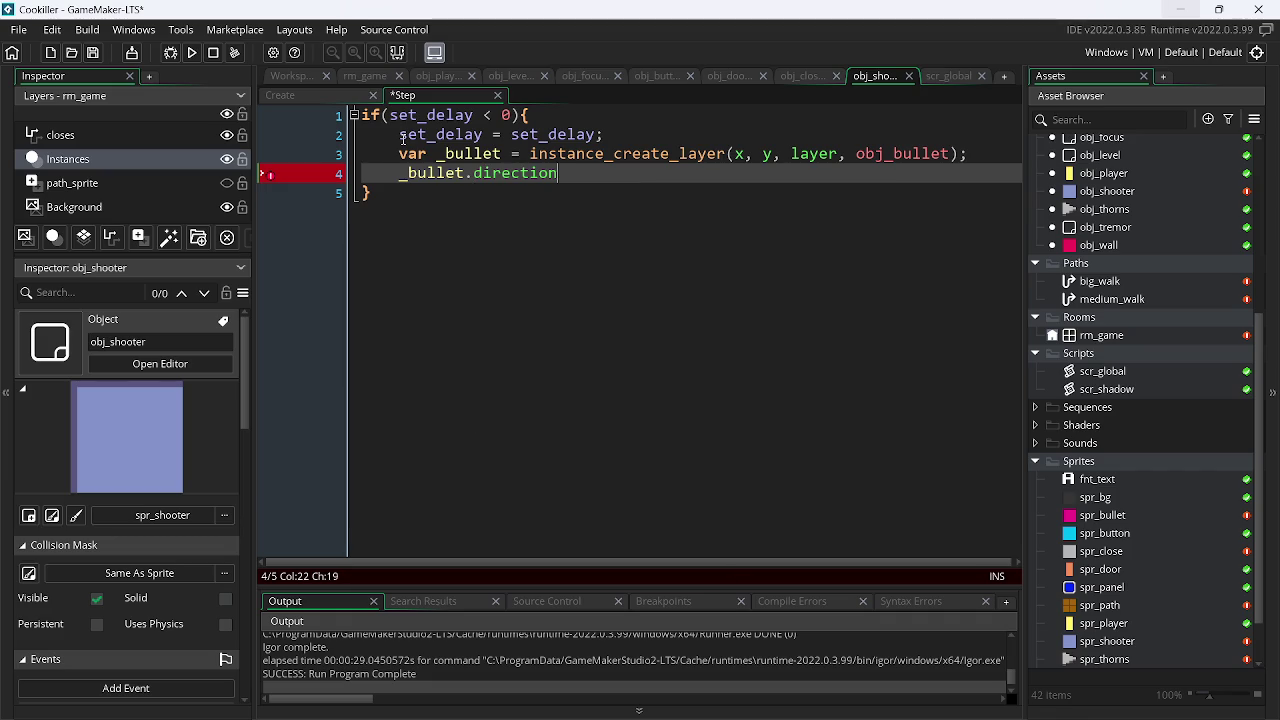
text( = 90 *)
text(set)
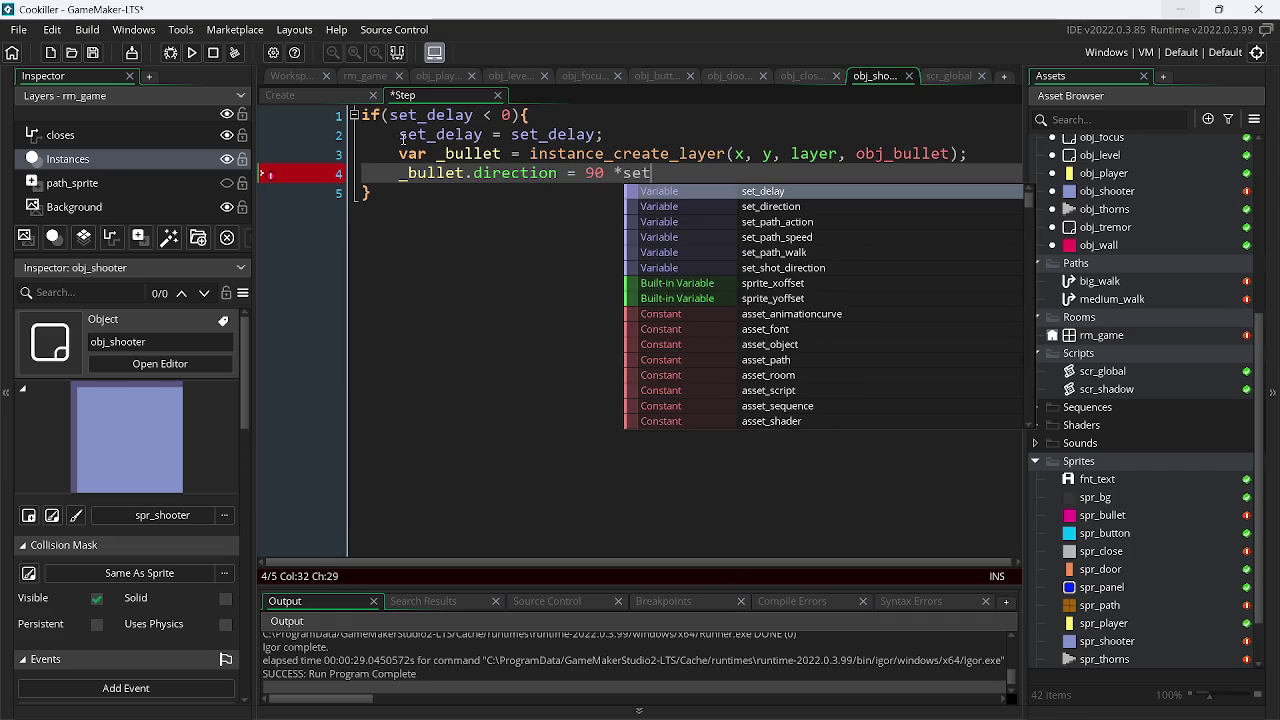
key(Down)
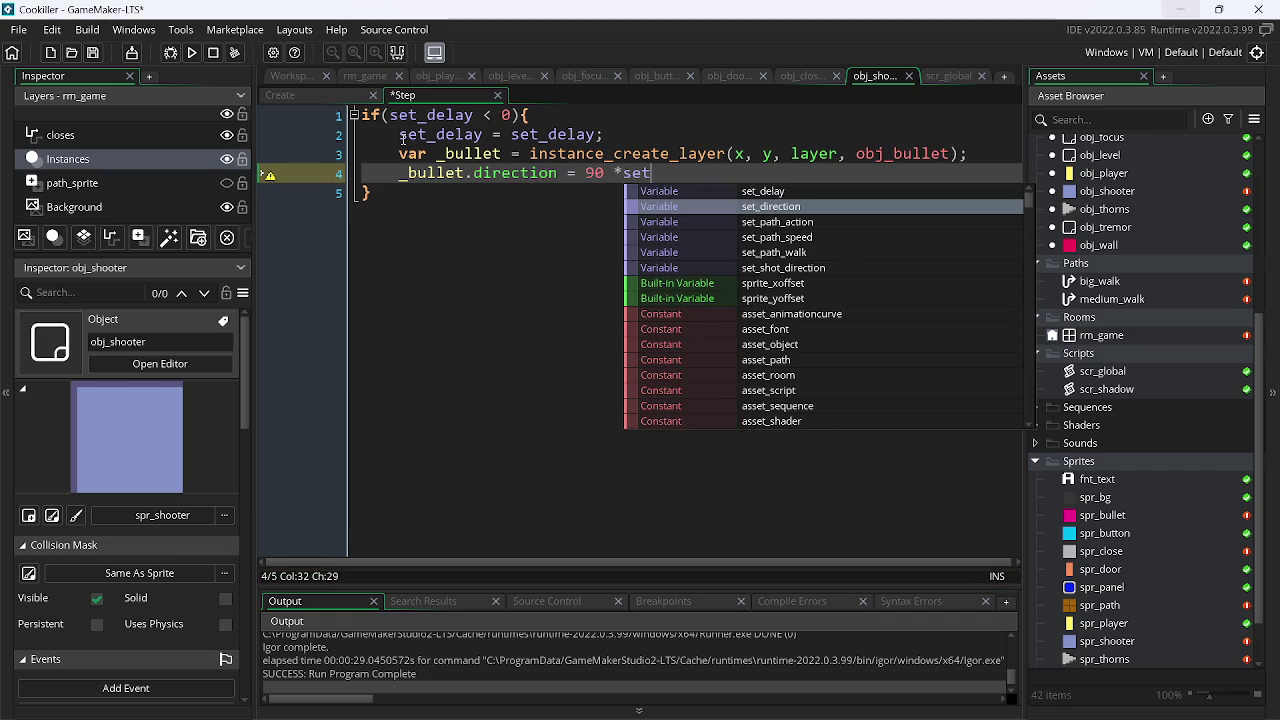
key(Down)
key(Down)
key(Down)
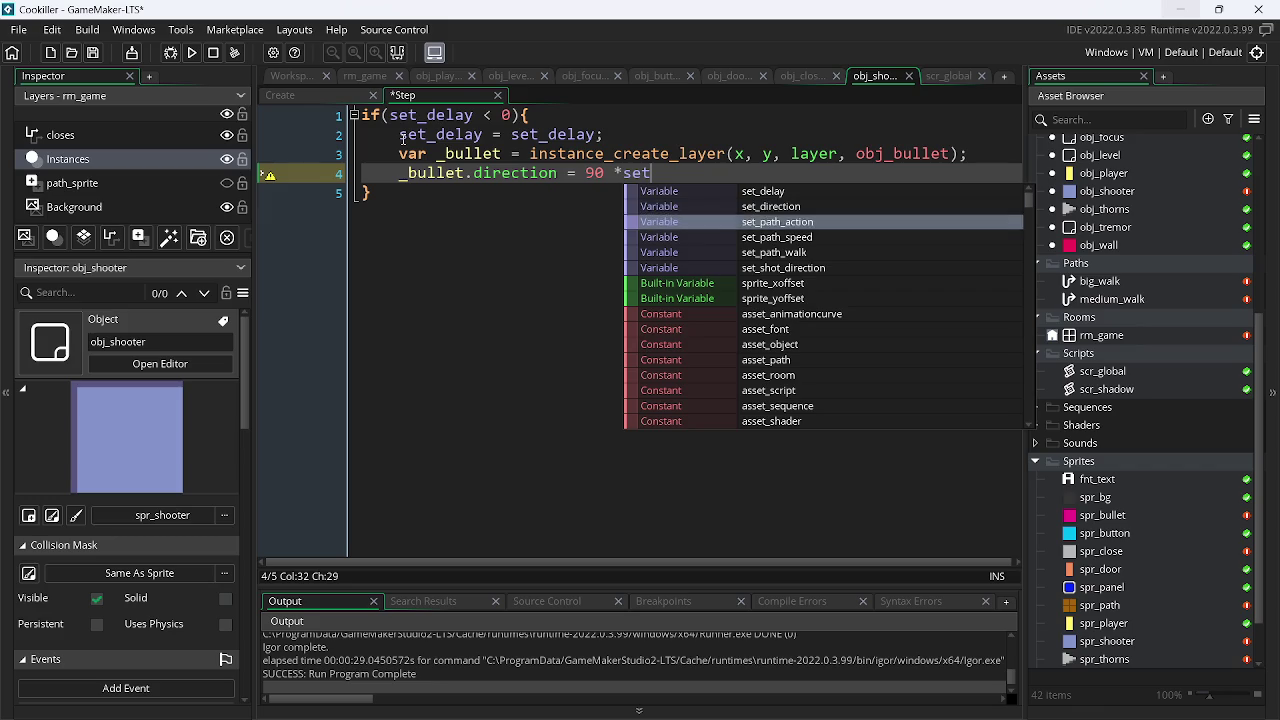
key(Return)
text(;)
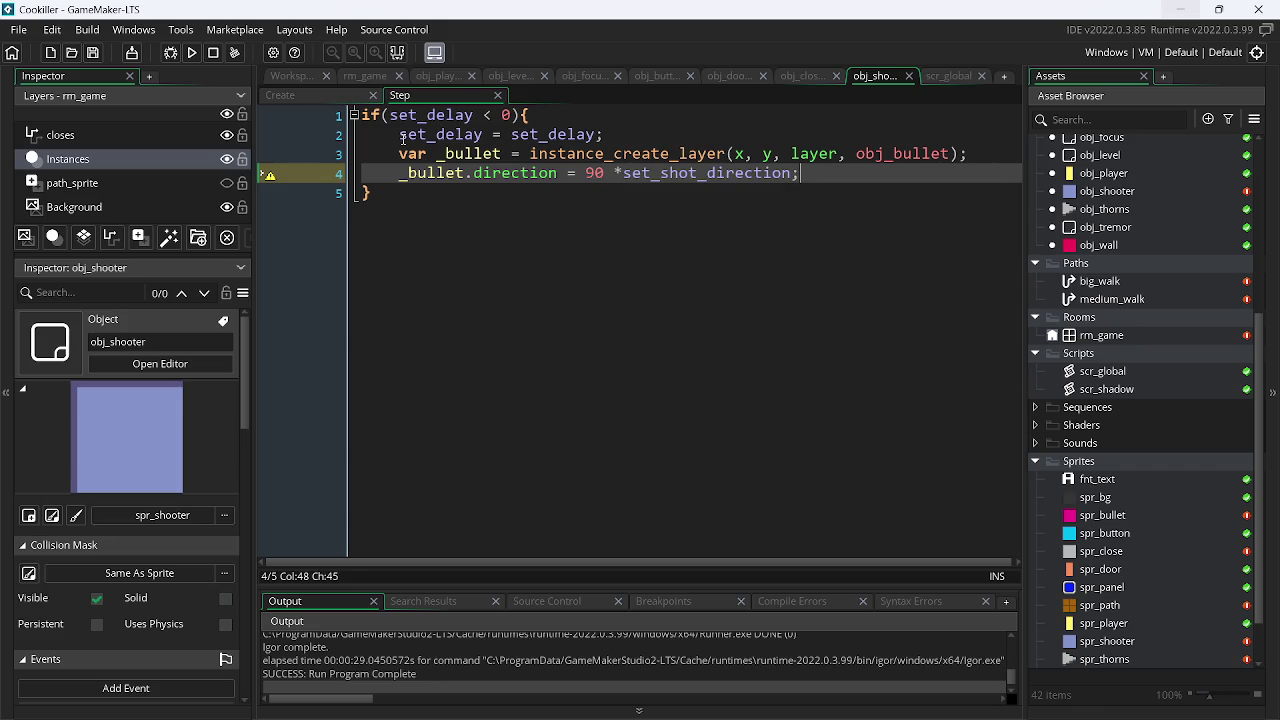
key(Return)
- Add _bullet.speed = set_delay and save
text(_bullet.)
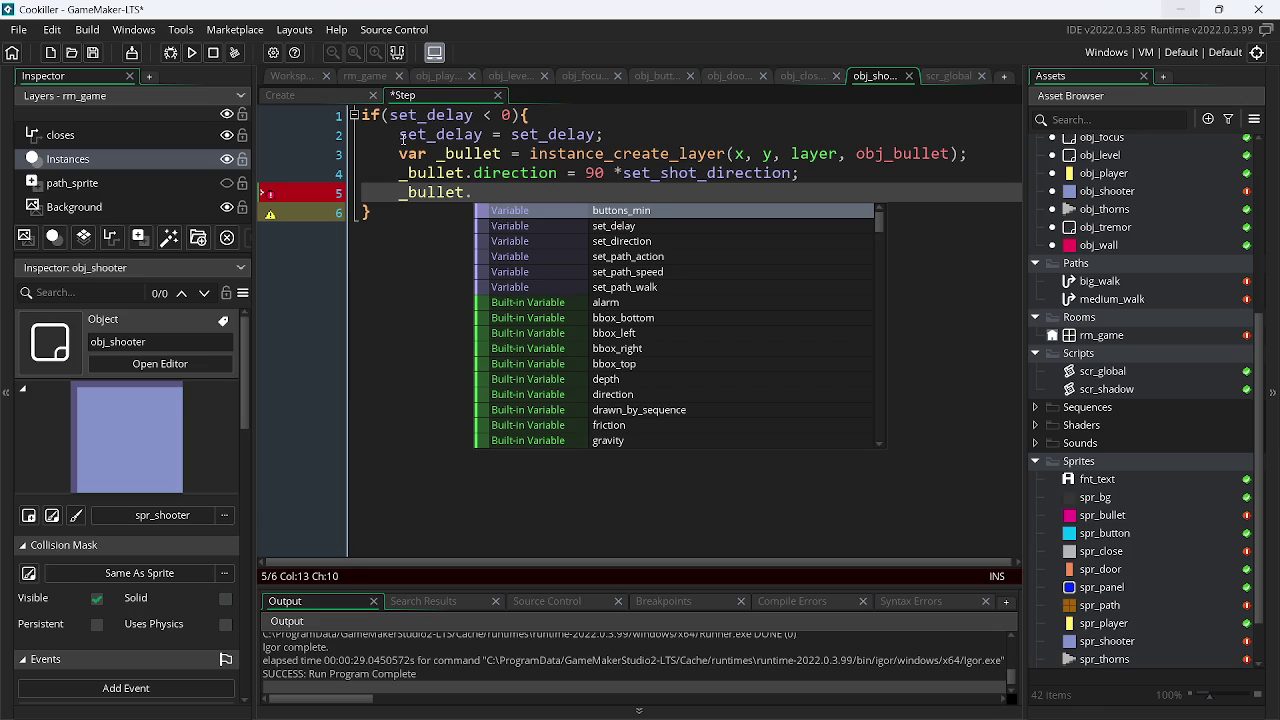
text(sp)
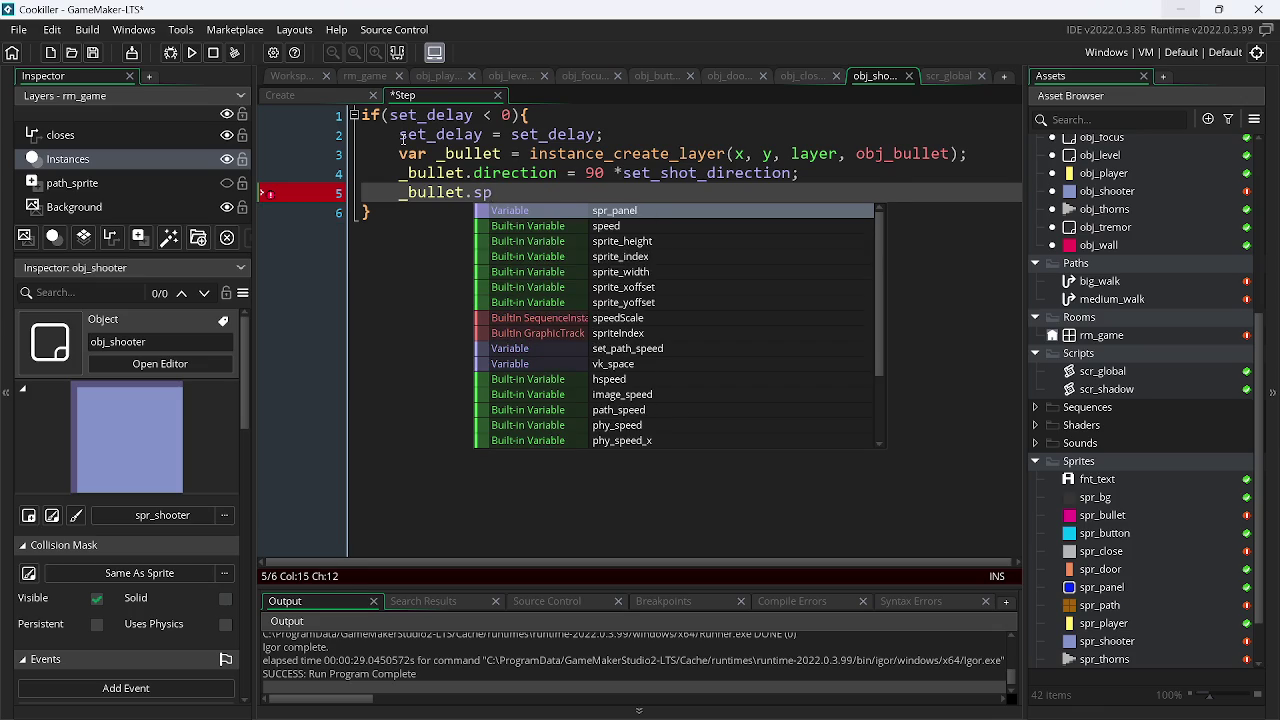
key(Return)
key(BackSpace)
key(BackSpace)
key(BackSpace)
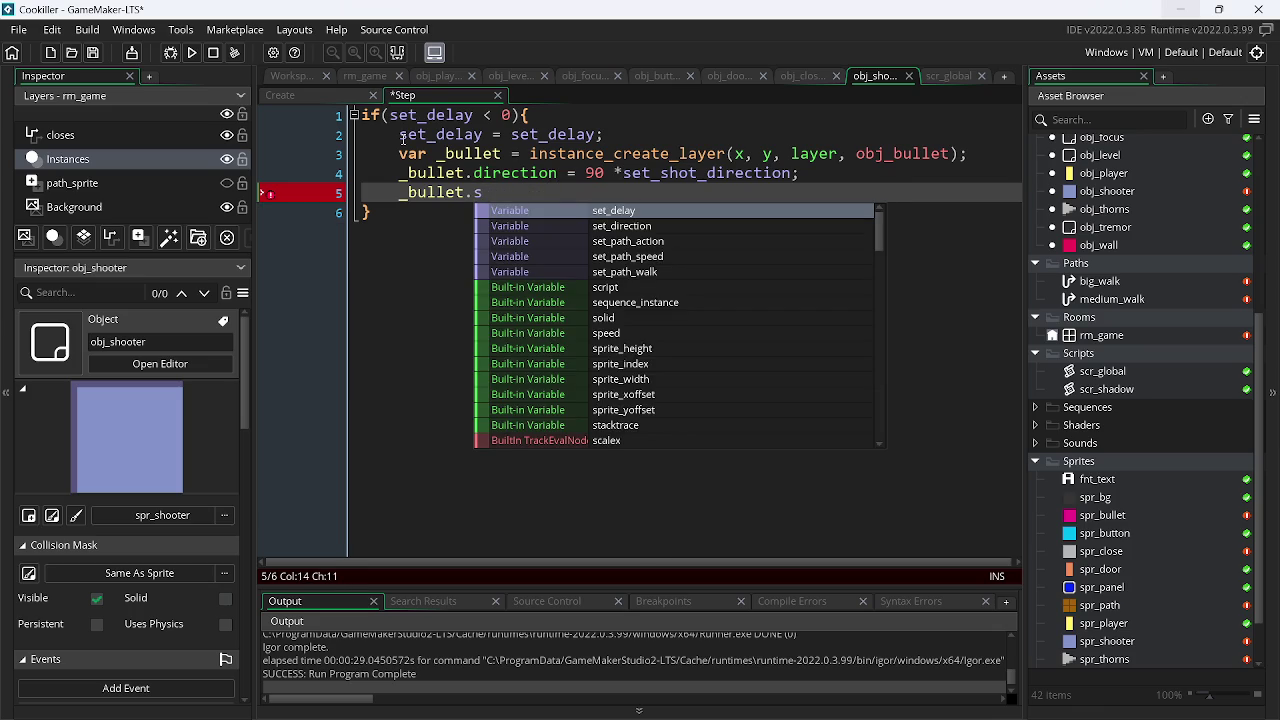
text(peed )
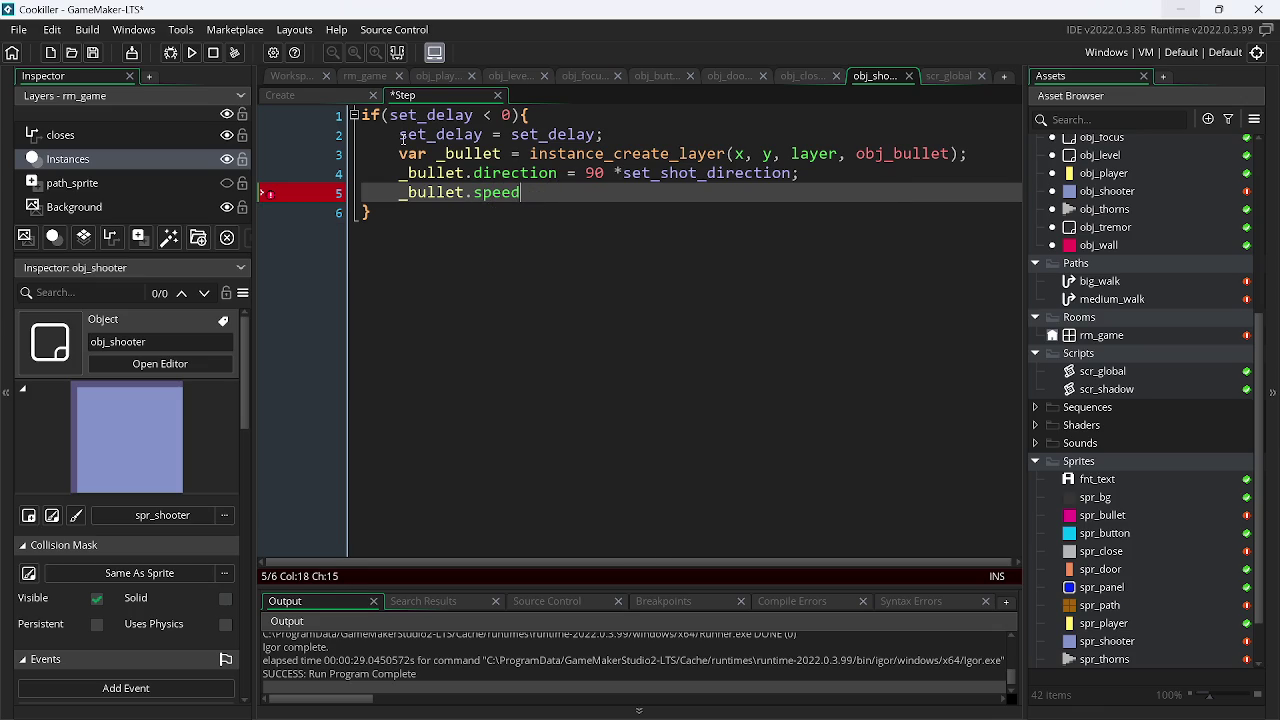
text(= 2;)
key(Return)
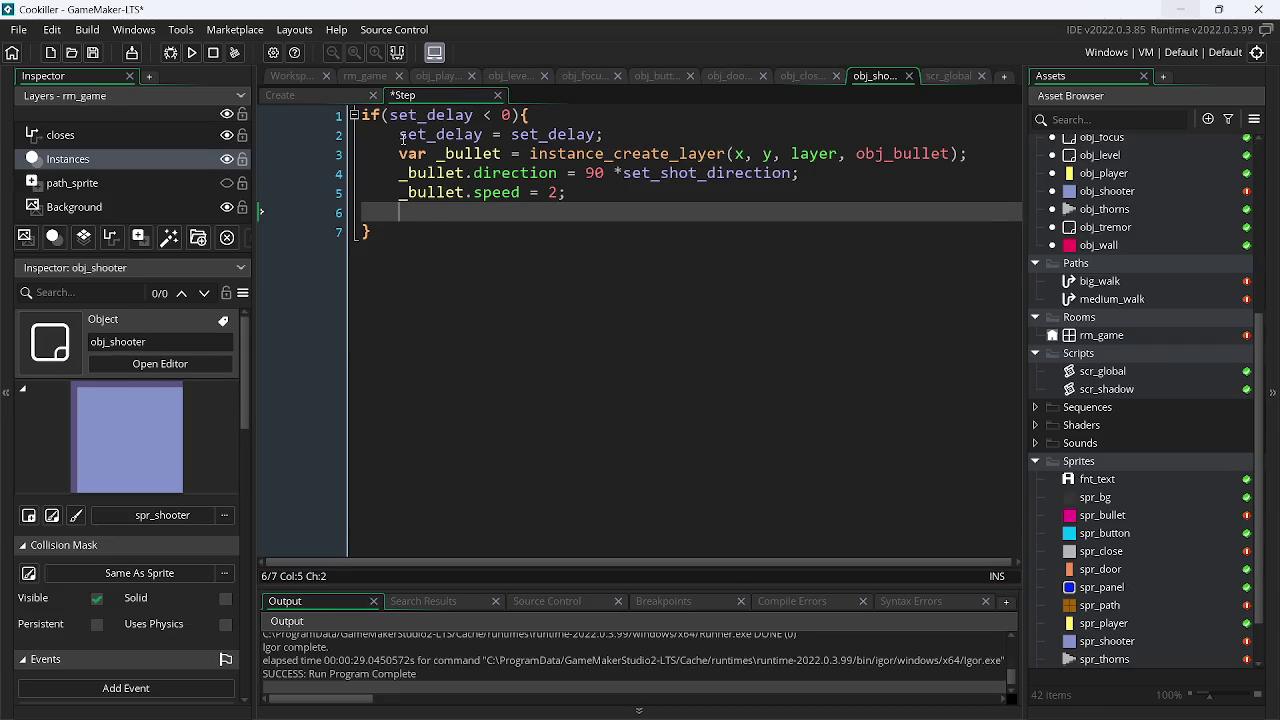
key(BackSpace)
key(BackSpace)
key(Left)
key(BackSpace)
text(set)
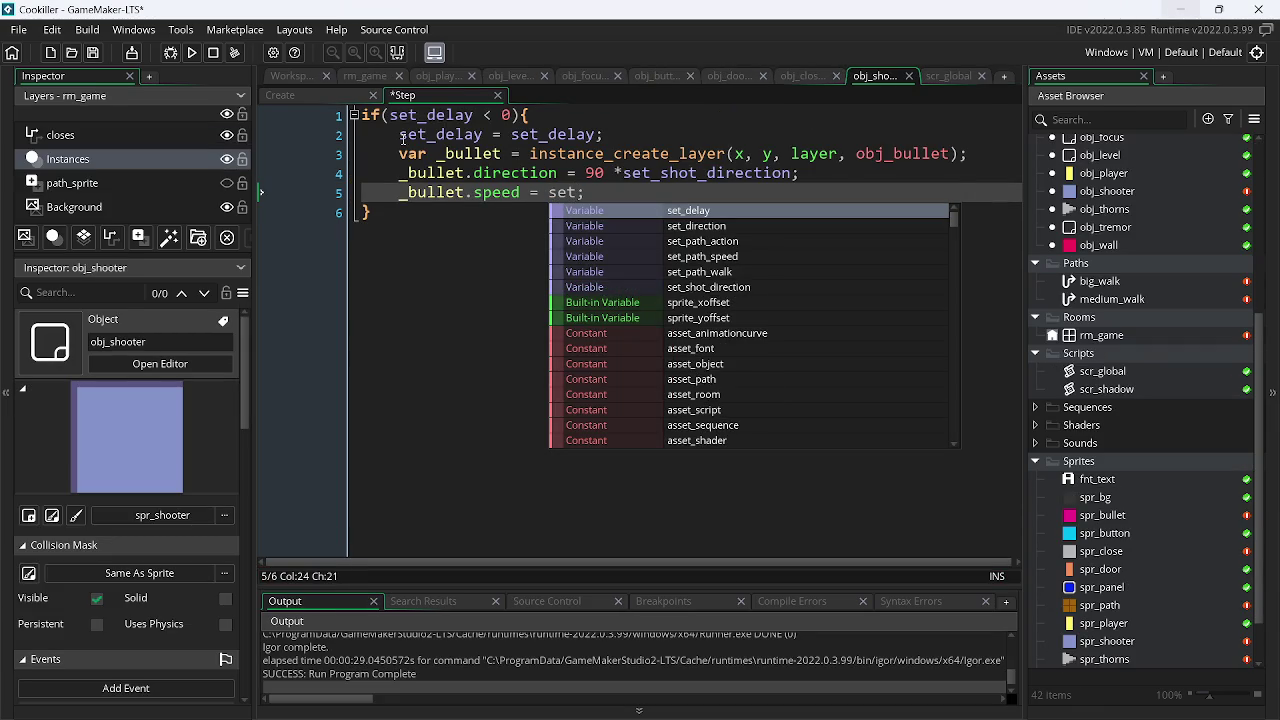
key(Return)
key(End)
key(Return)
key(ctrl+s)
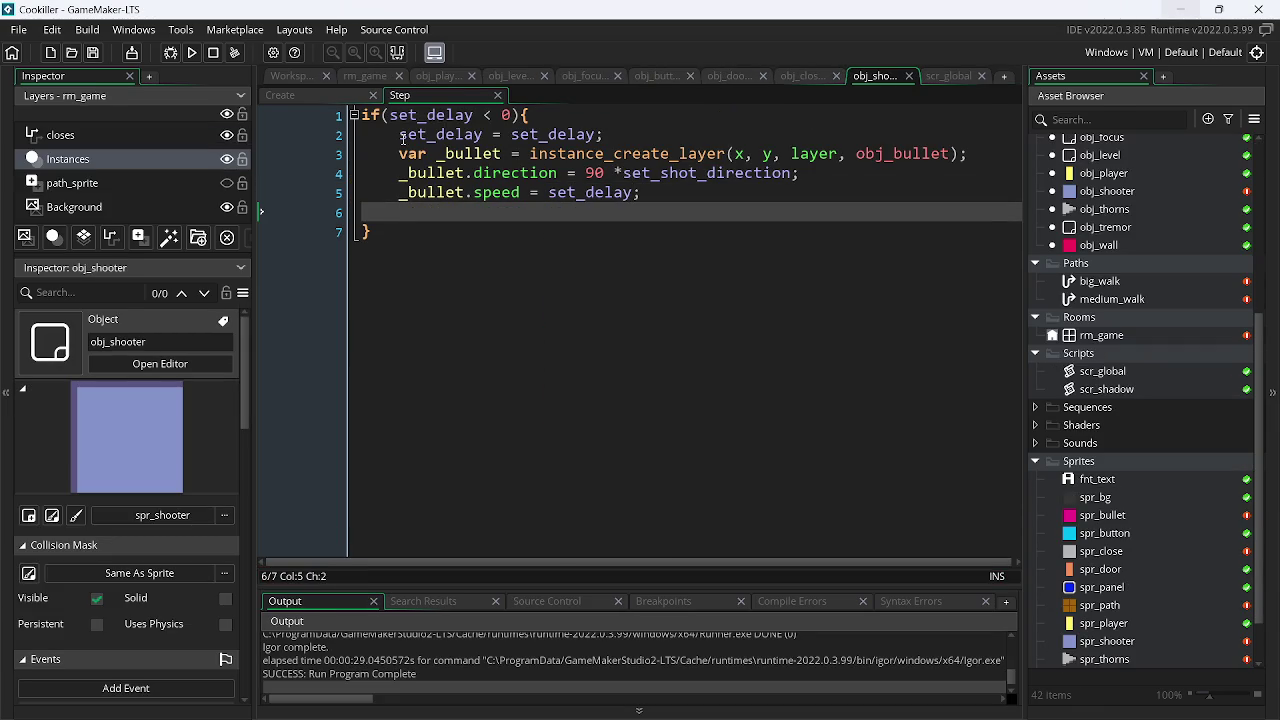
- Add _bullet.x = lengthdir_x(12, image_angle) and save
key(alt+Tab)
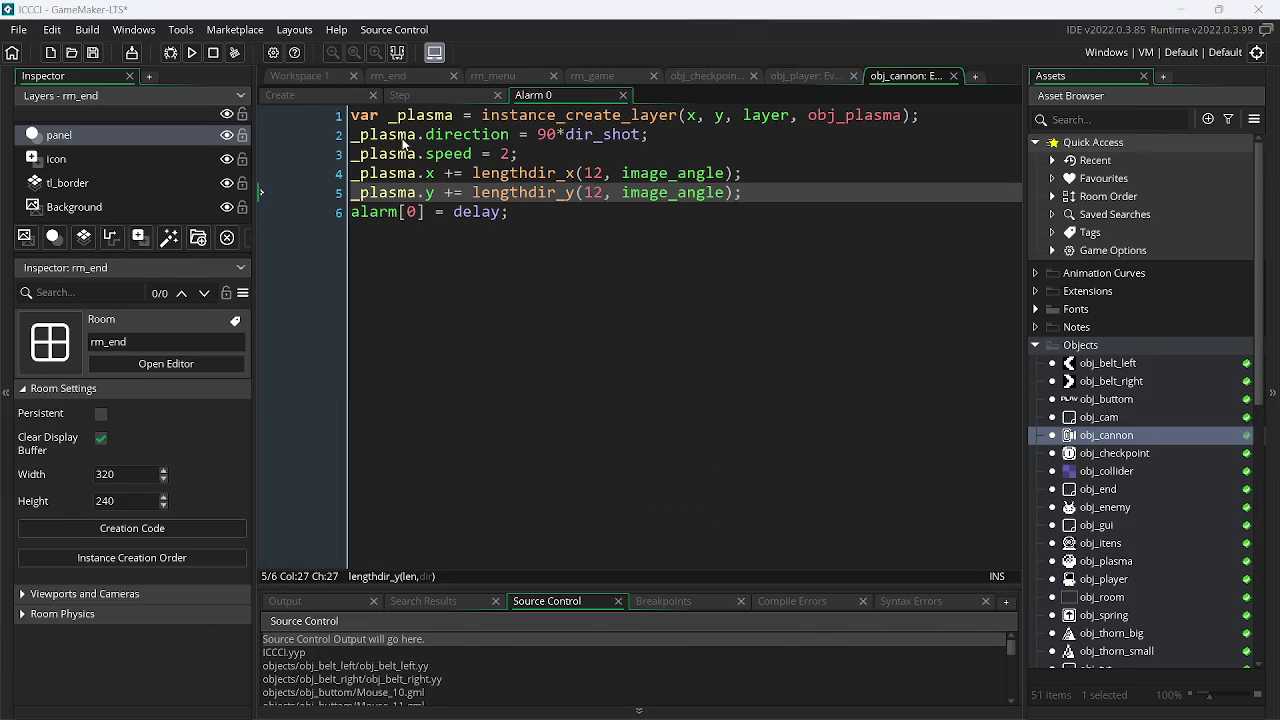
key(alt+Tab)
text(_)
key(Return)
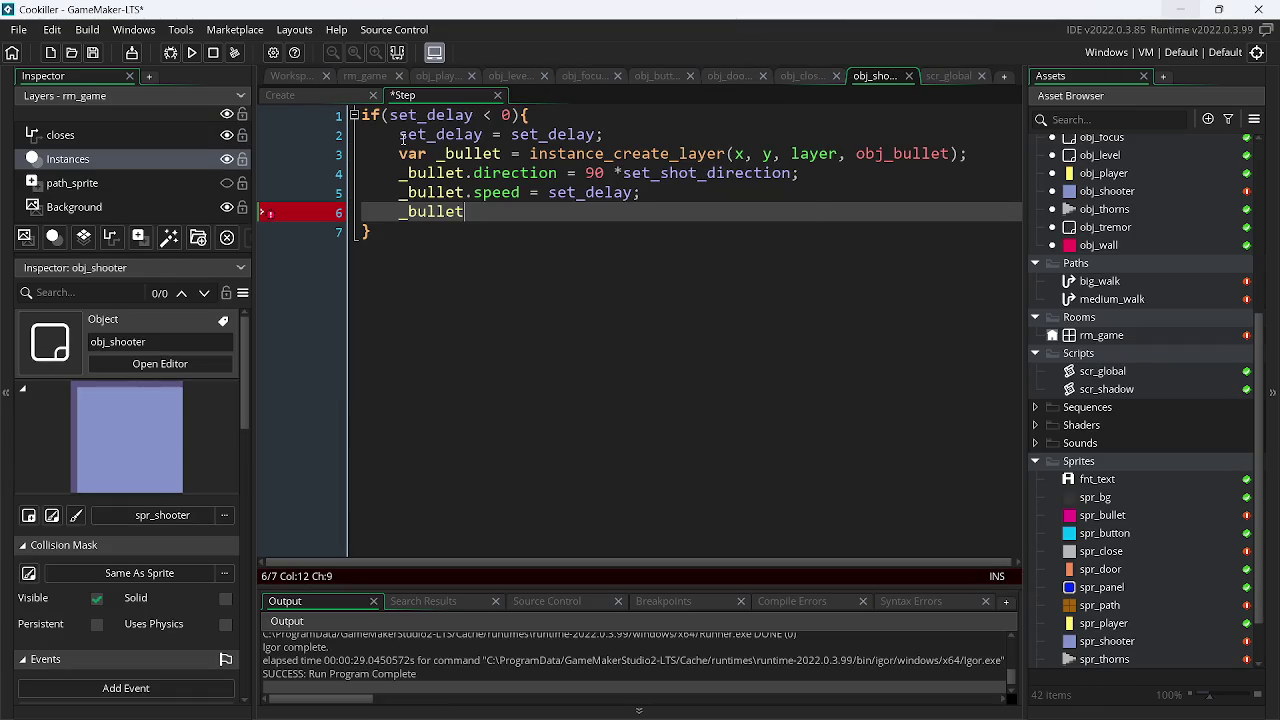
text(.x = )
text(le)
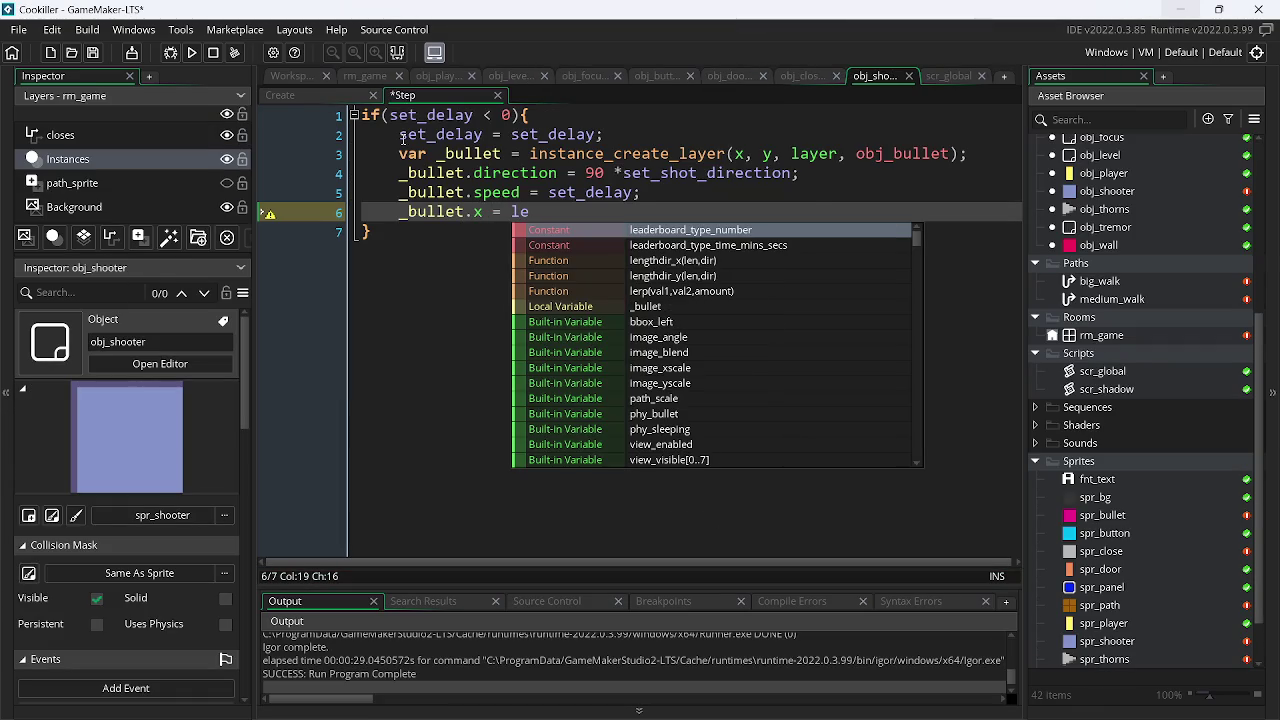
key(Down)
key(Down)
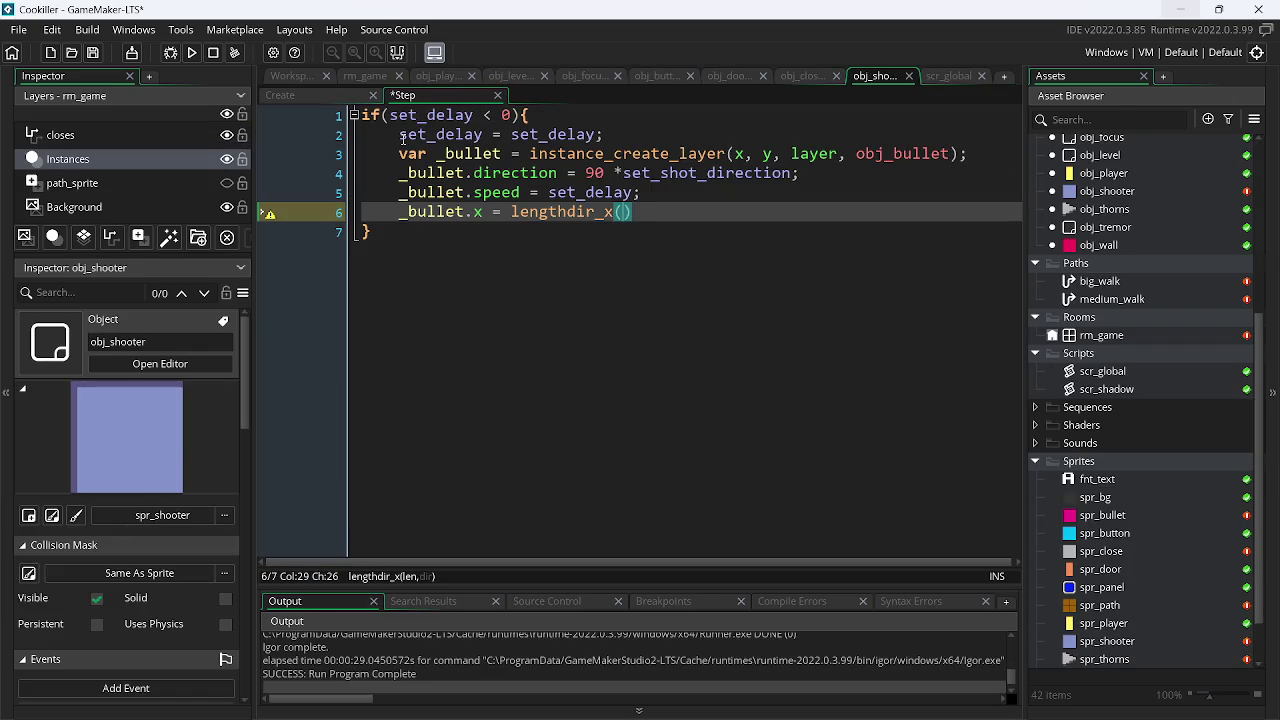
text(1)
text(2, )
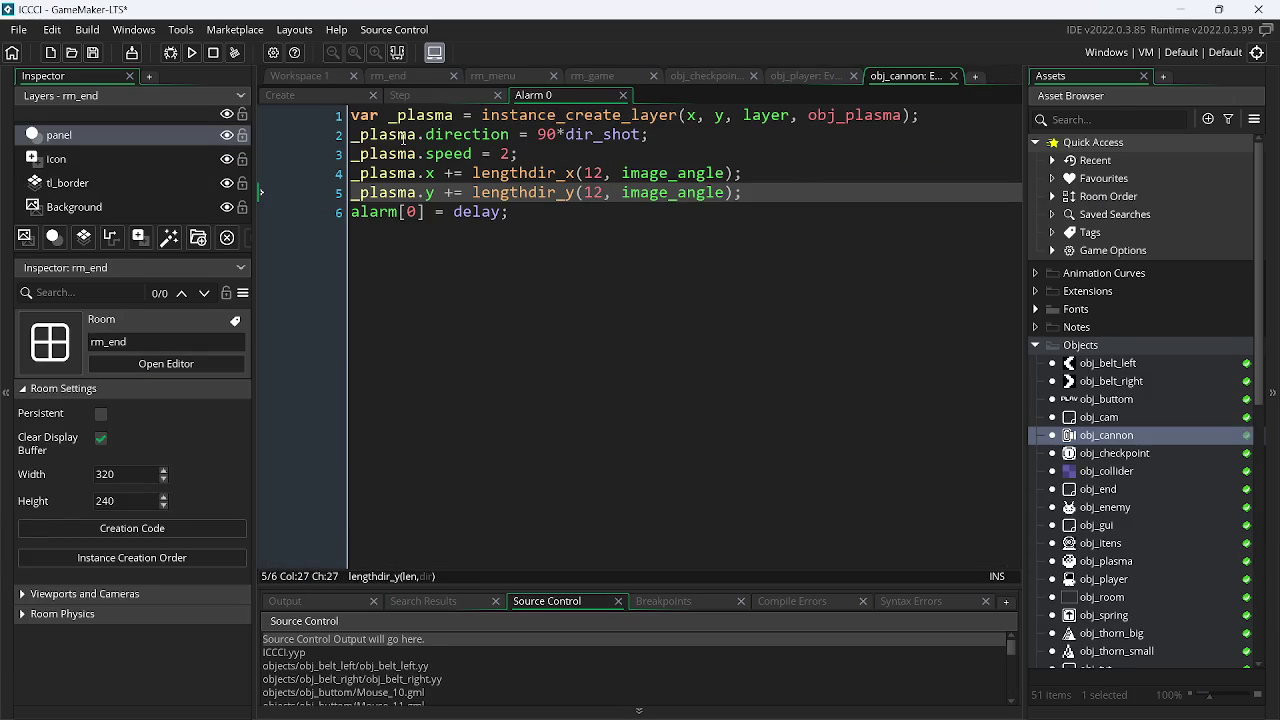
text(im)
key(Down)
key(Down)
key(Up)
key(Return)
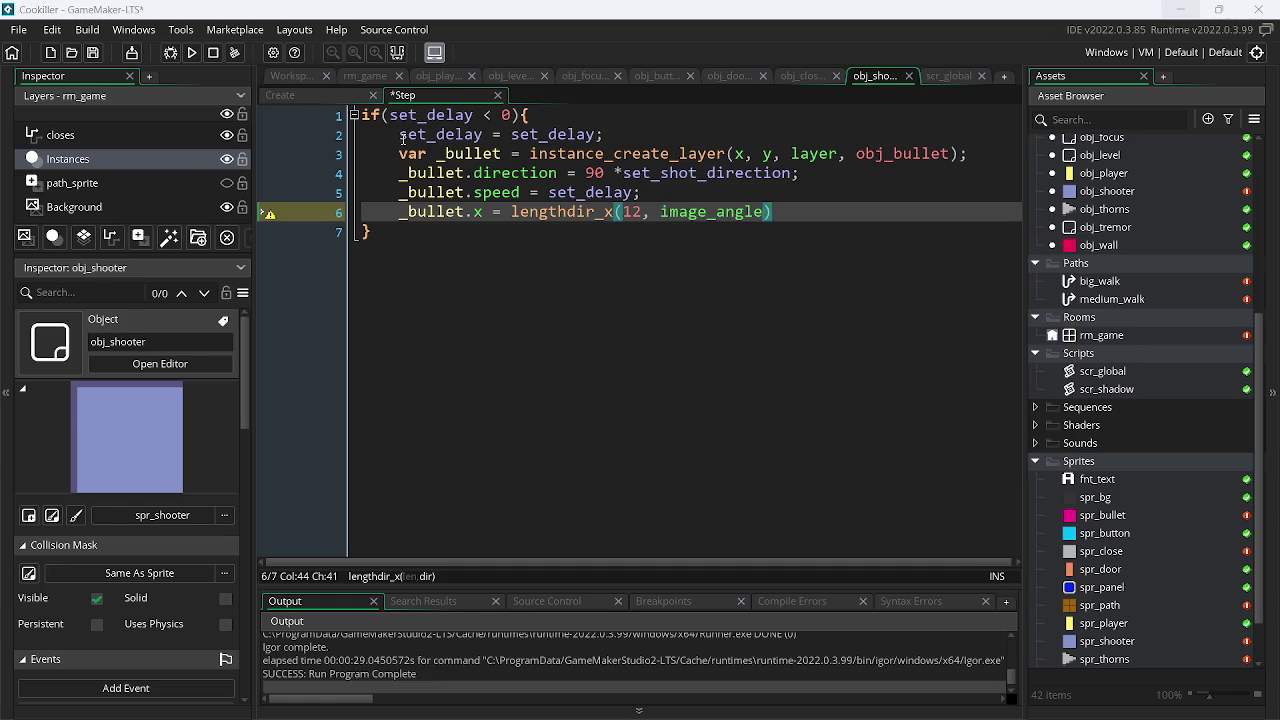
text())
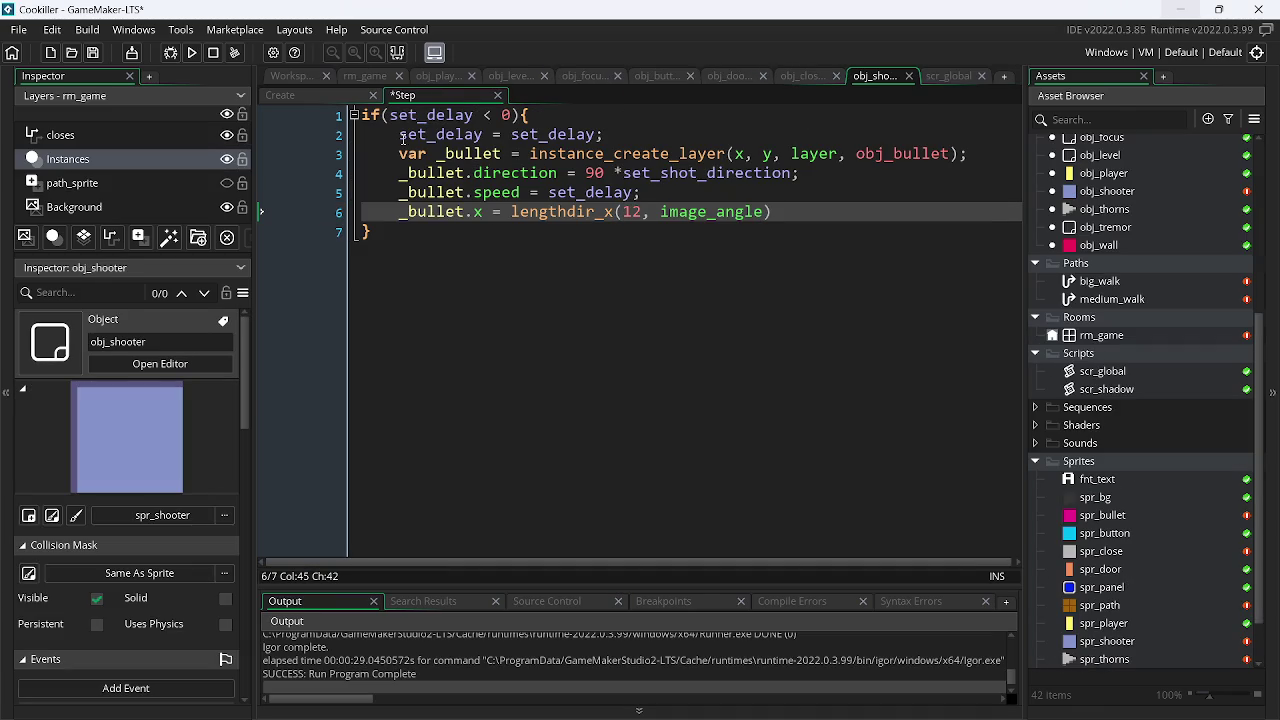
key(ctrl+s)
- Duplicate that line as _bullet.y = lengthdir_y(12, image_angle) and save
key(ctrl+d)
key(Left)
key(Left)
key(Left)
key(BackSpace)
text(y)
key(Left)
key(Left)
key(Left)
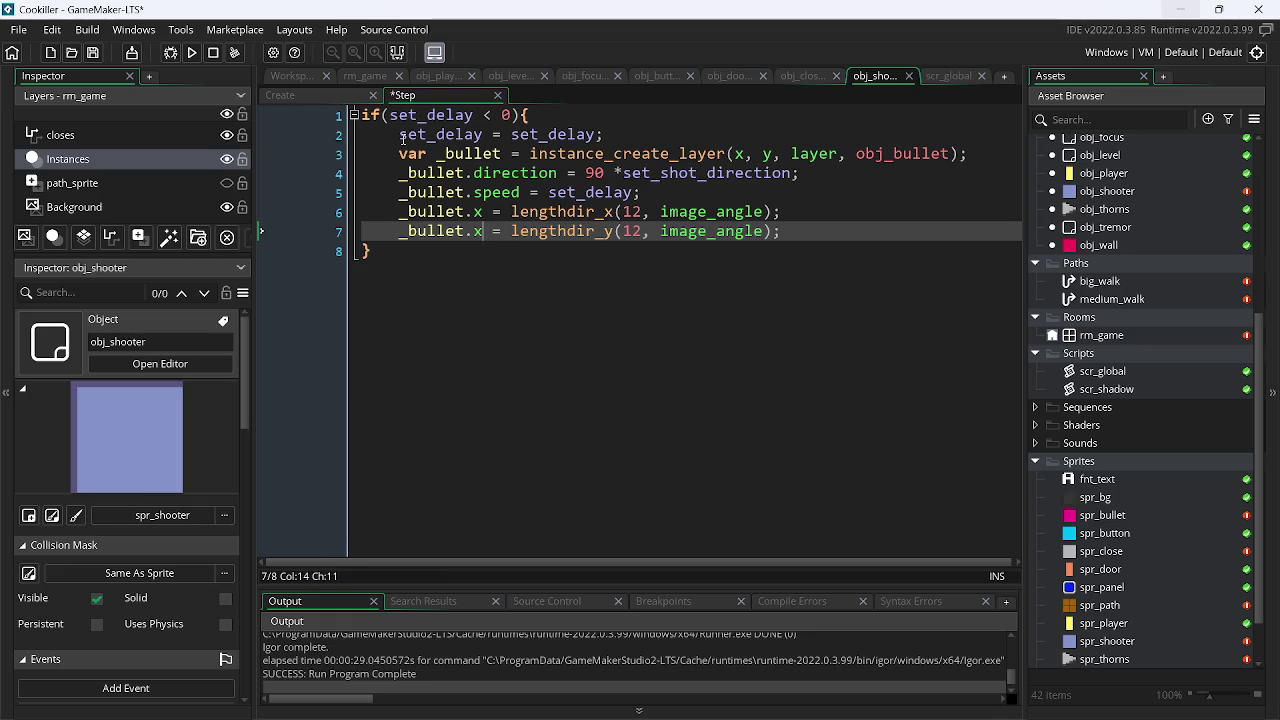
key(BackSpace)
text(y)
key(ctrl+s)
- Cut the set_delay = set_delay line out of the if block
drag(612, 136, 402, 140)
key(ctrl+c)
key(BackSpace)
key(BackSpace)
key(BackSpace)
click(803, 208)
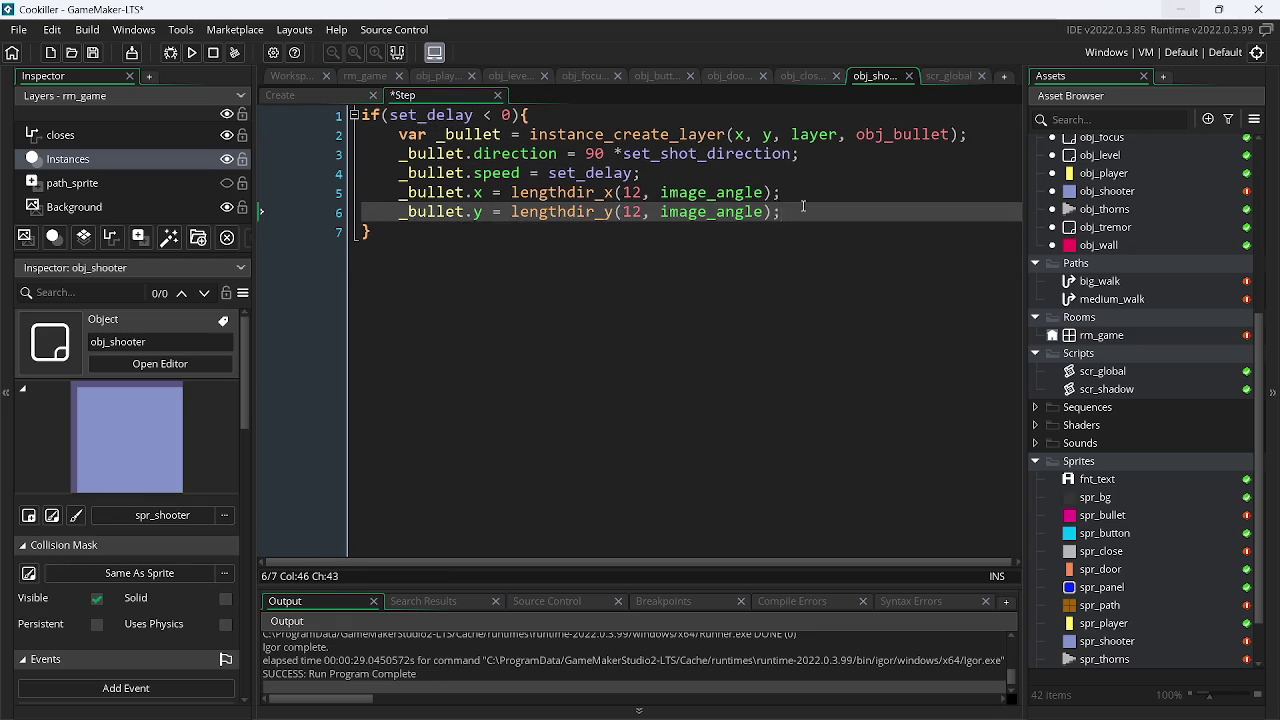
- Paste set_delay = set_delay after the lengthdir_y line and save
key(Return)
key(ctrl+v)
key(ctrl+s)
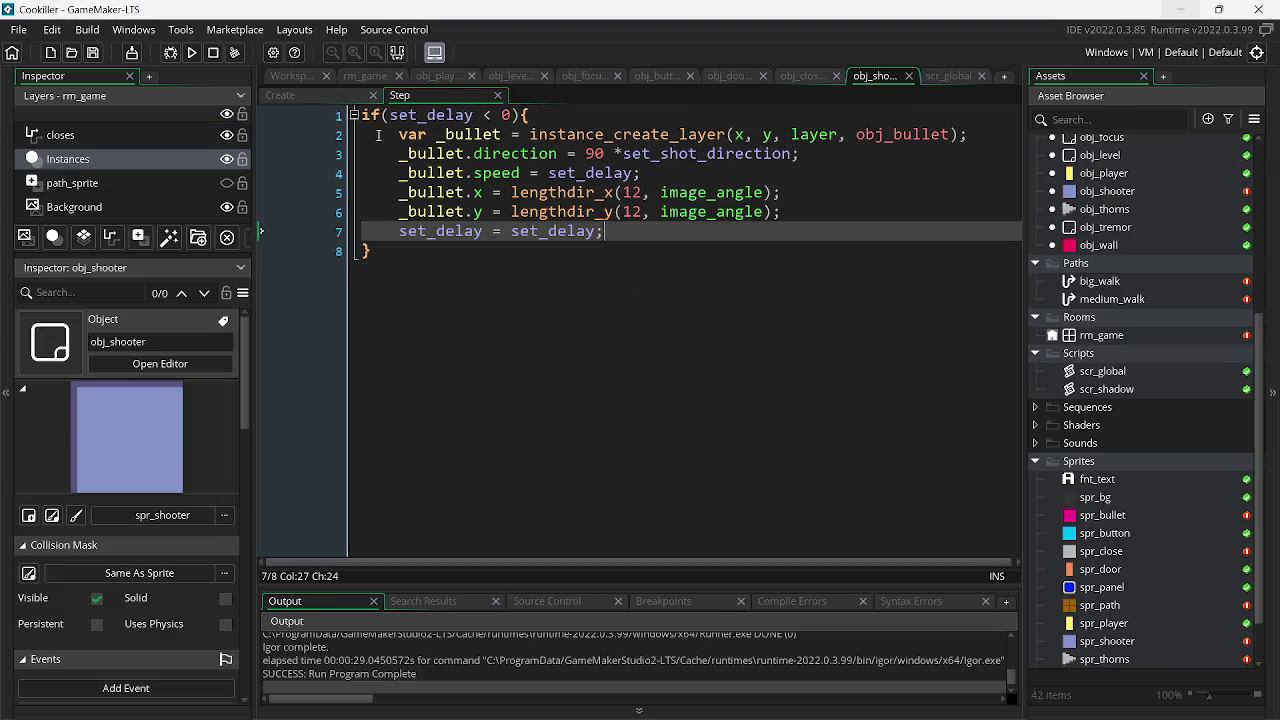
- Insert set_delay--; as the first line of the Step code and save
key(ctrl+Home)
key(Return)
key(Up)
key(ctrl+v)
key(BackSpace)
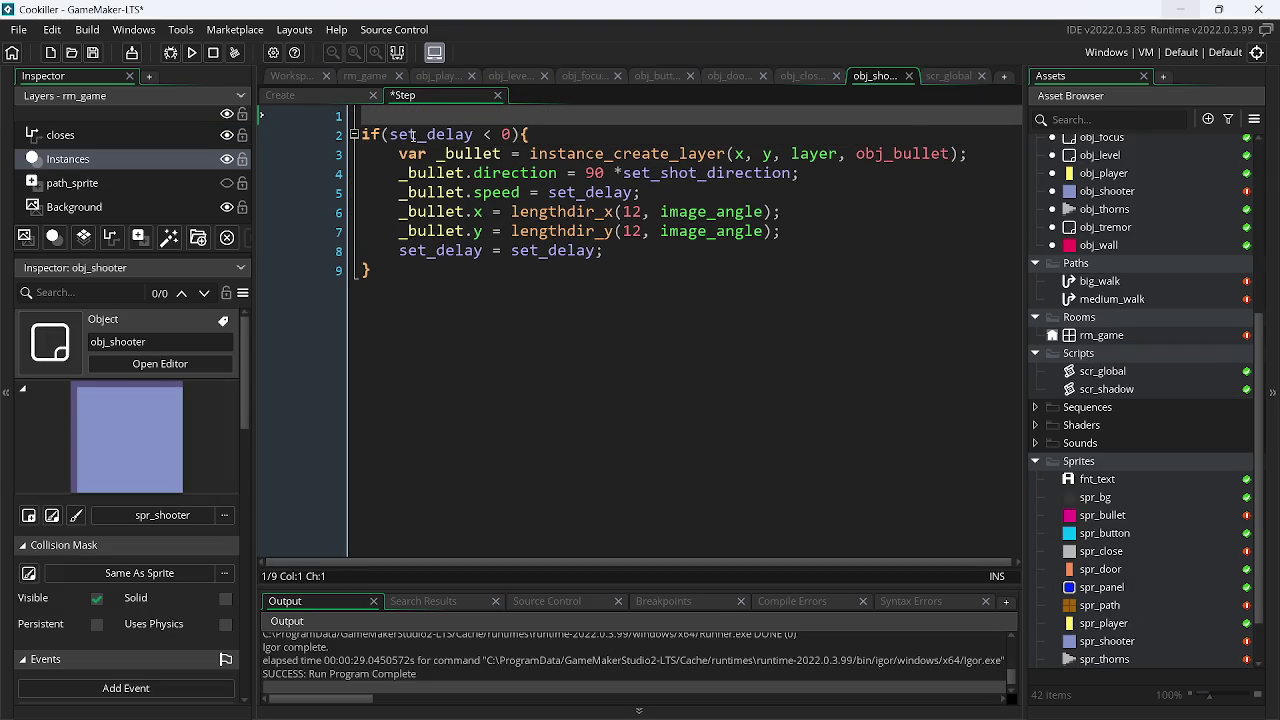
key(BackSpace)
key(BackSpace)
key(BackSpace)
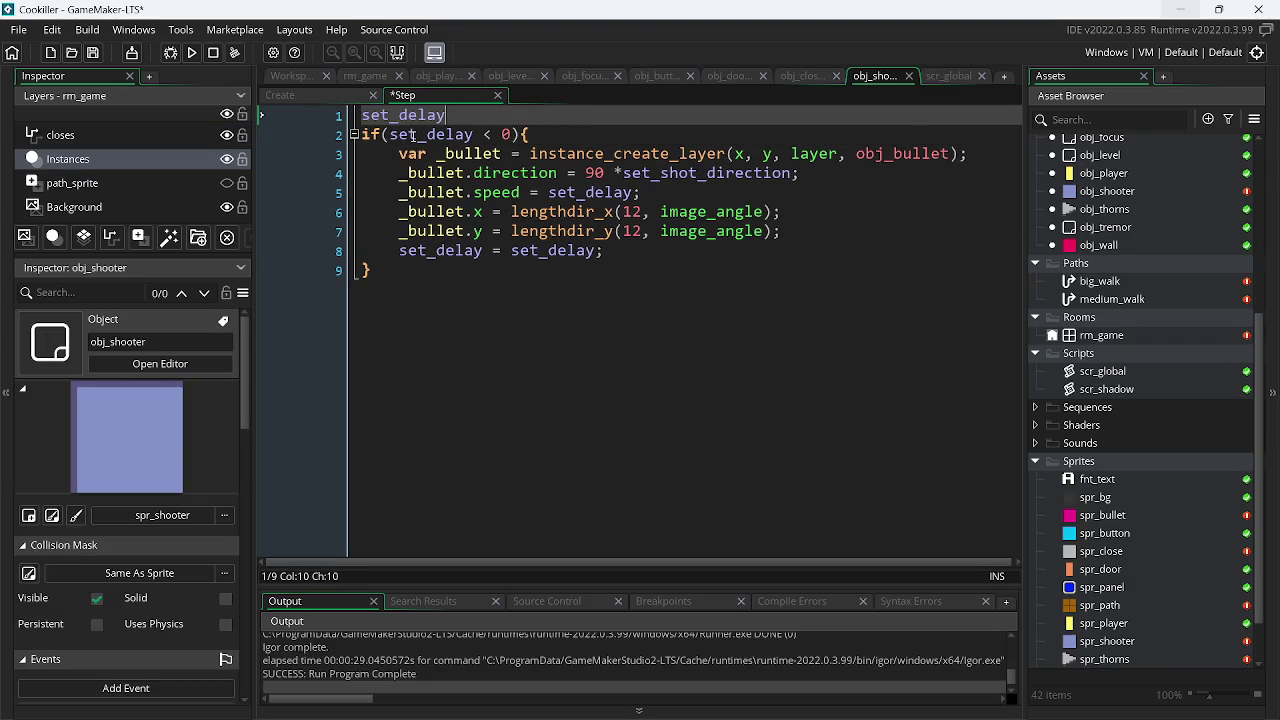
text(--;)
key(ctrl+s)
click(374, 74)
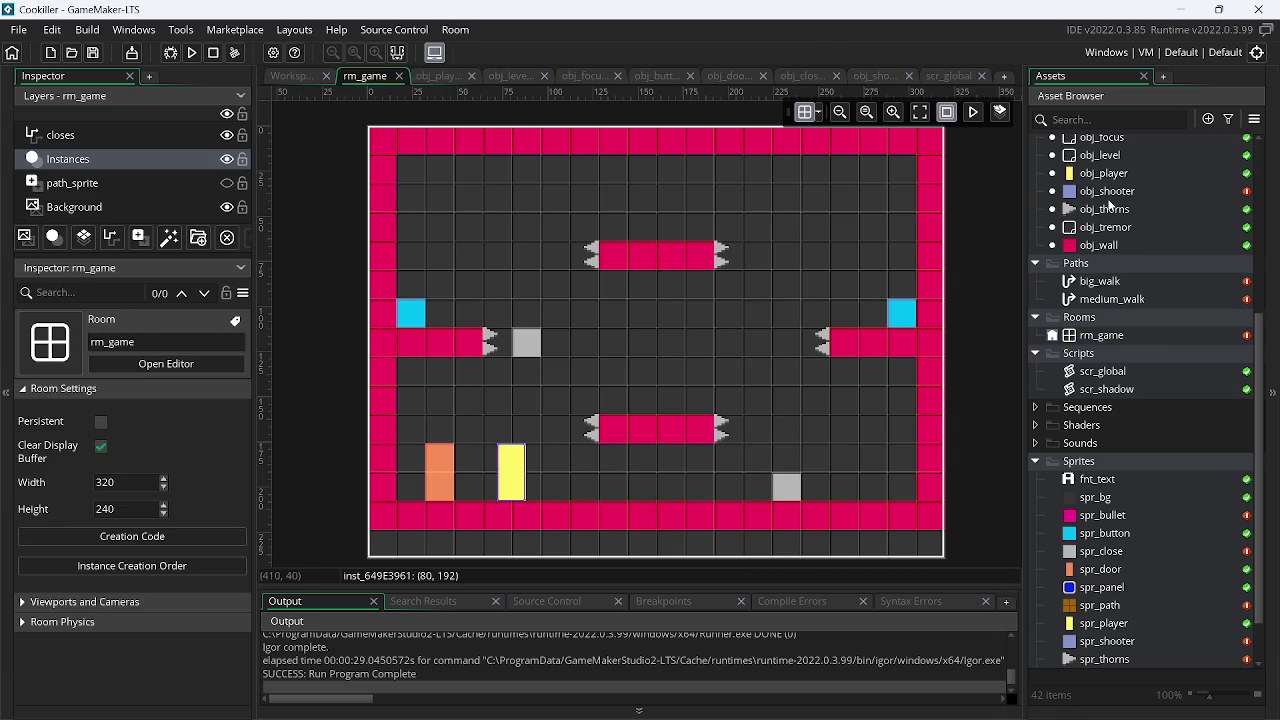
- Place an obj_shooter instance in the rm_game room
click(1108, 191)
mouse_move(1108, 191)
mouse_down()
mouse_move(791, 193)
mouse_move(509, 250)
mouse_up()
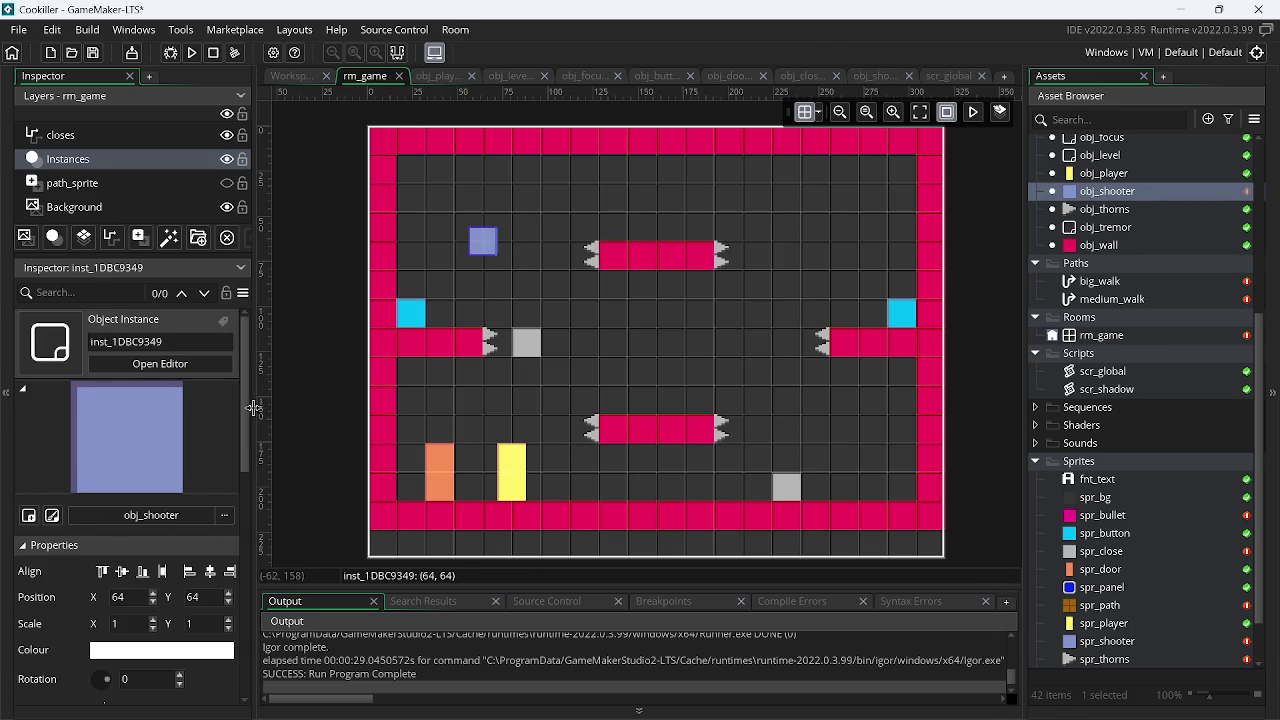
drag(247, 405, 243, 640)
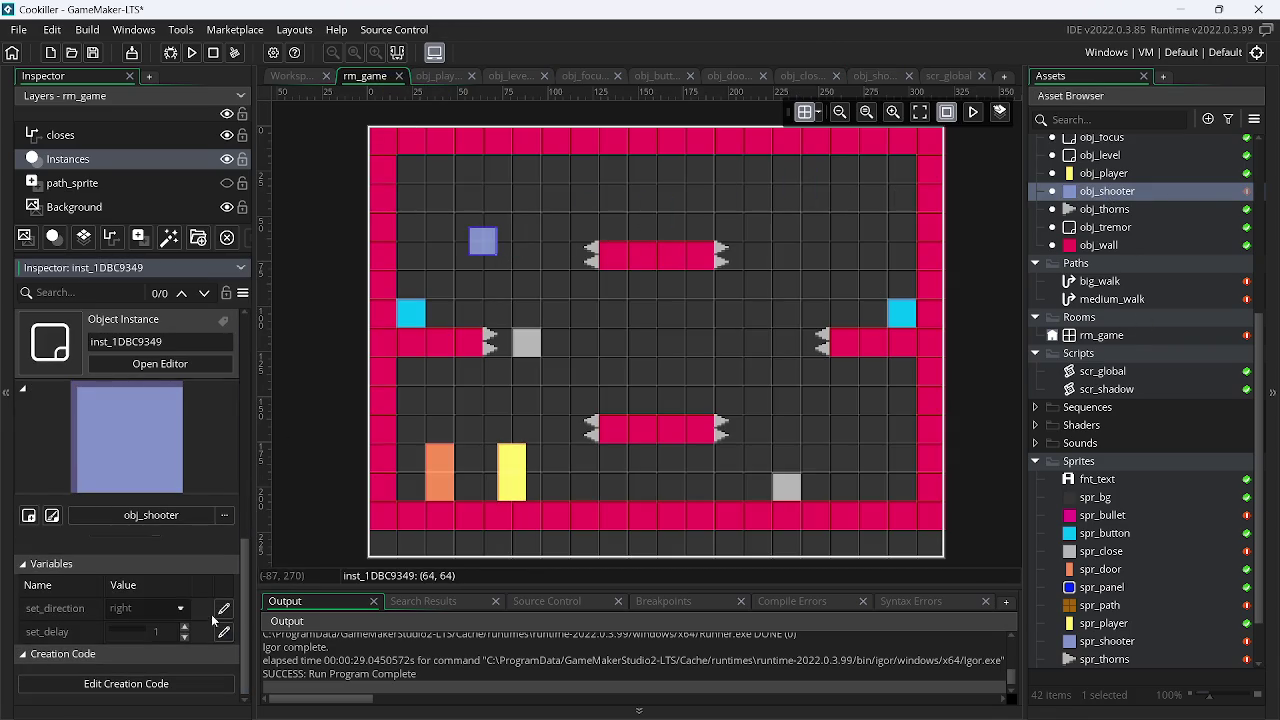
- Override the instance's set_direction and set_delay, raising set_delay to 2
click(223, 608)
click(223, 632)
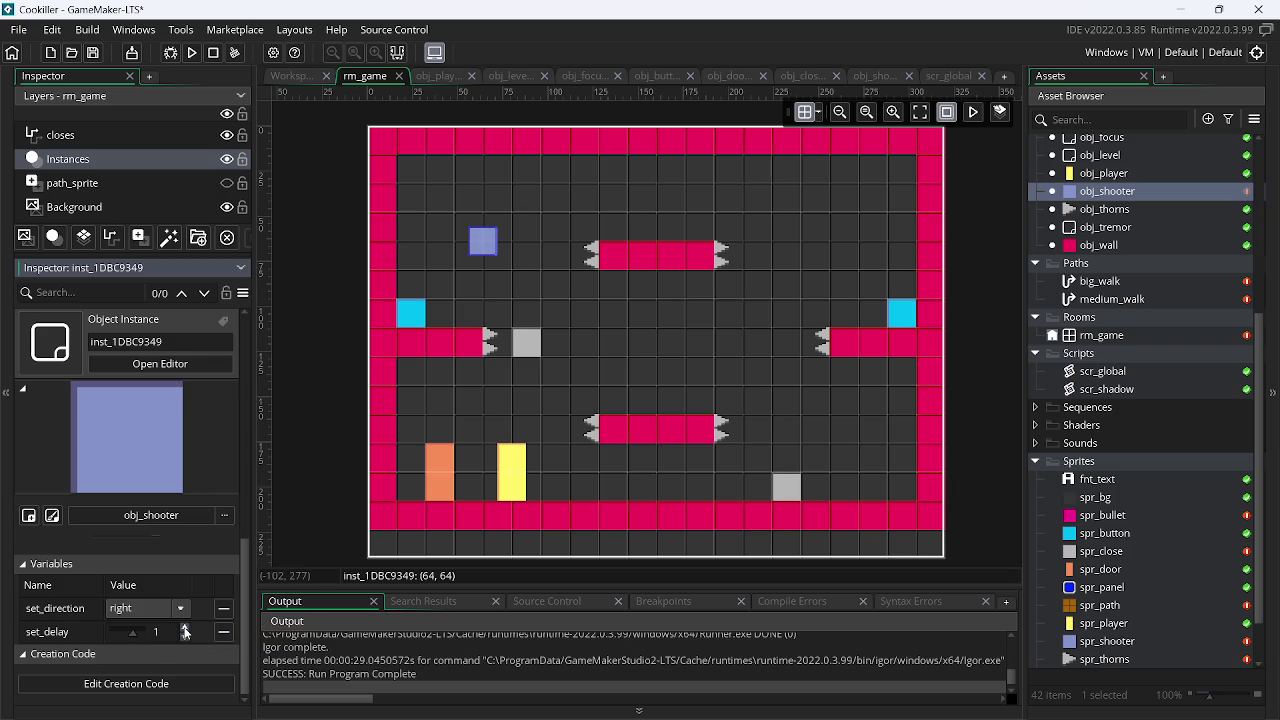
click(185, 627)
click(185, 627)
click(185, 627)
click(185, 627)
click(185, 629)
click(291, 78)
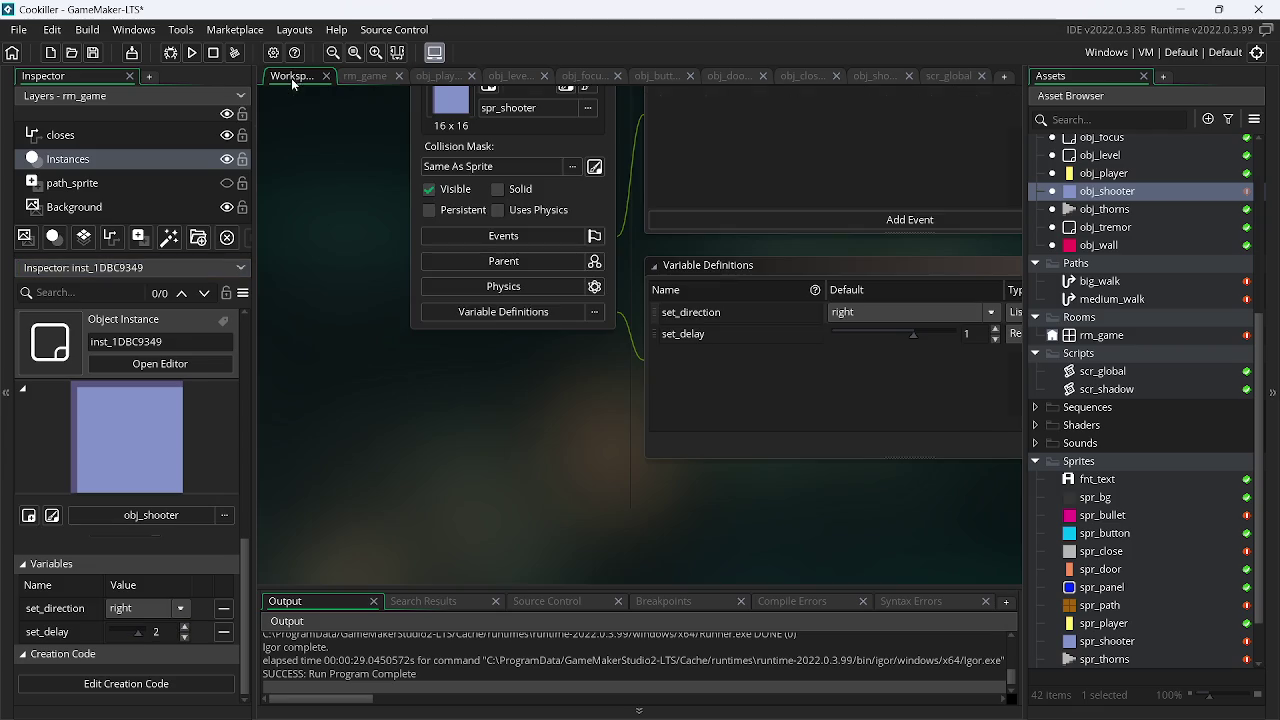
scroll(889, 380, right, 1)
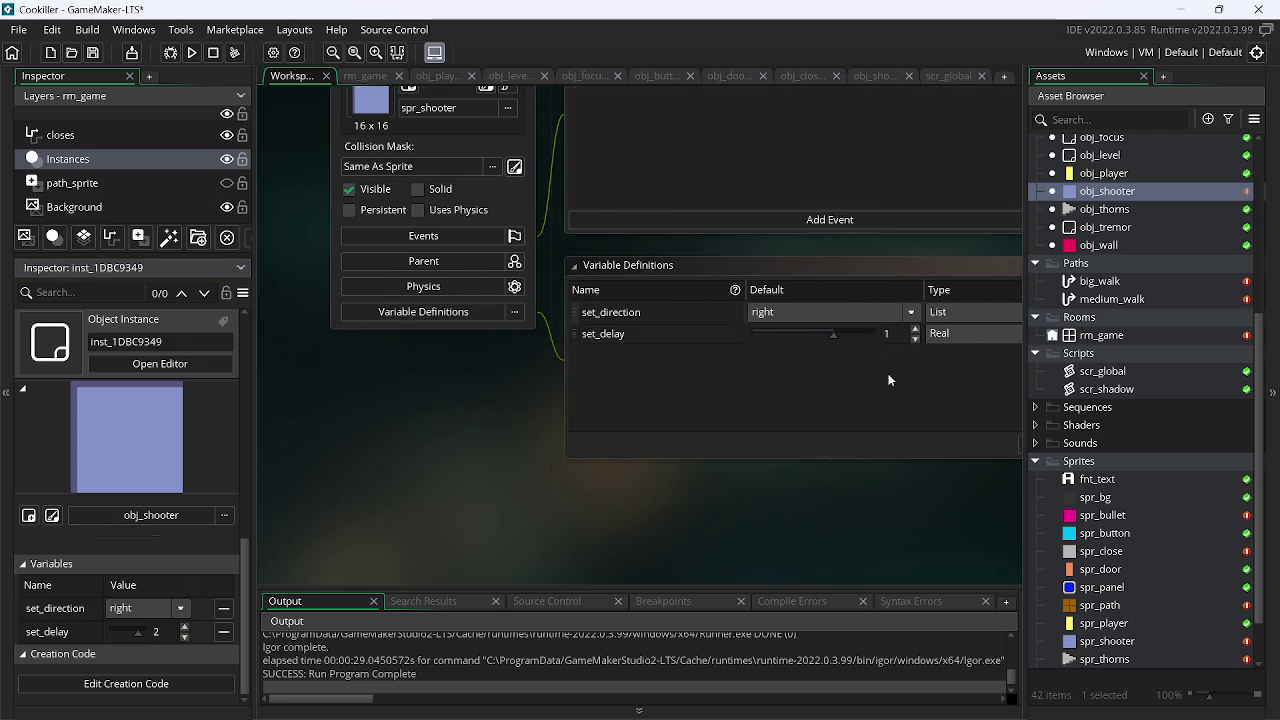
- Change set_delay's range minimum from -3 to 0, keeping the maximum at 3
scroll(889, 380, right, 6)
click(851, 334)
click(286, 552)
key(Delete)
key(Delete)
text(0)
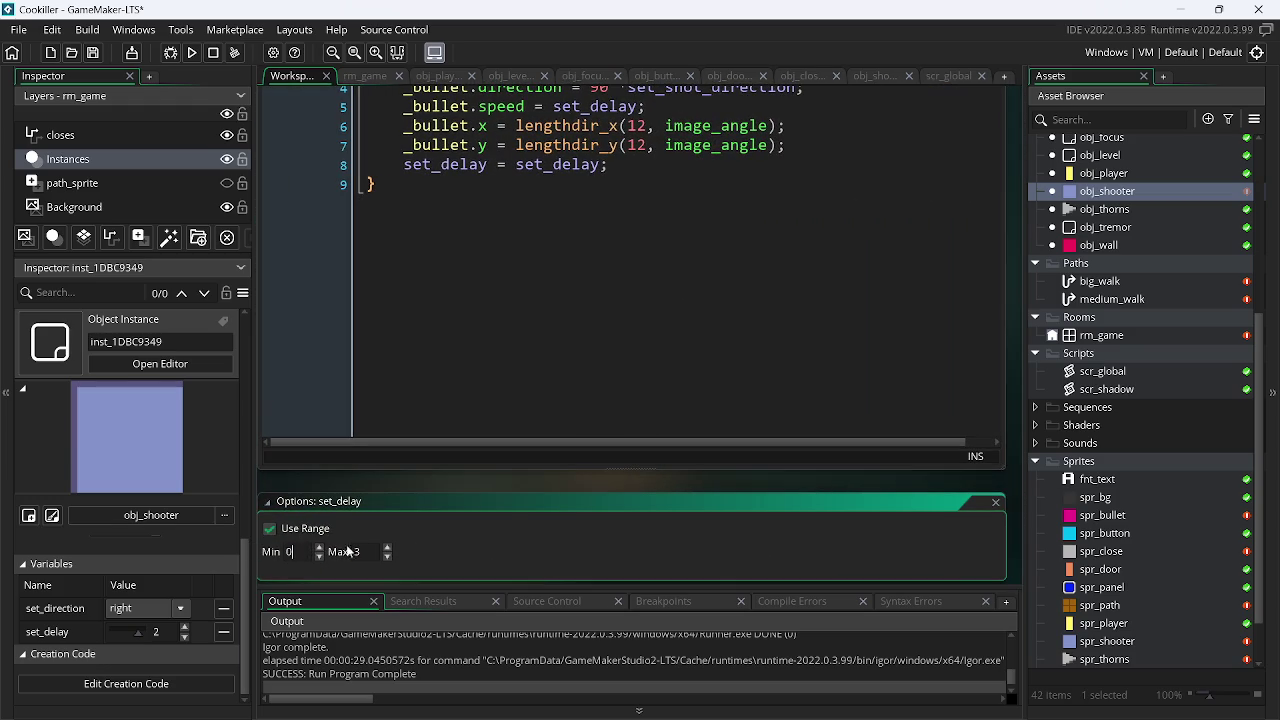
click(996, 502)
click(362, 78)
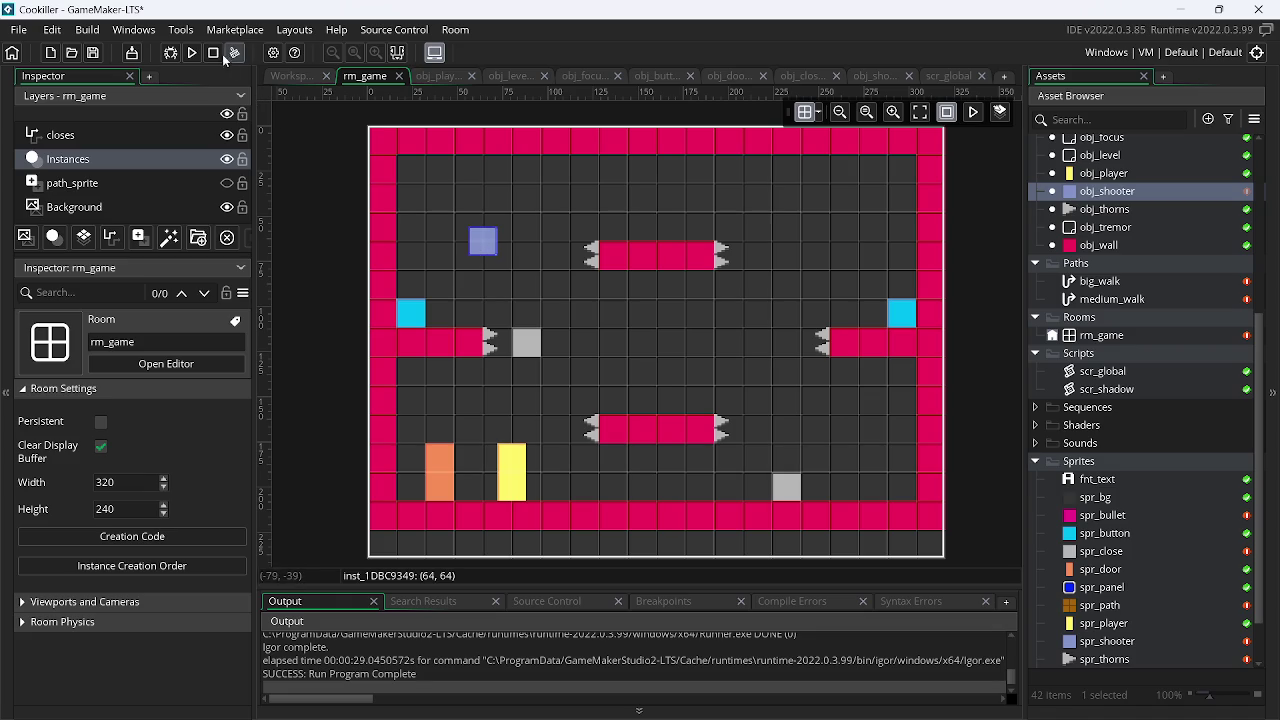
- Run the game, abort the error about the unset variable right, and show obj_shooter's Step code
click(193, 53)
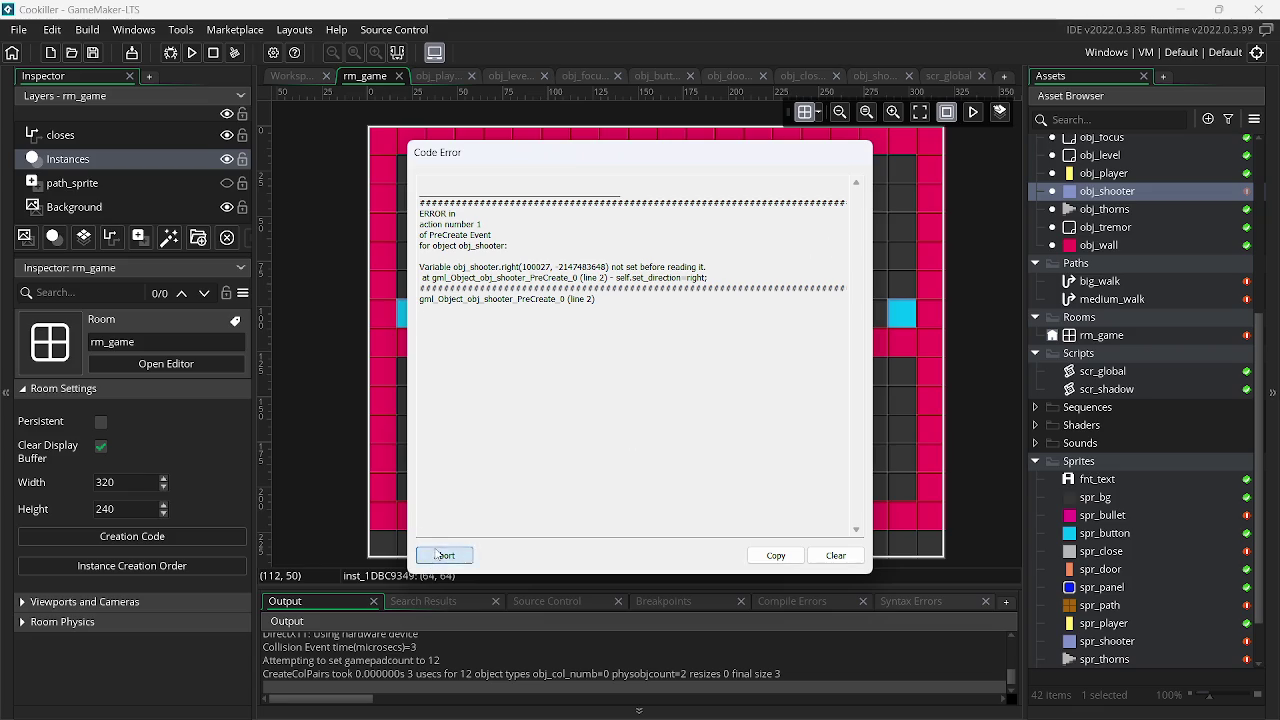
click(440, 554)
click(885, 75)
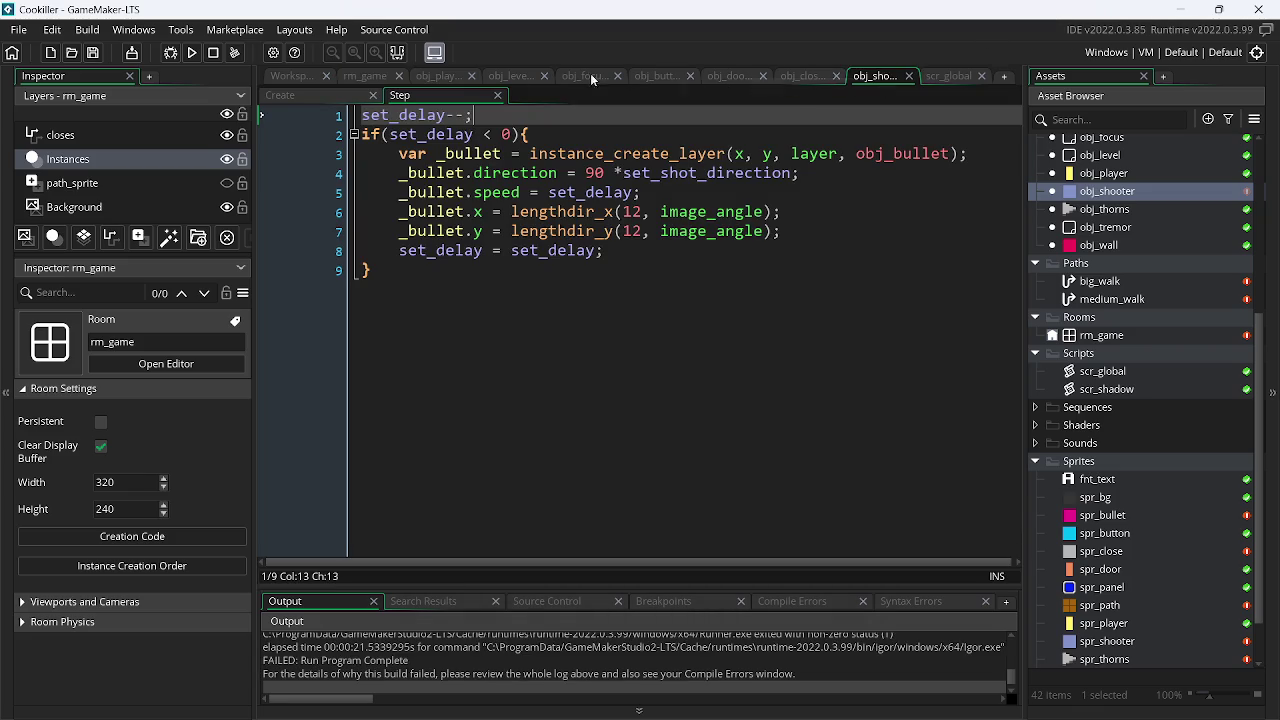
- Inspect set_direction in obj_shooter's Create code, variable definitions and Step code, then rerun the game
click(319, 94)
click(501, 134)
double_click(501, 134)
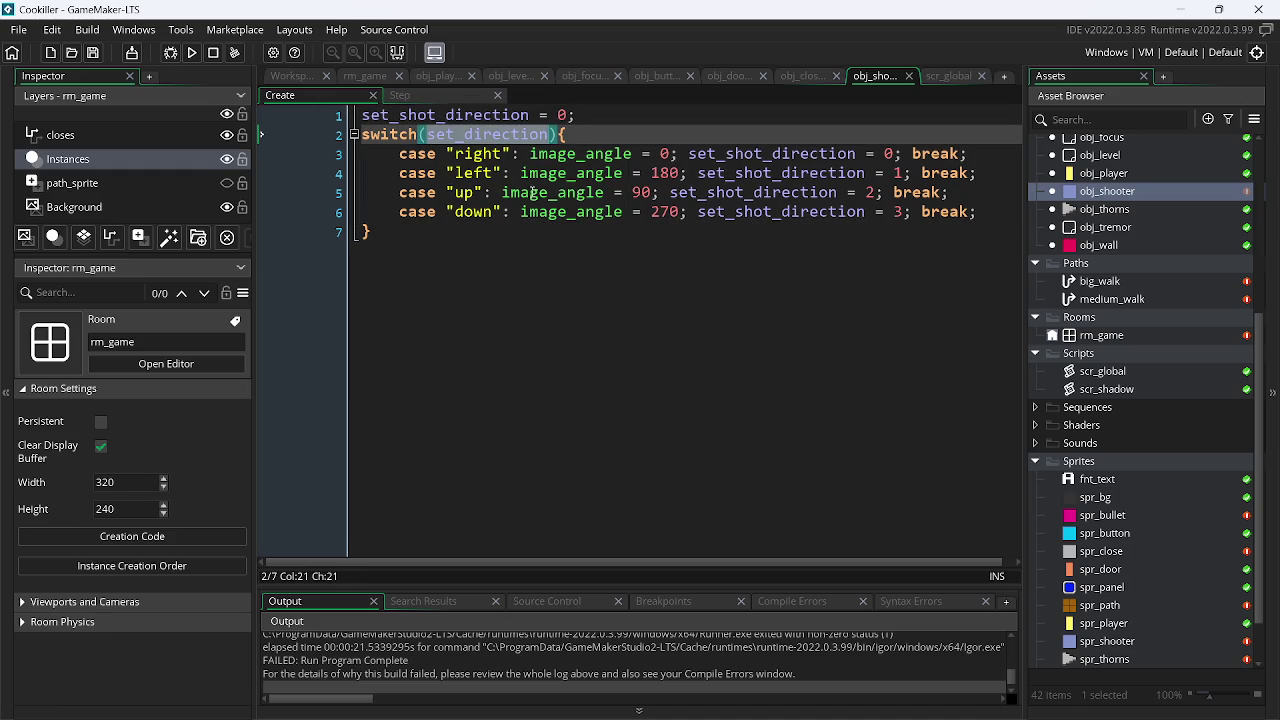
click(315, 75)
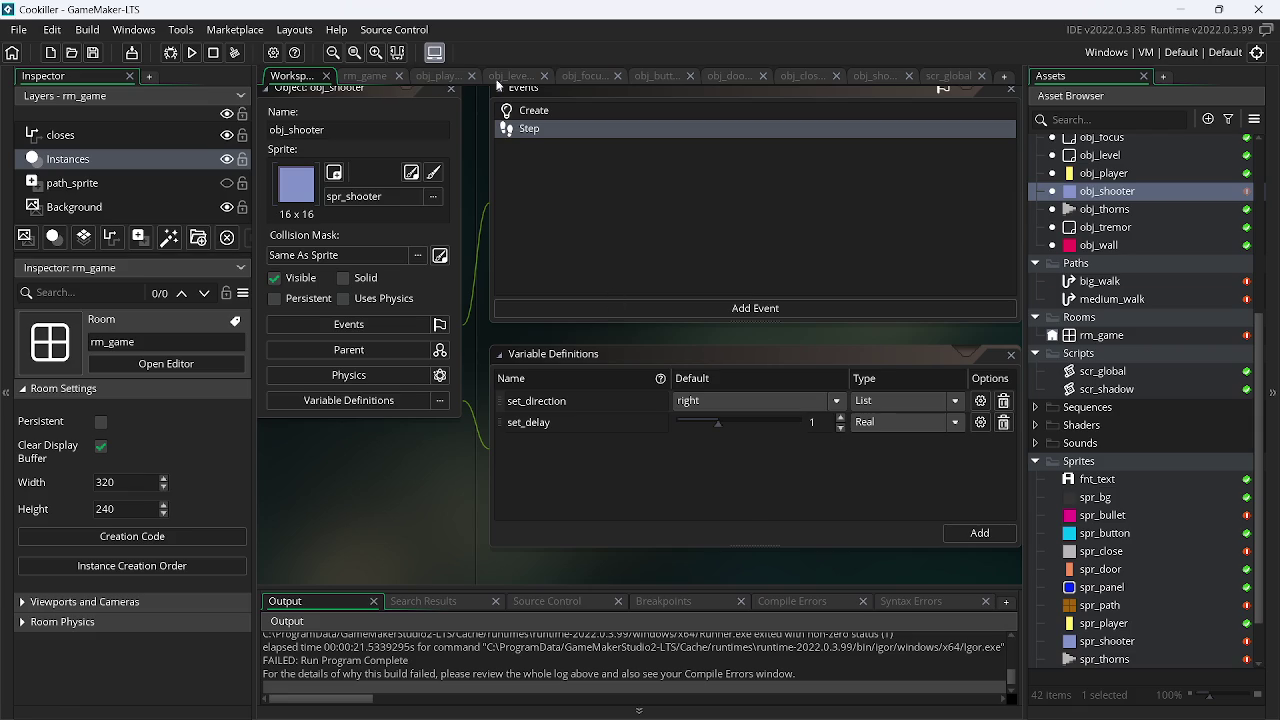
click(862, 78)
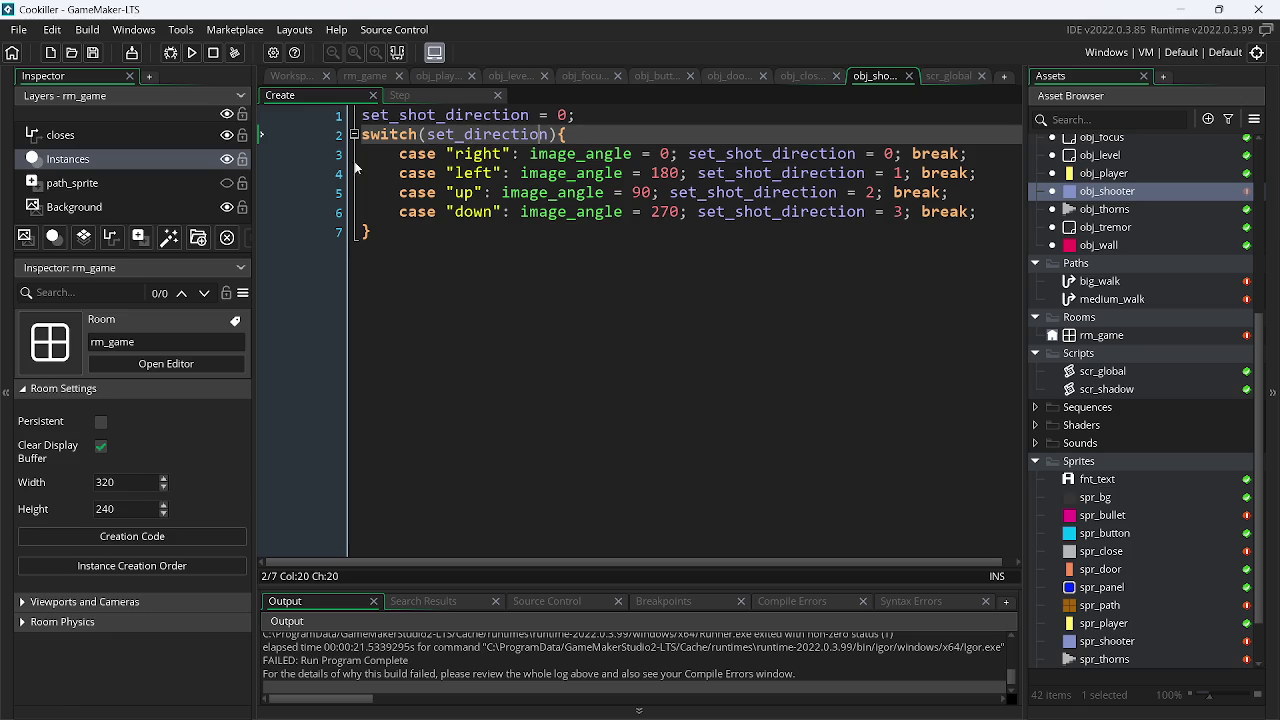
click(452, 97)
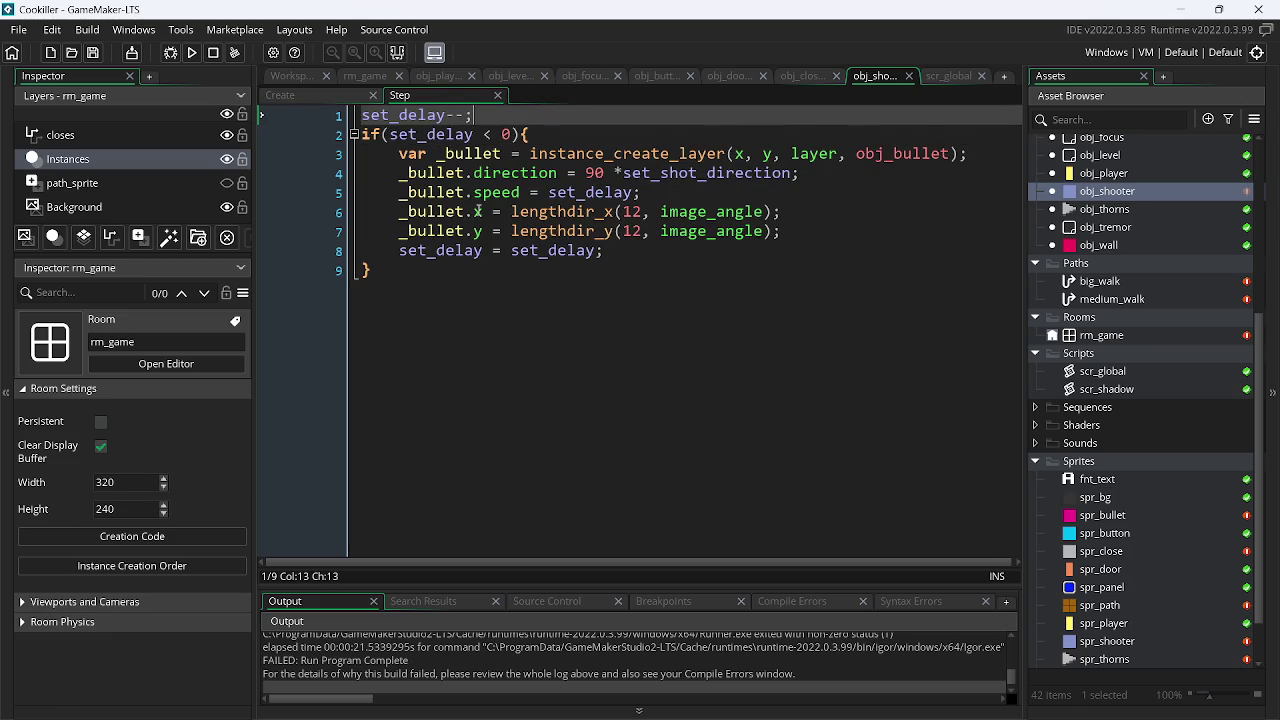
click(473, 231)
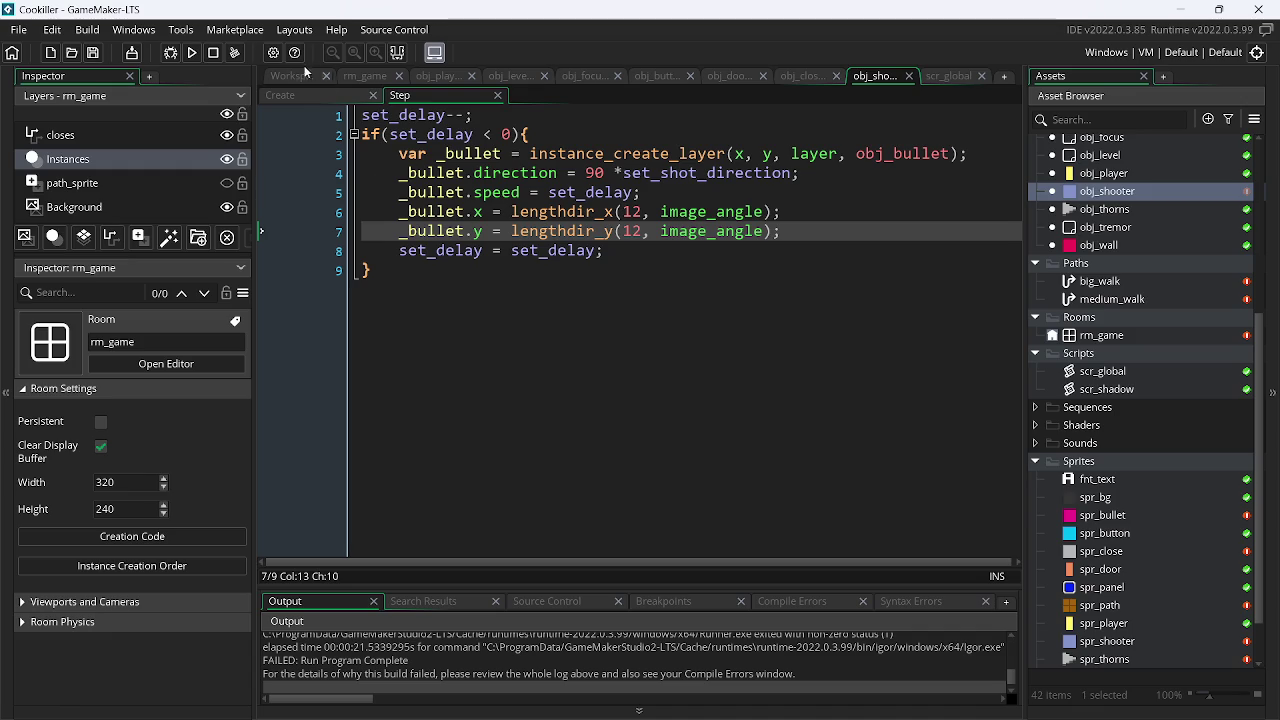
click(197, 55)
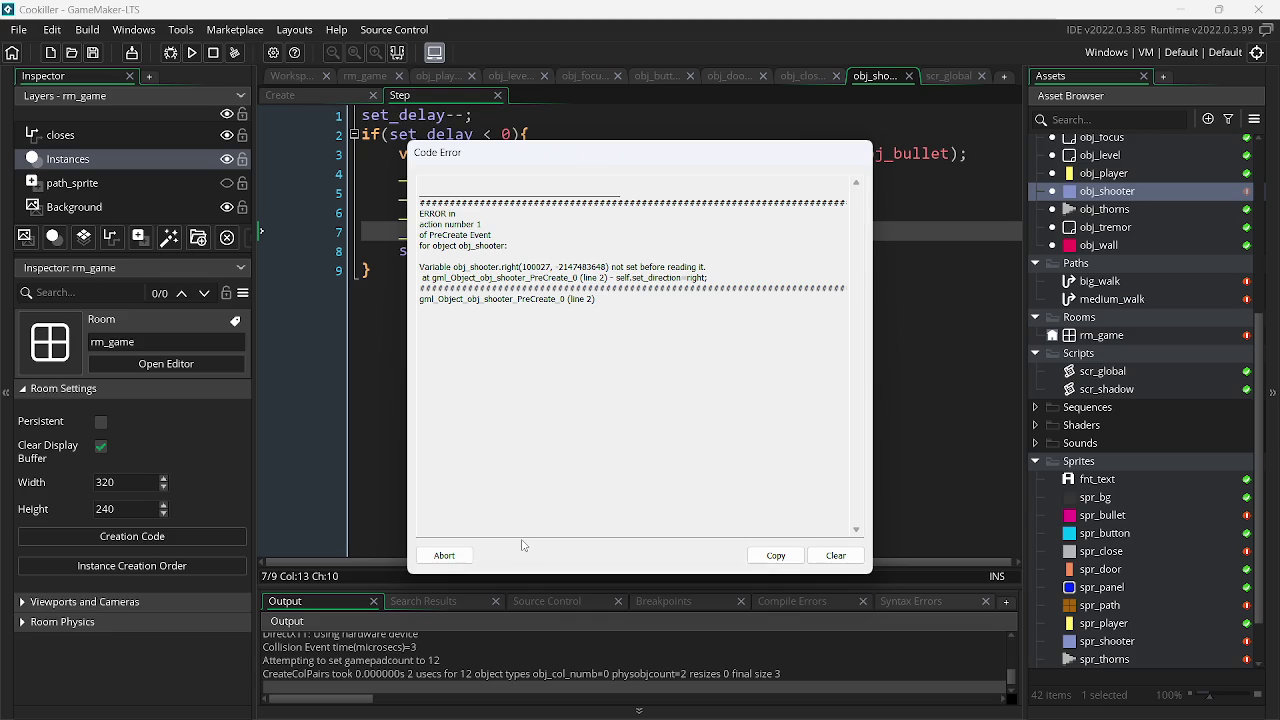
- Dismiss the code error and look over obj_shooter's object editor and Create event code
click(444, 555)
click(302, 78)
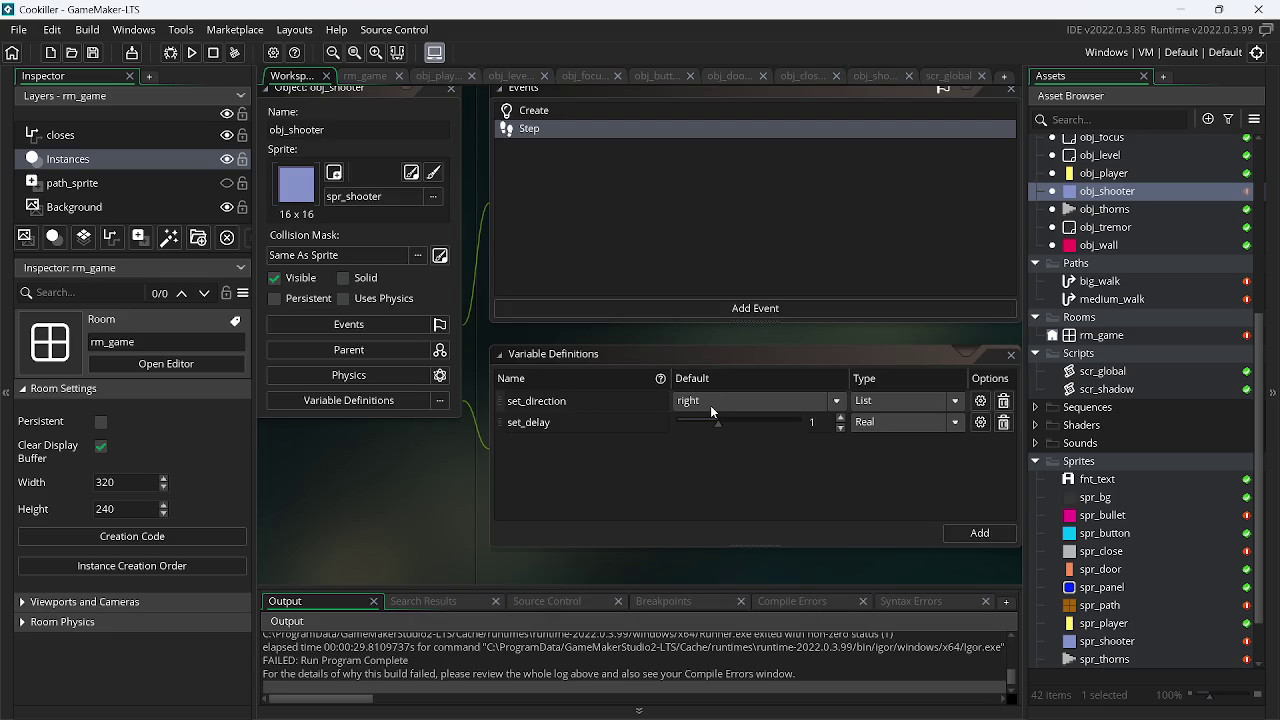
click(883, 75)
click(296, 75)
click(886, 78)
click(300, 93)
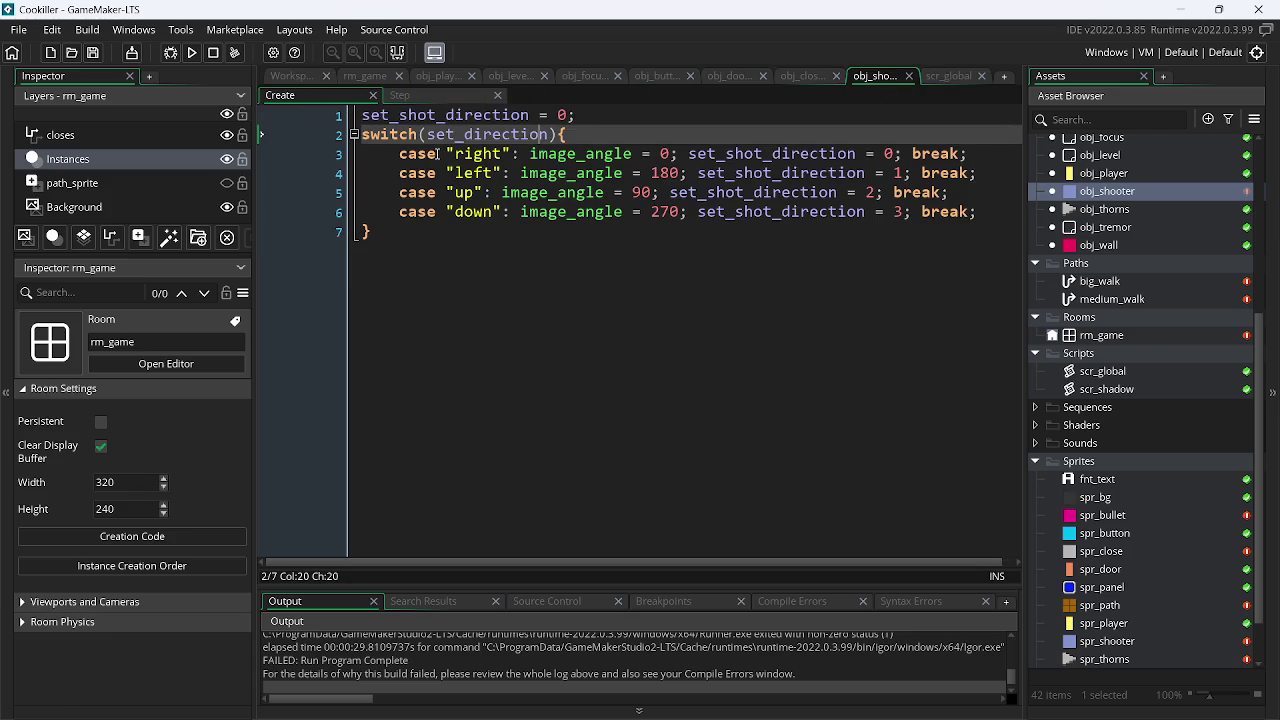
click(296, 78)
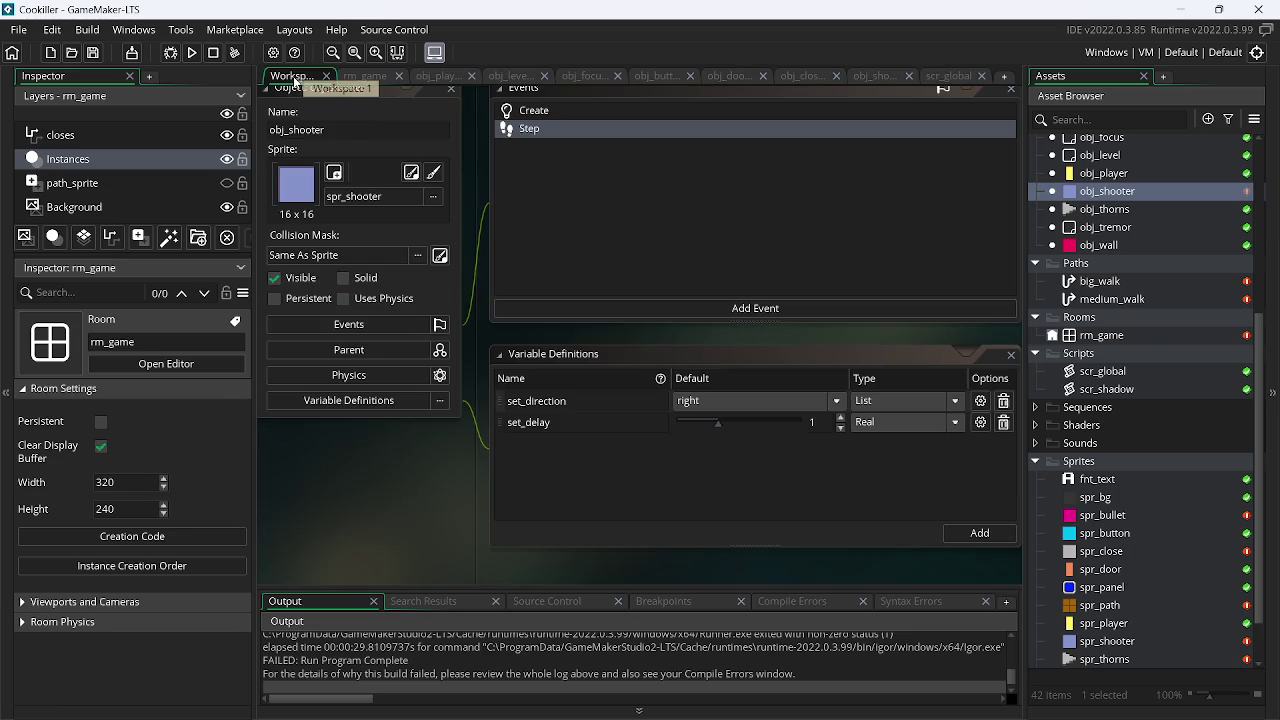
click(886, 74)
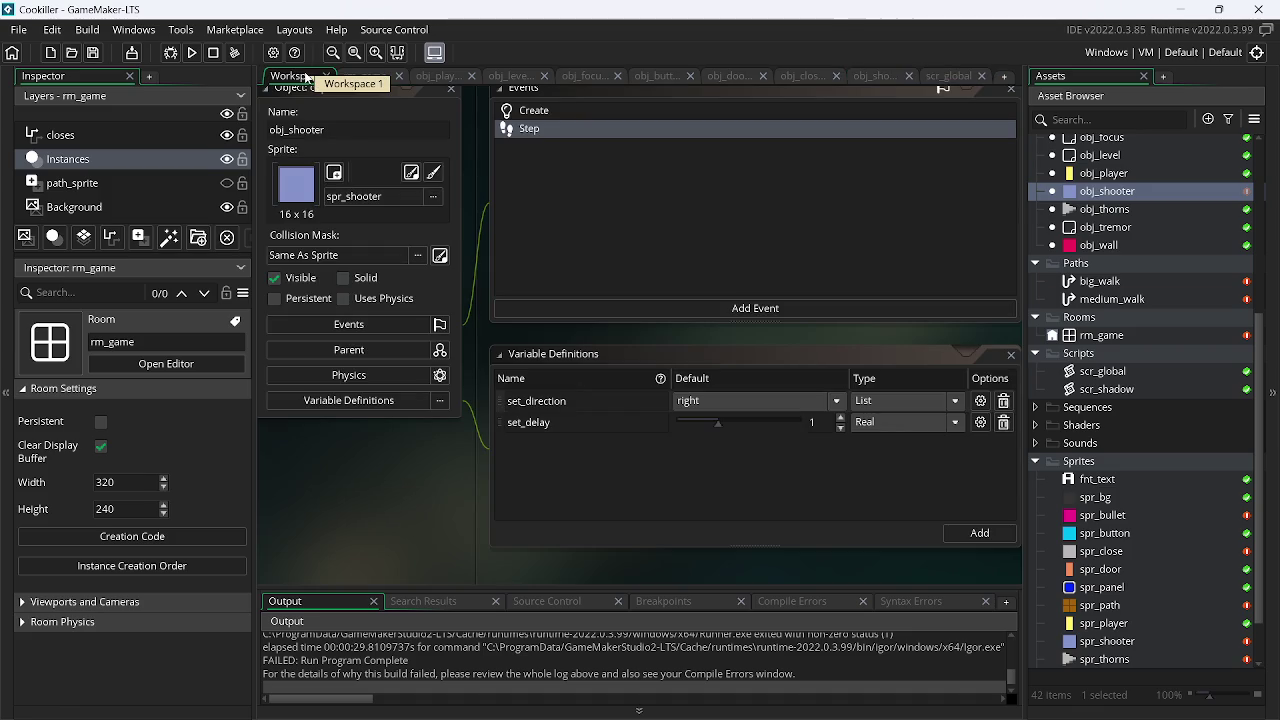
- Confirm set_direction's variable type stays List, then go back to the rm_game room
click(964, 401)
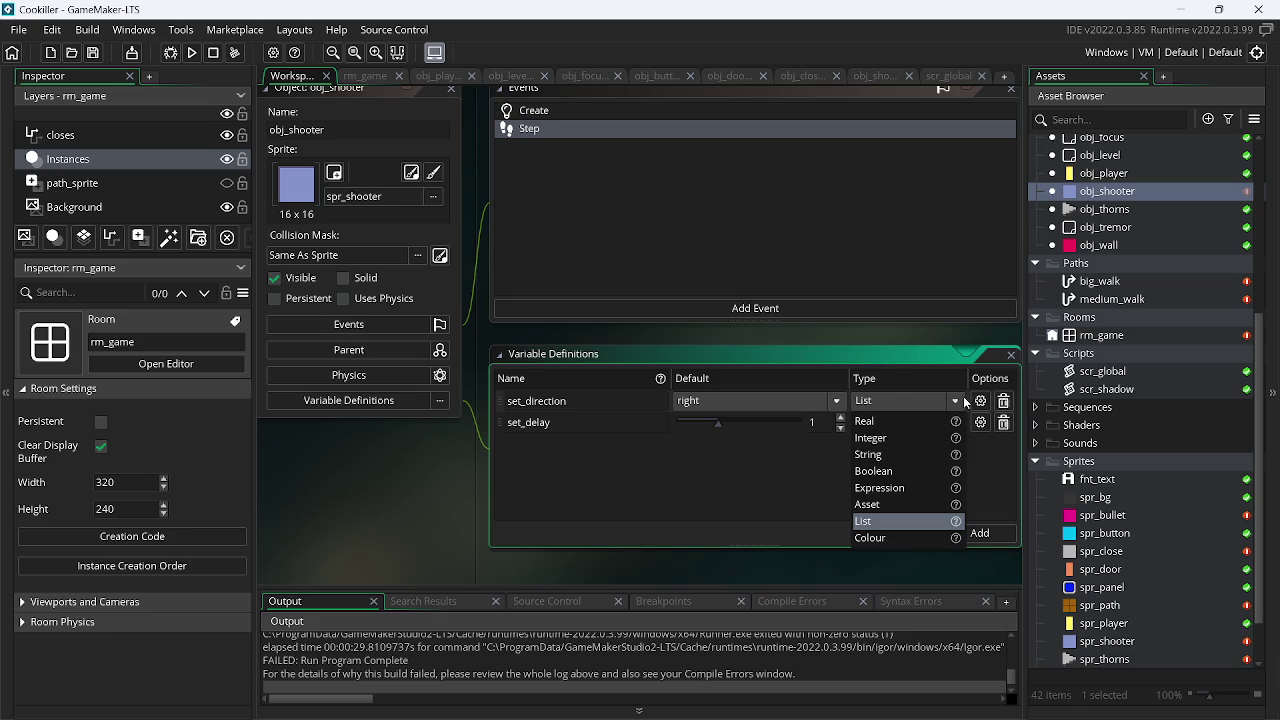
click(964, 401)
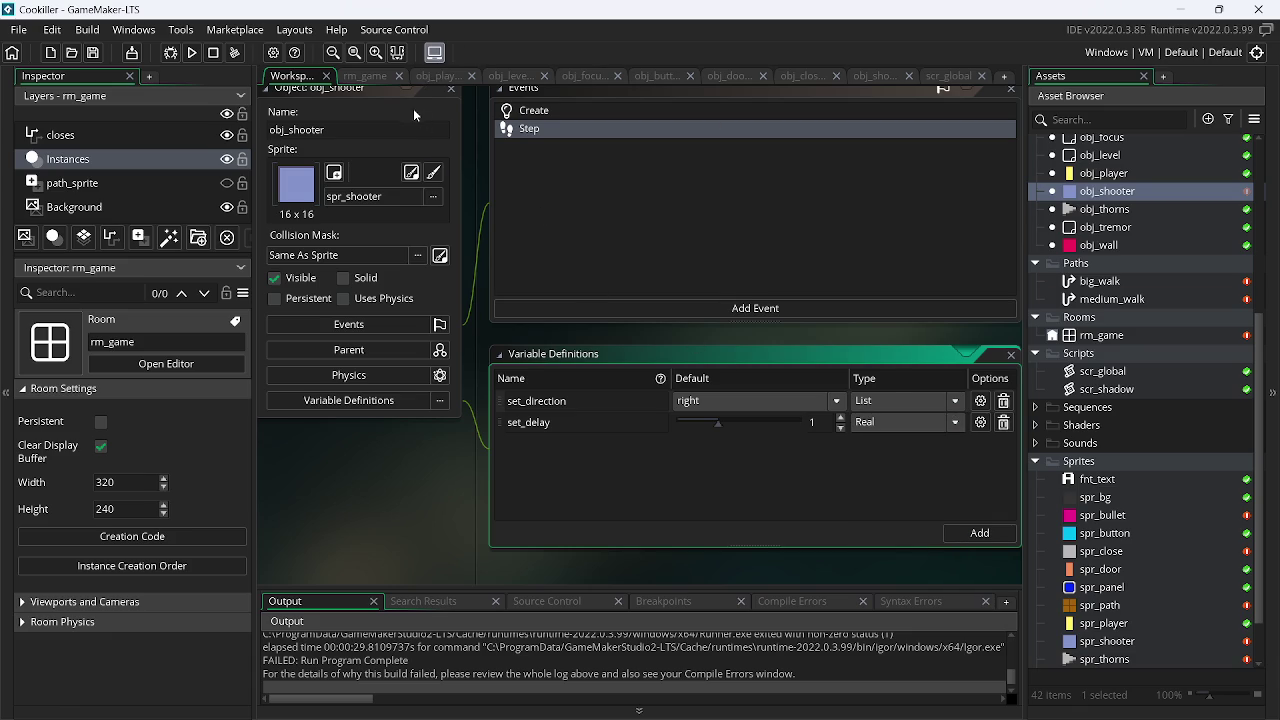
click(424, 81)
click(392, 84)
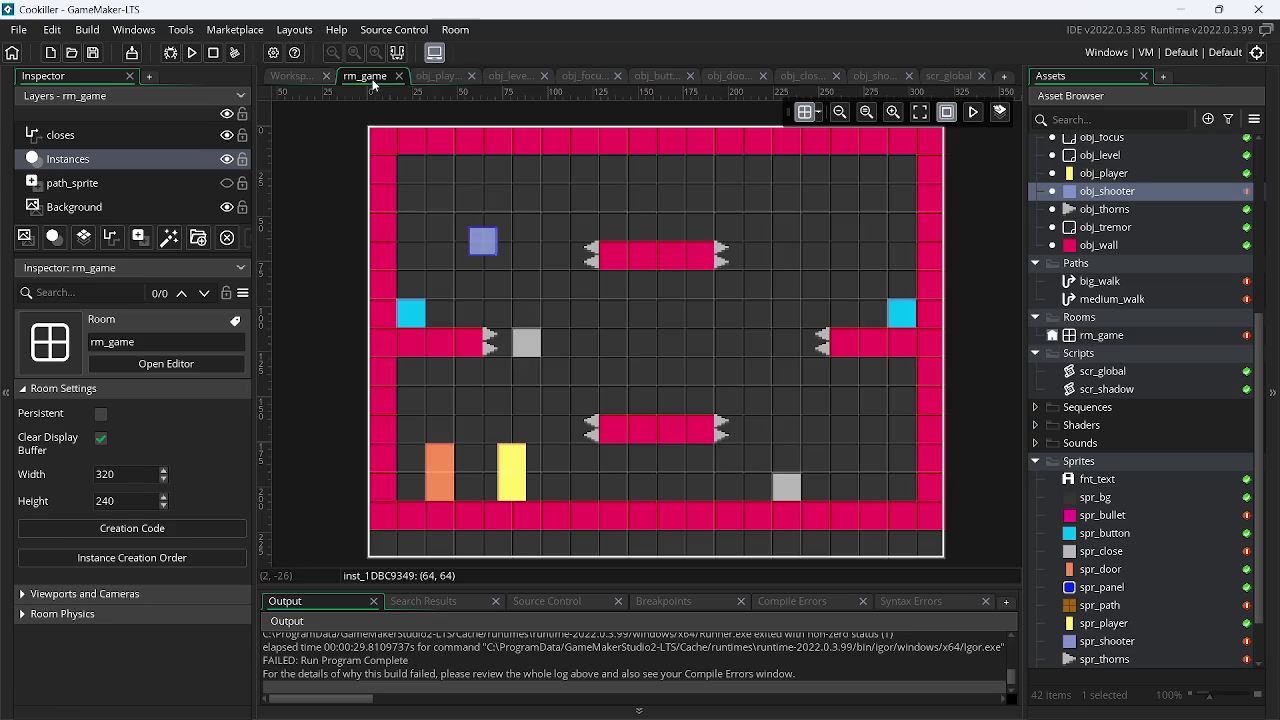
- Glance at obj_shooter's Create event code, then return to the rm_game room
click(860, 78)
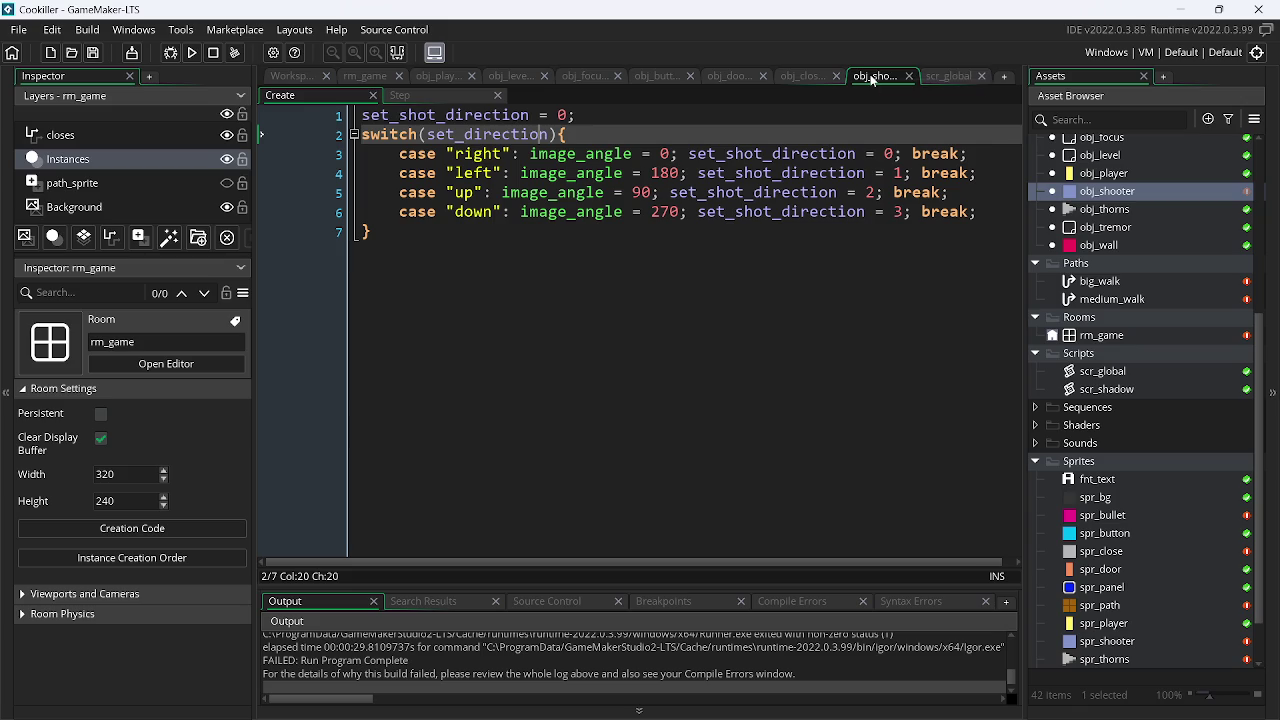
click(464, 115)
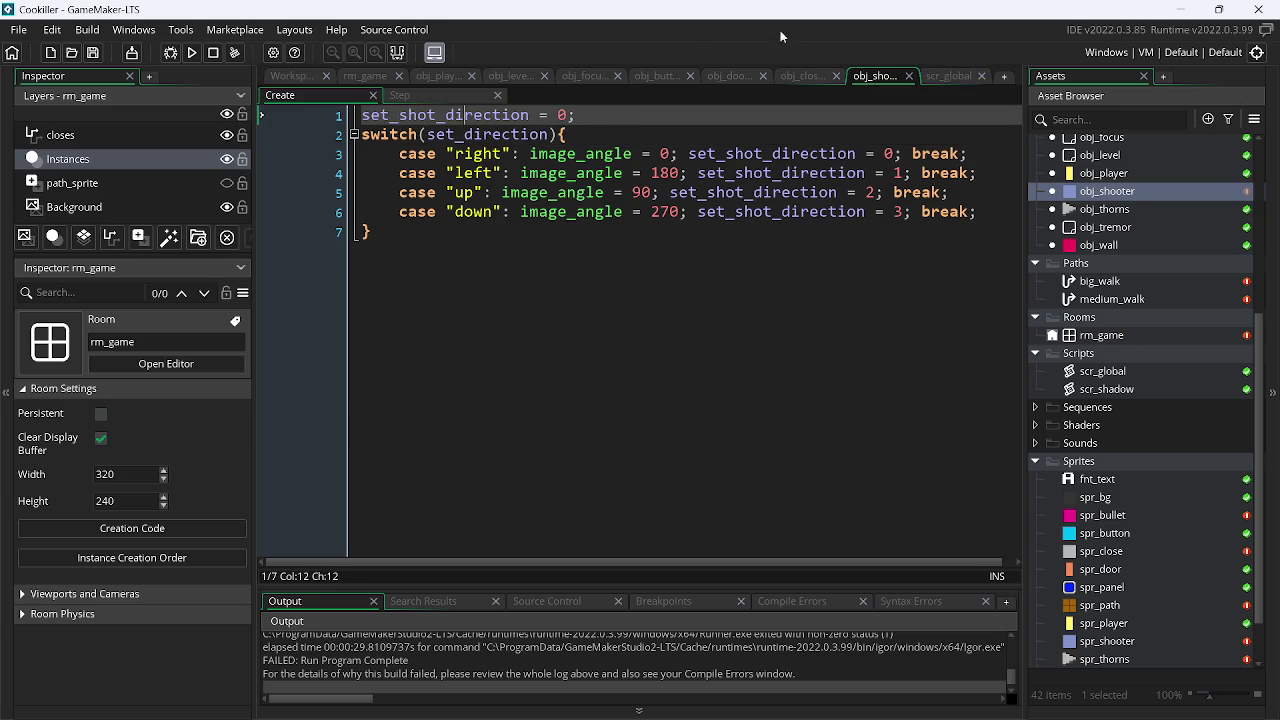
click(387, 78)
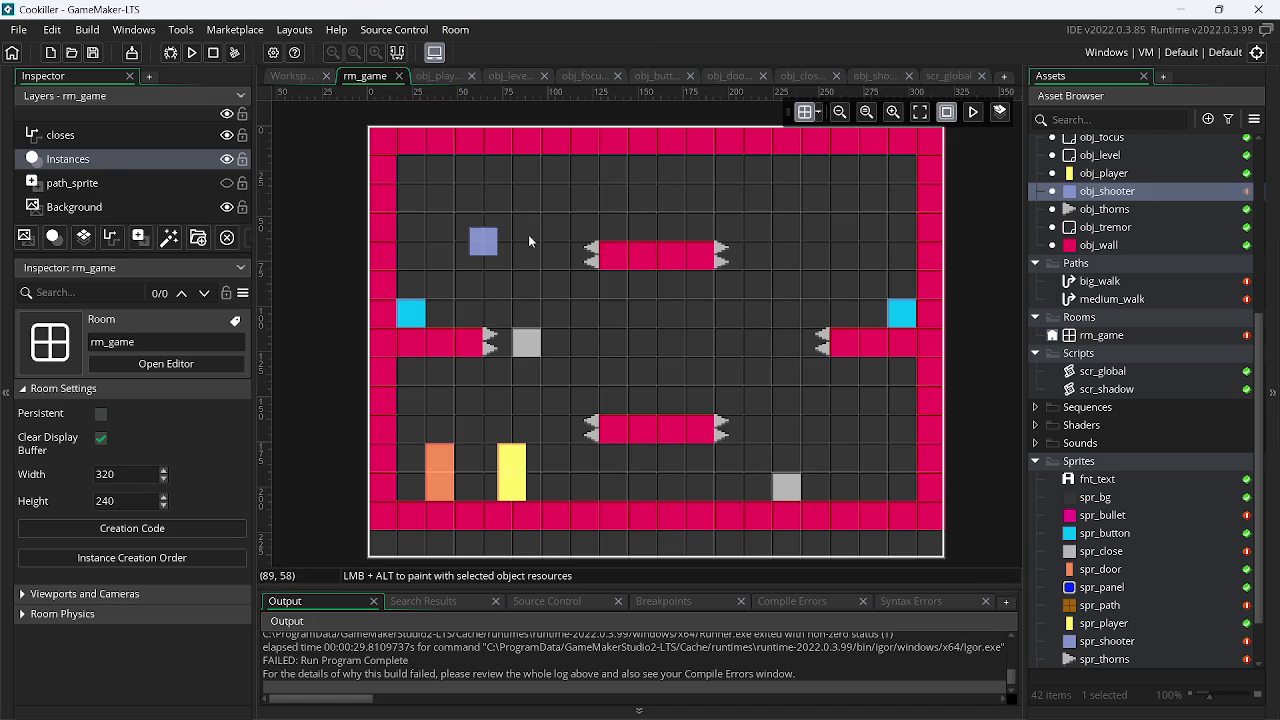
- Set the placed obj_shooter instance's set_direction to left, debug-run, and abort the error
click(483, 241)
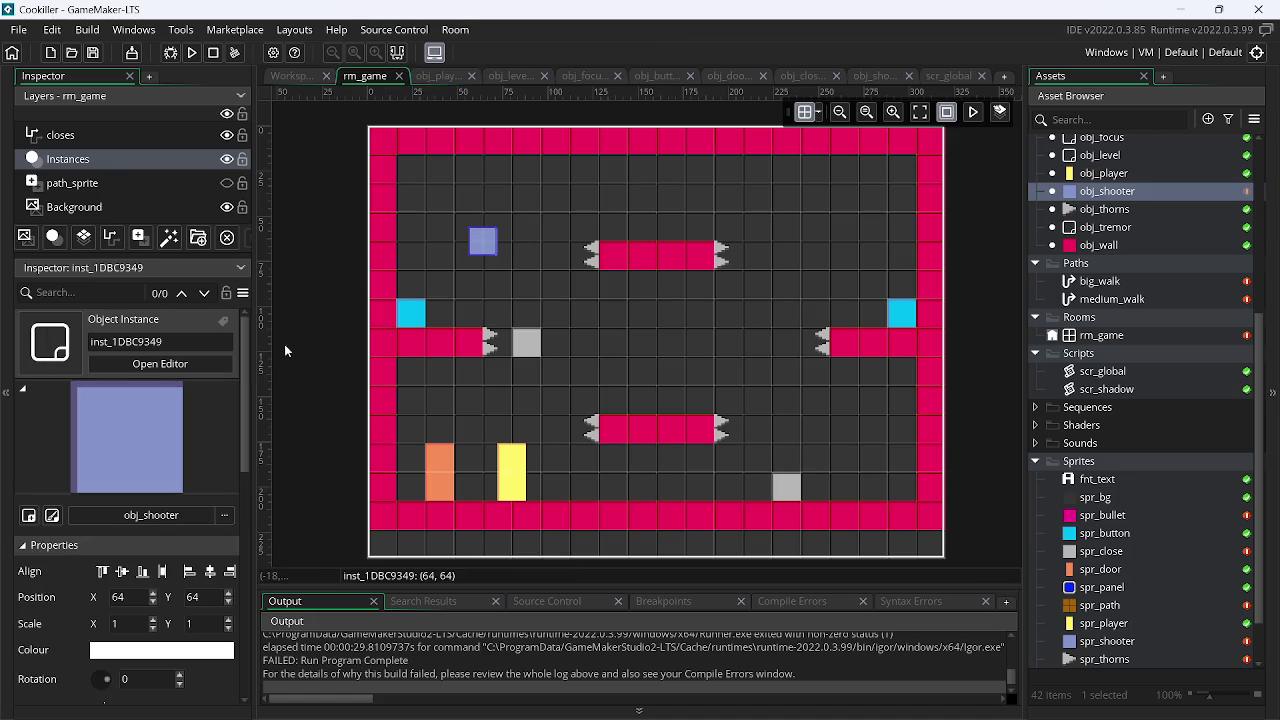
drag(246, 378, 265, 603)
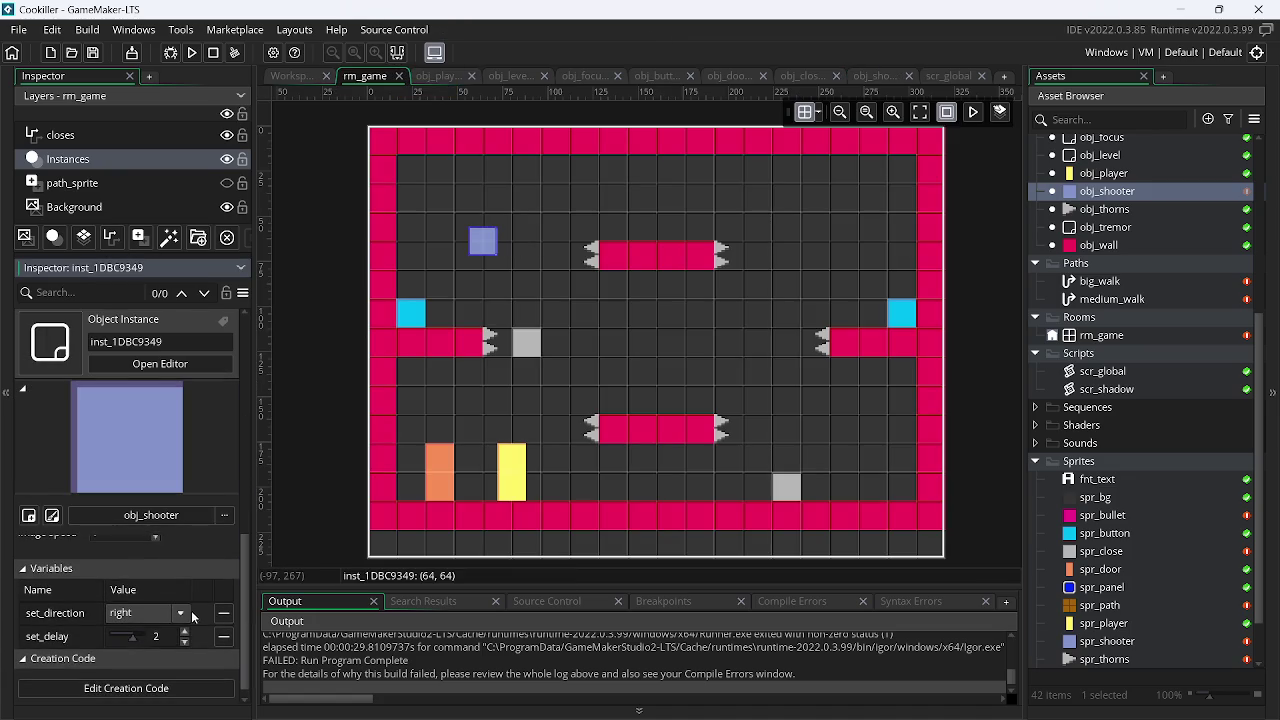
click(150, 612)
click(148, 654)
click(171, 53)
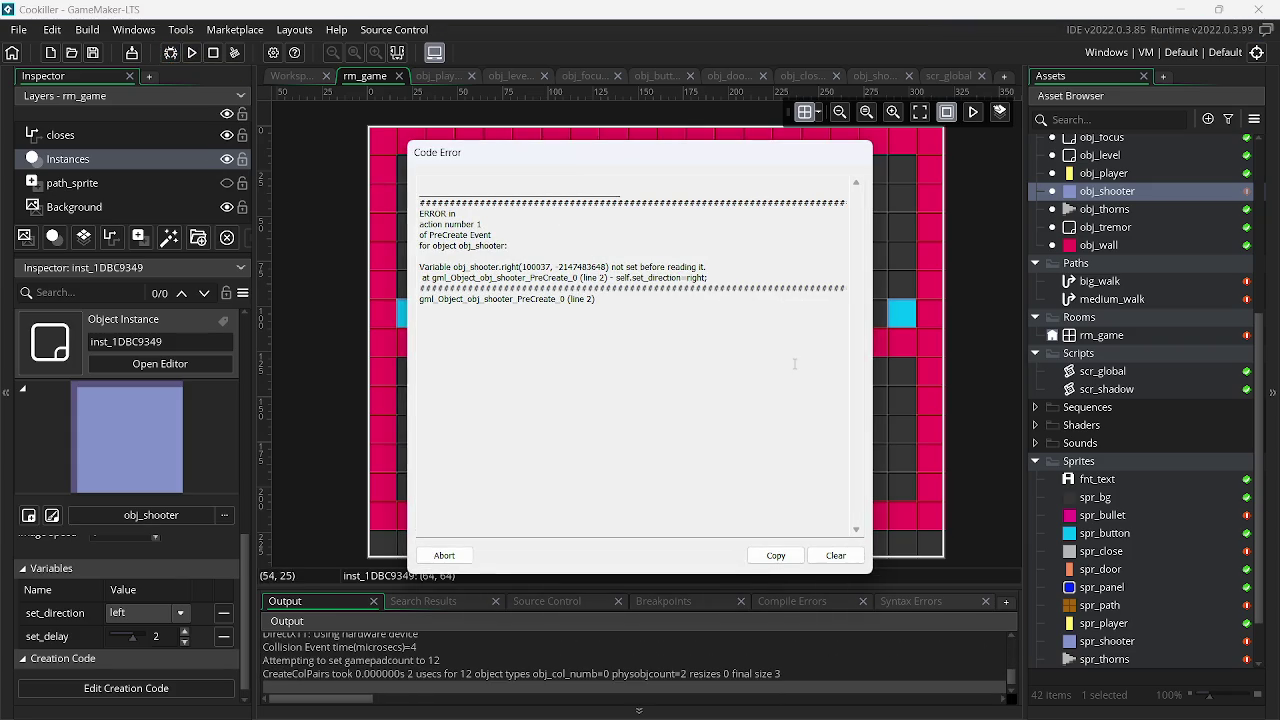
click(442, 558)
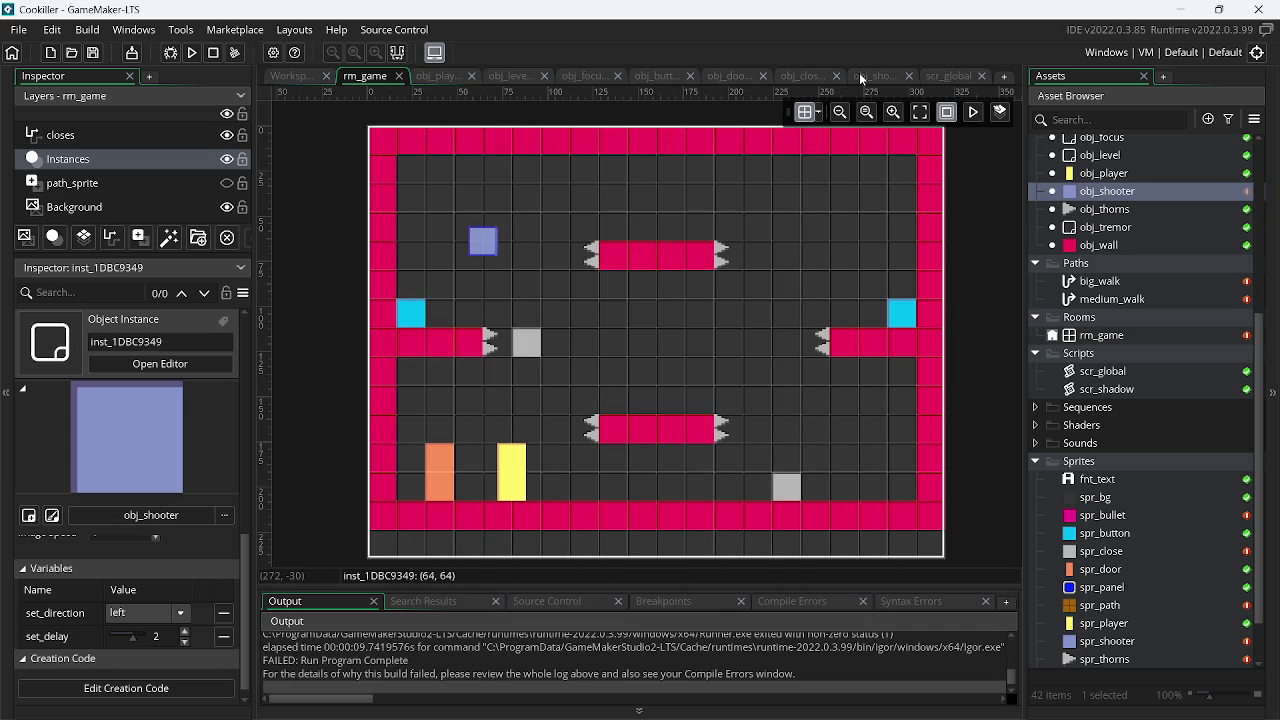
- Comment out the "right" case line in obj_shooter's Create code, rerun, and dismiss the error
click(859, 75)
drag(390, 155, 996, 155)
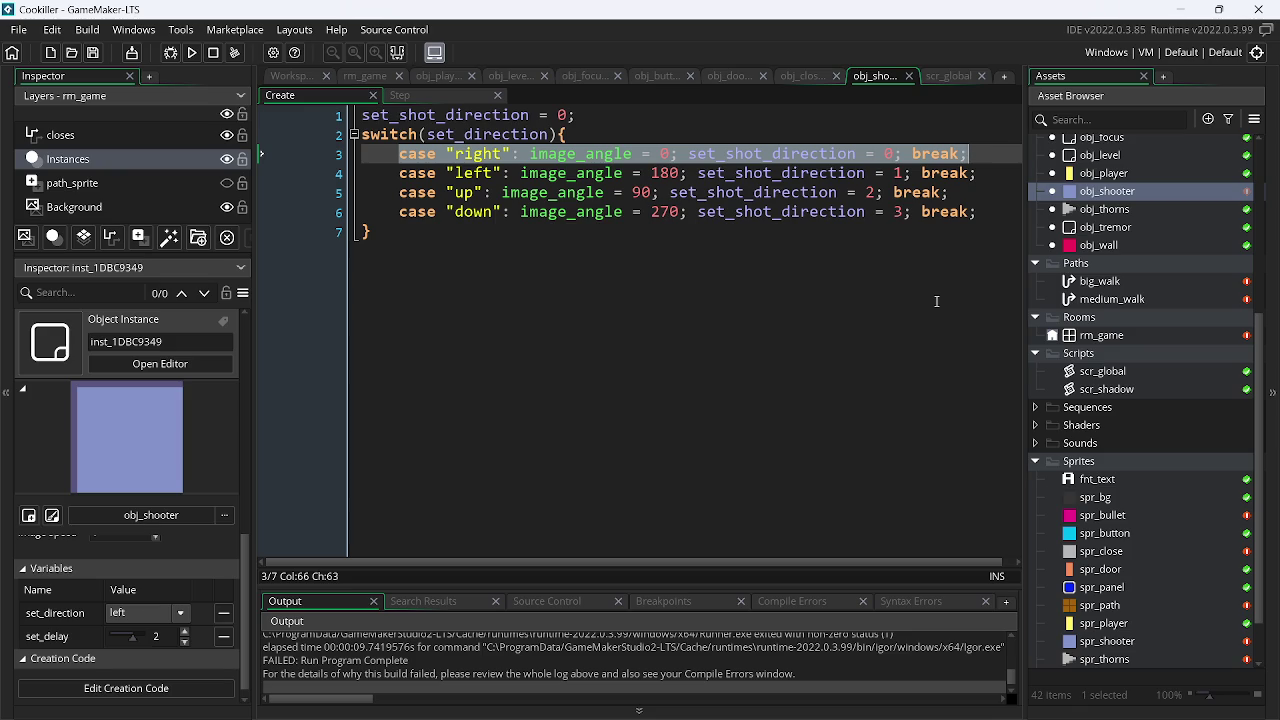
key(ctrl+k)
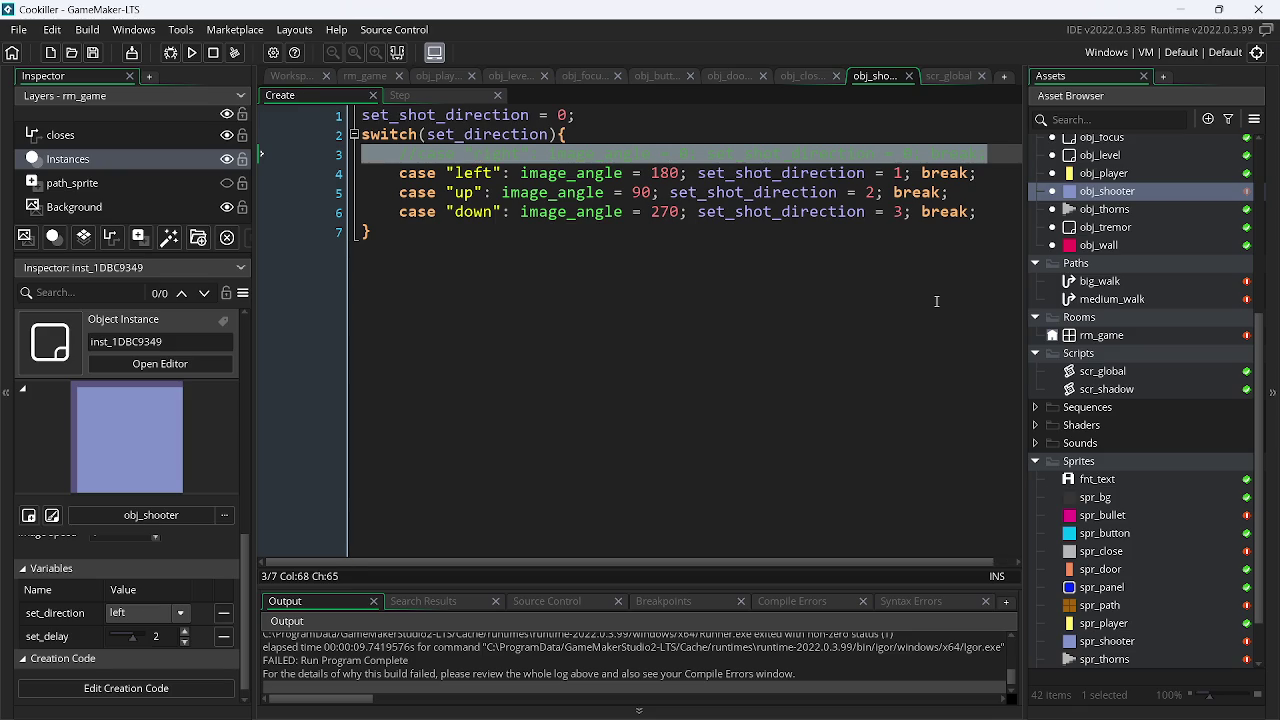
click(195, 54)
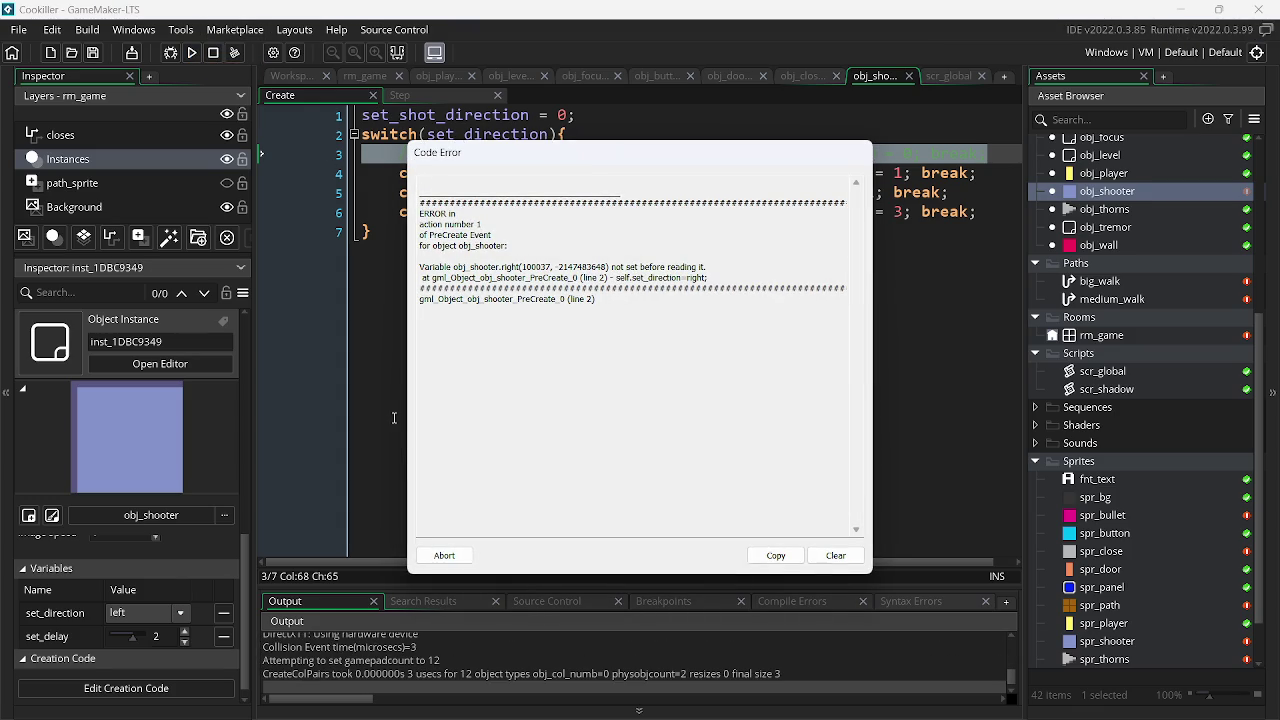
click(464, 548)
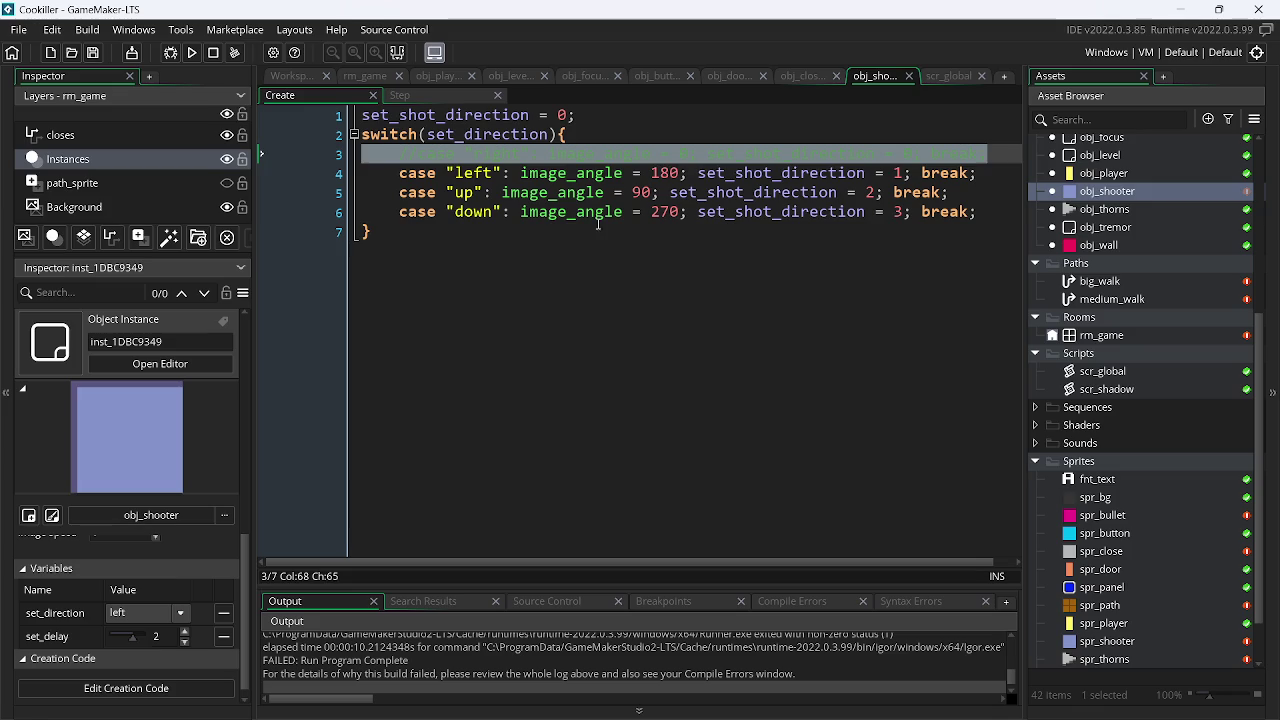
- Uncomment the "right" case line, save the Create code, and review obj_shooter's variable definitions
key(ctrl+shift+k)
key(ctrl+s)
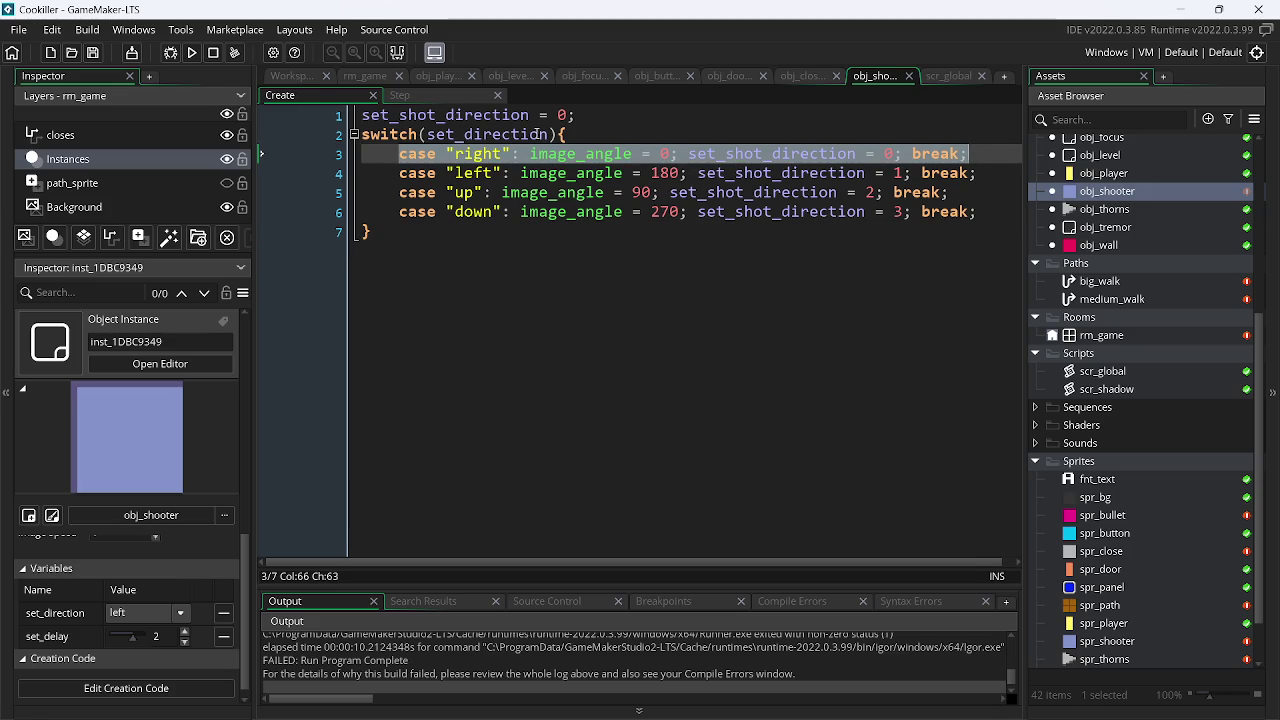
click(296, 75)
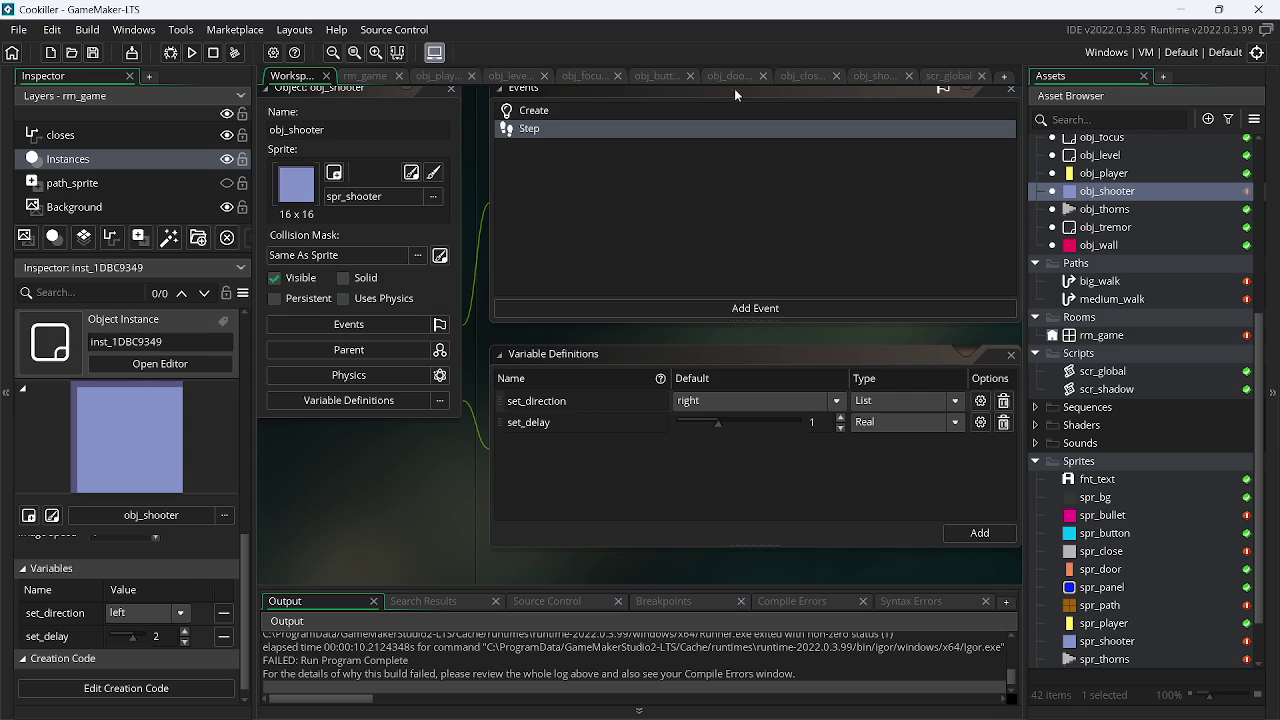
click(868, 77)
click(460, 172)
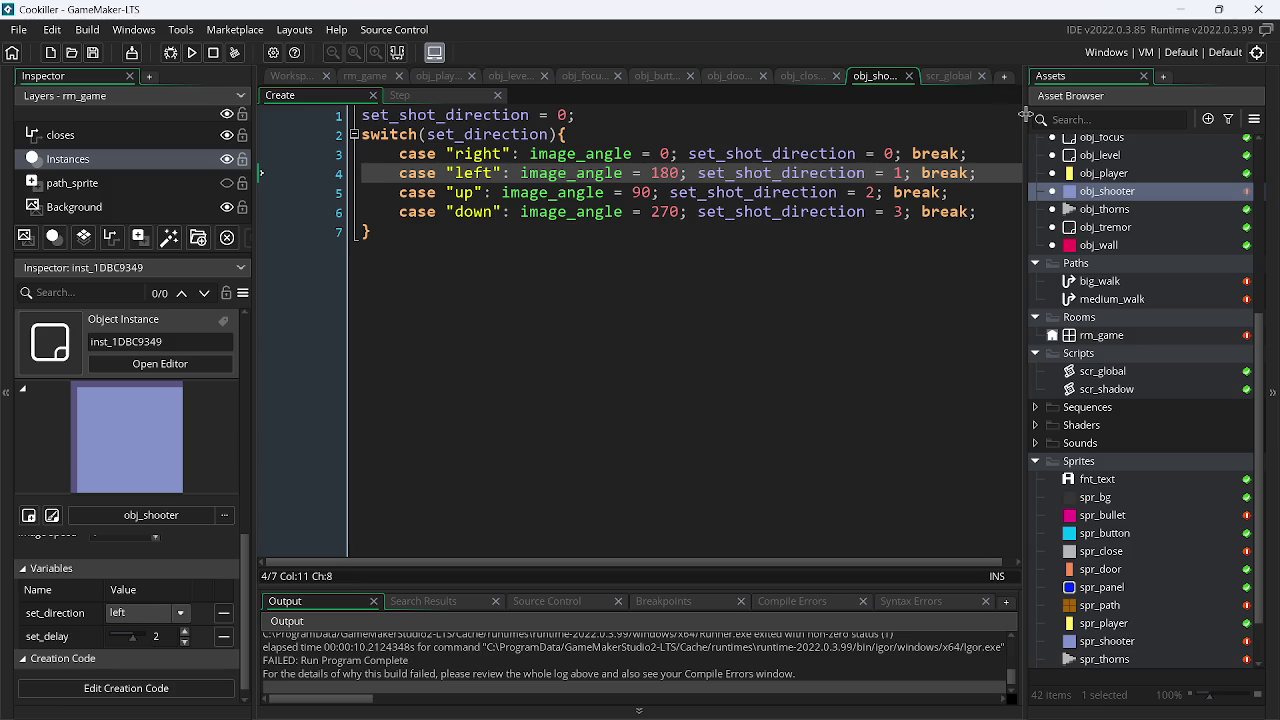
- Compare the Step and Create event code, then run the game and abort the same error
click(431, 97)
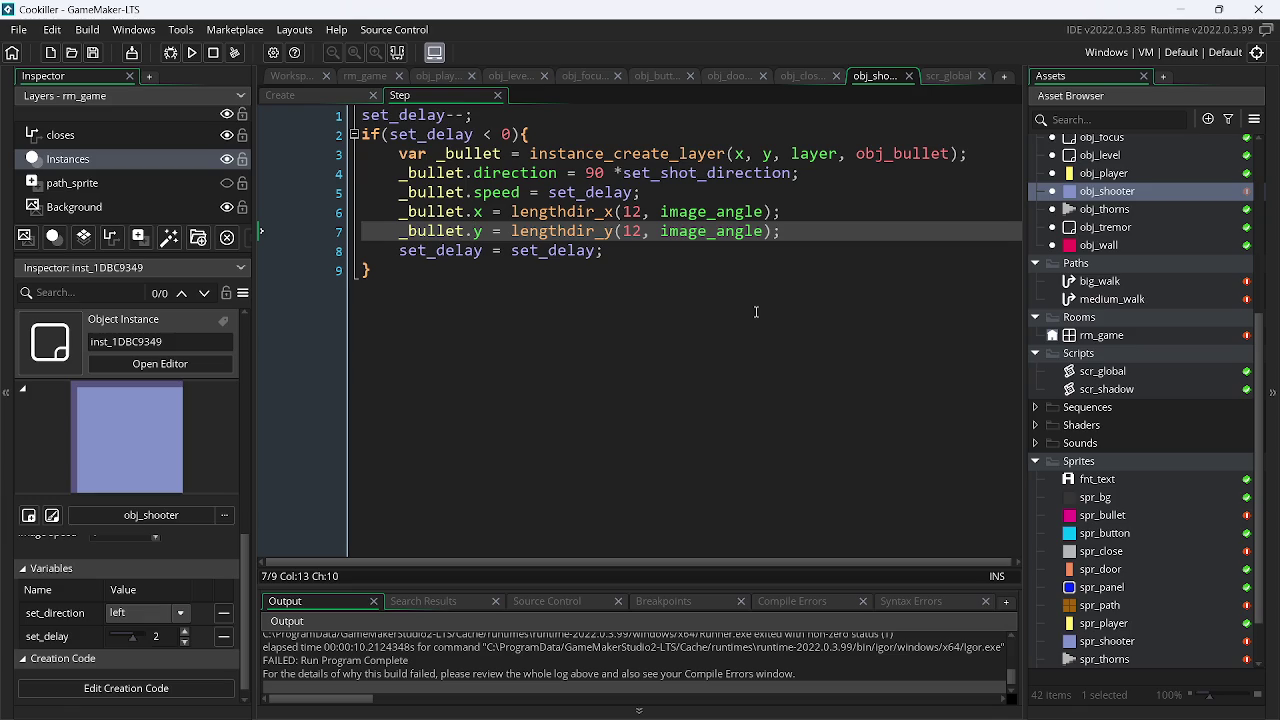
click(328, 93)
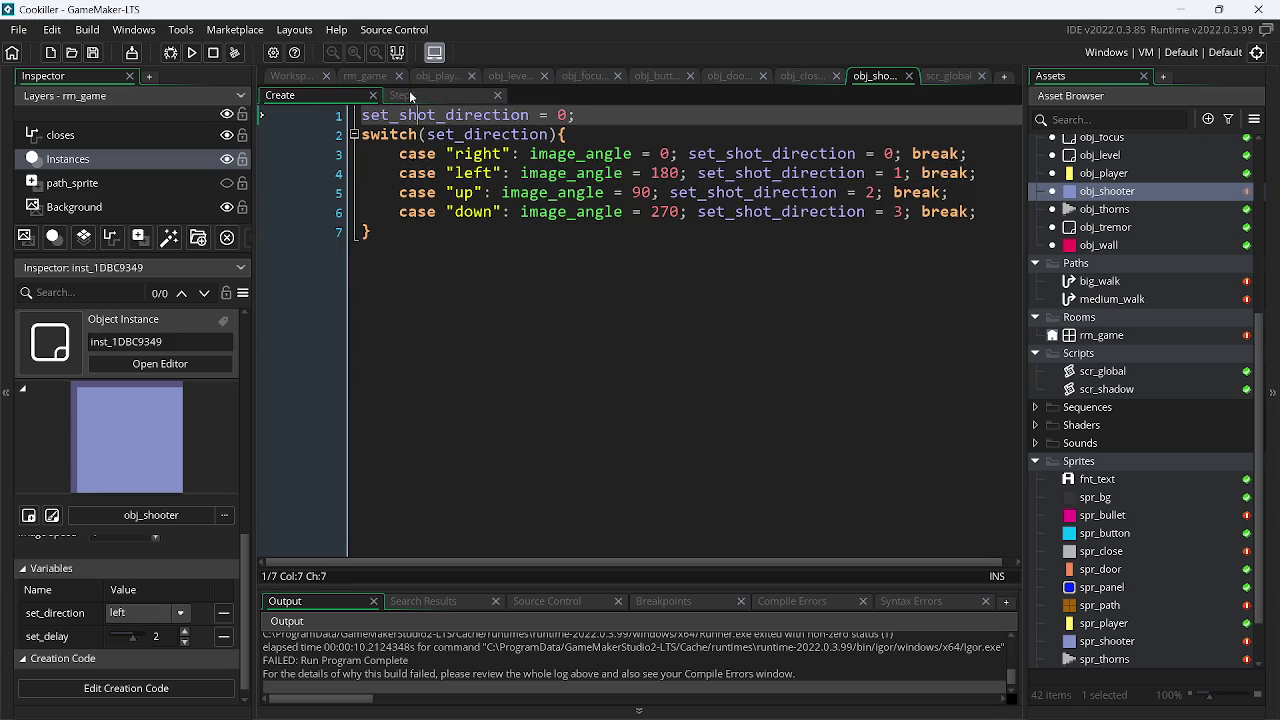
click(409, 96)
click(200, 55)
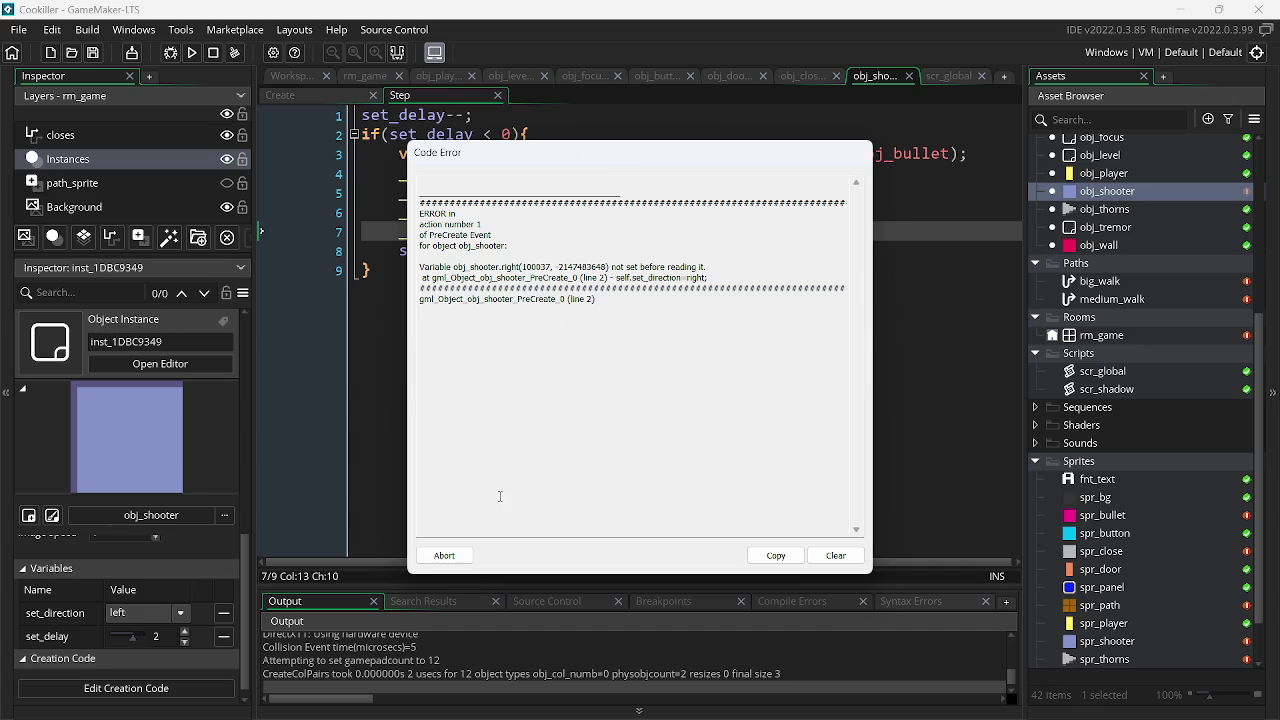
click(444, 555)
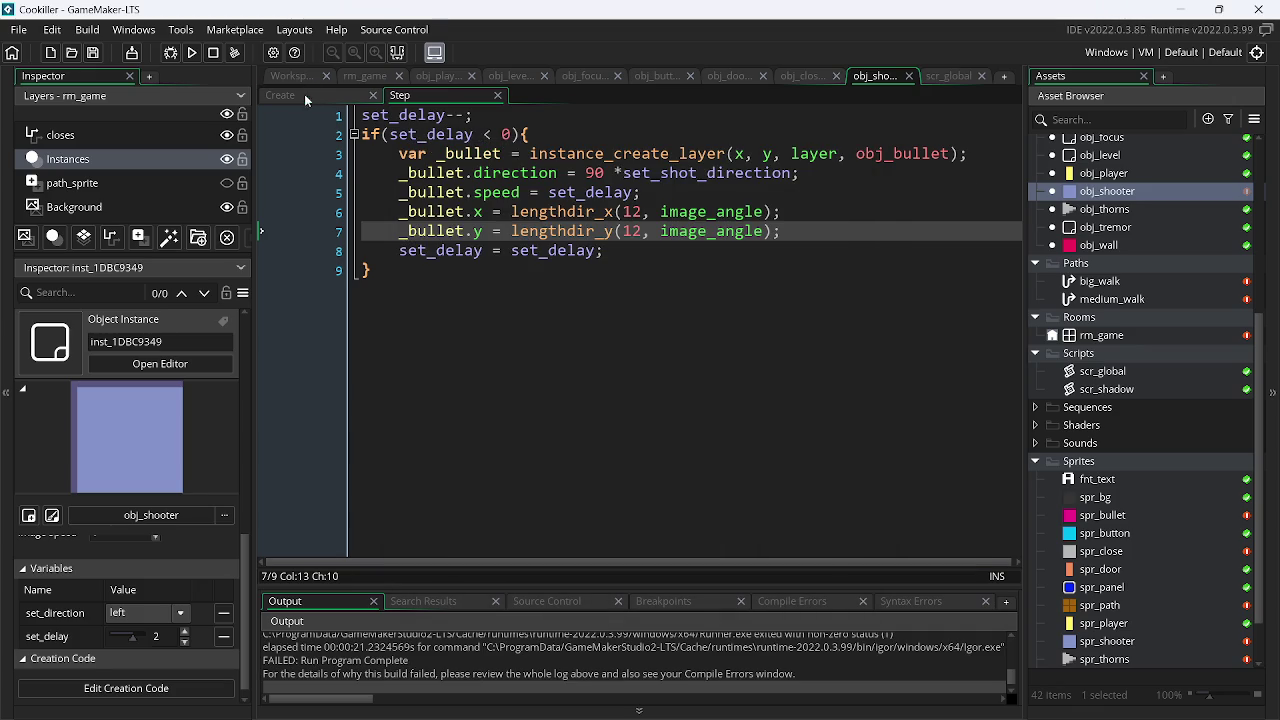
- Delete set_direction from the Create code's switch() and open the manual's switch page with F1
click(302, 94)
click(291, 76)
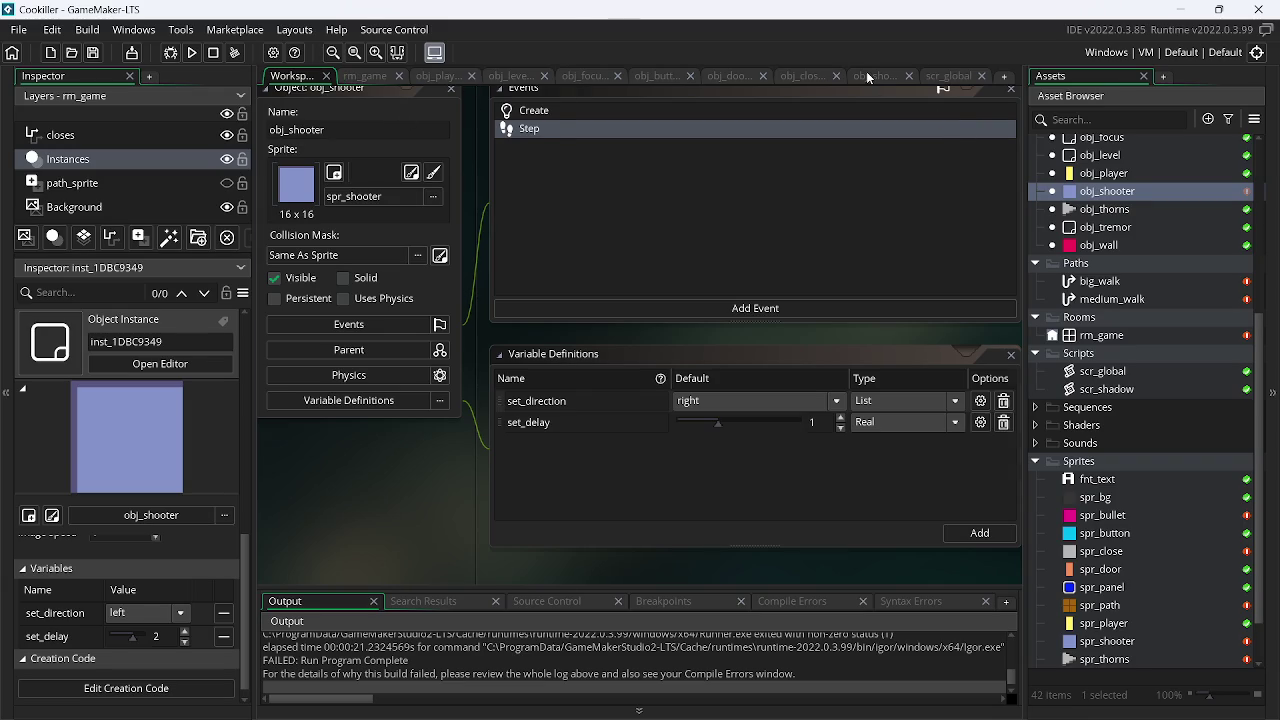
click(867, 78)
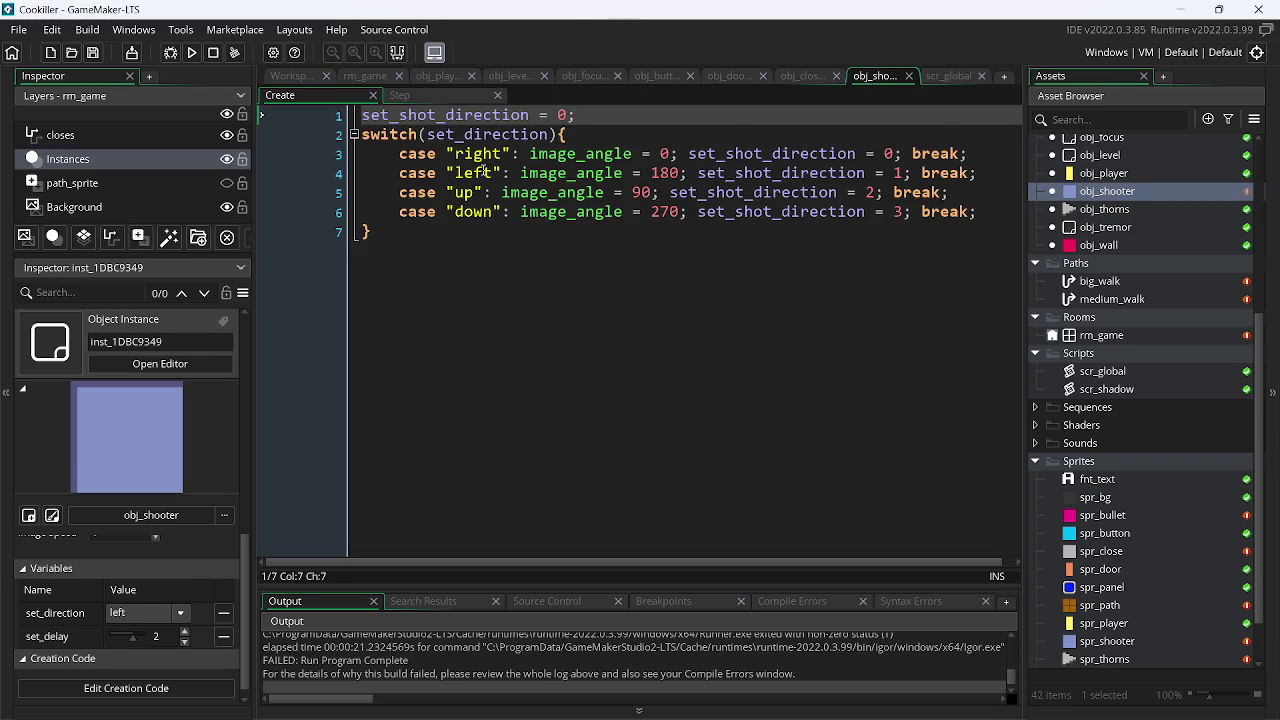
double_click(490, 135)
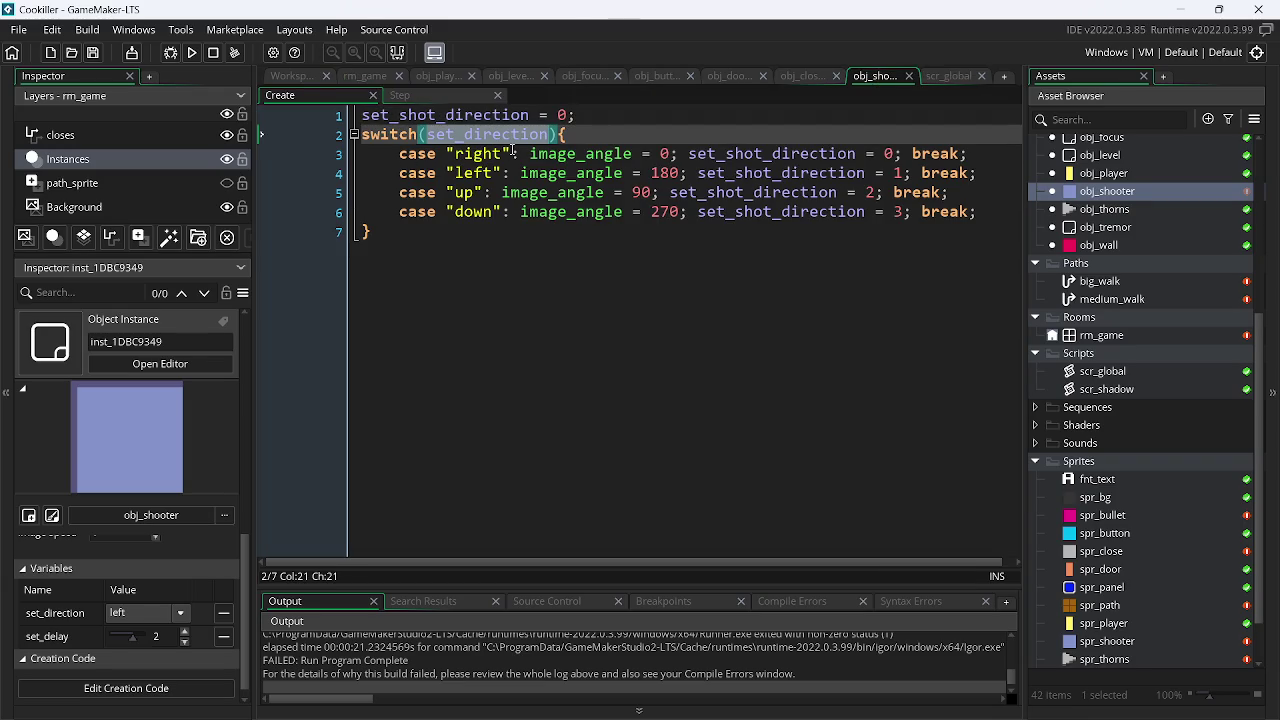
key(BackSpace)
right_click(397, 146)
key(F1)
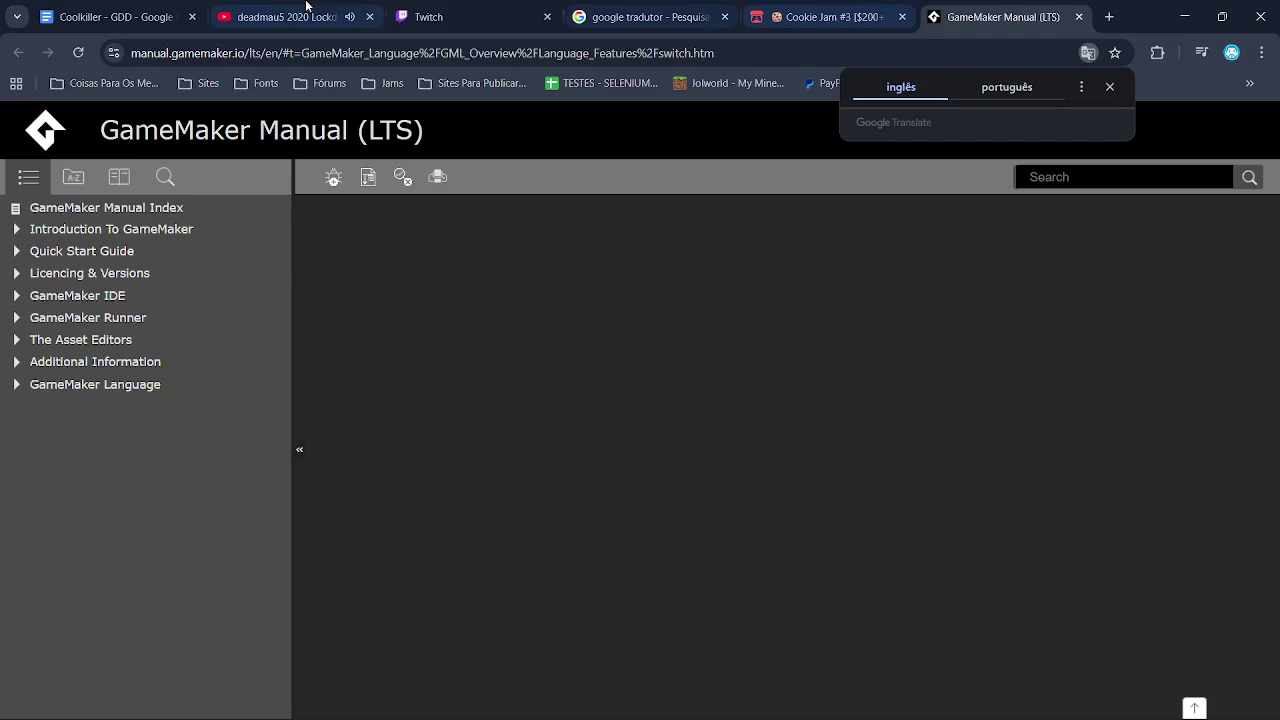
- Read the manual's switch syntax and player_lives example, then return to GameMaker's Create code
click(455, 17)
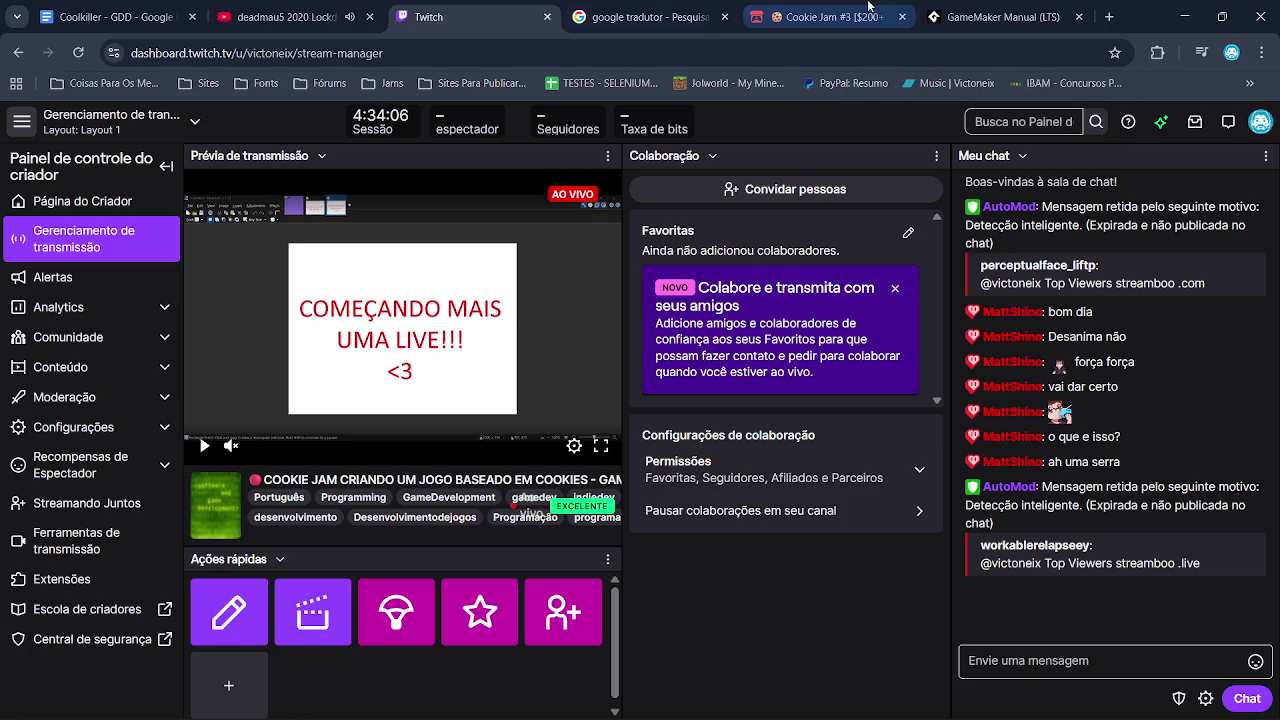
click(948, 8)
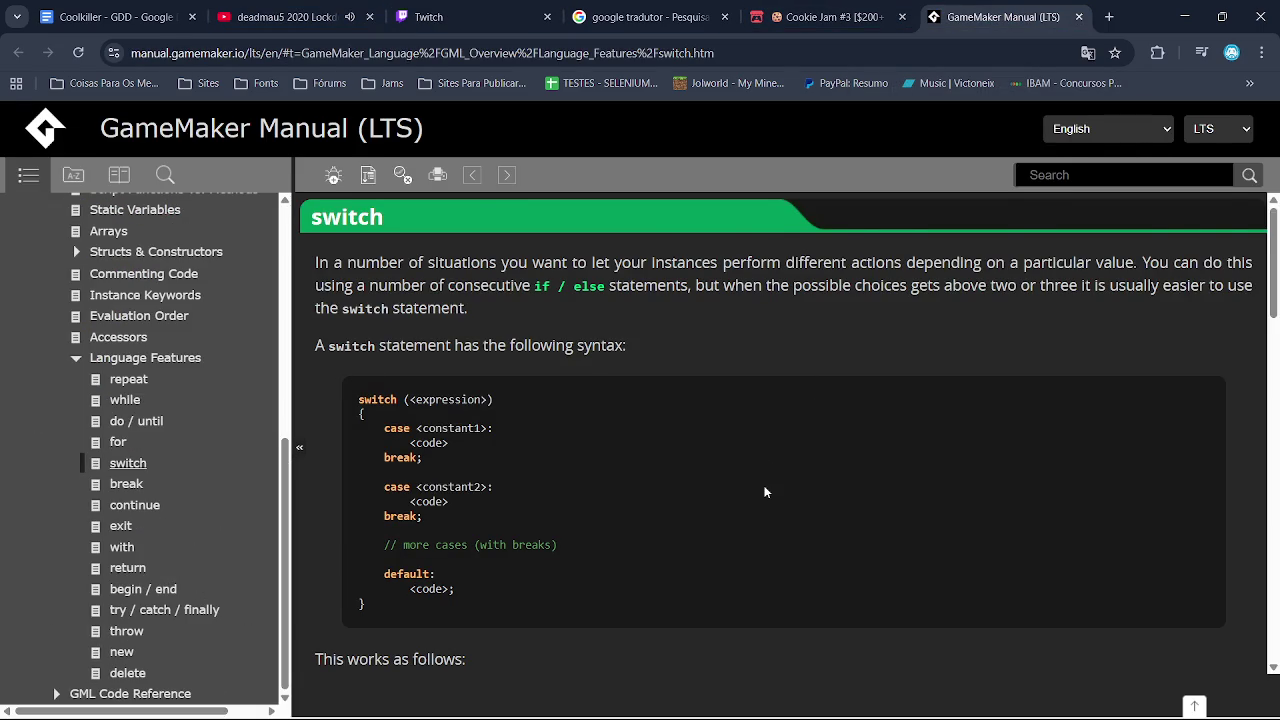
scroll(765, 492, down, 7)
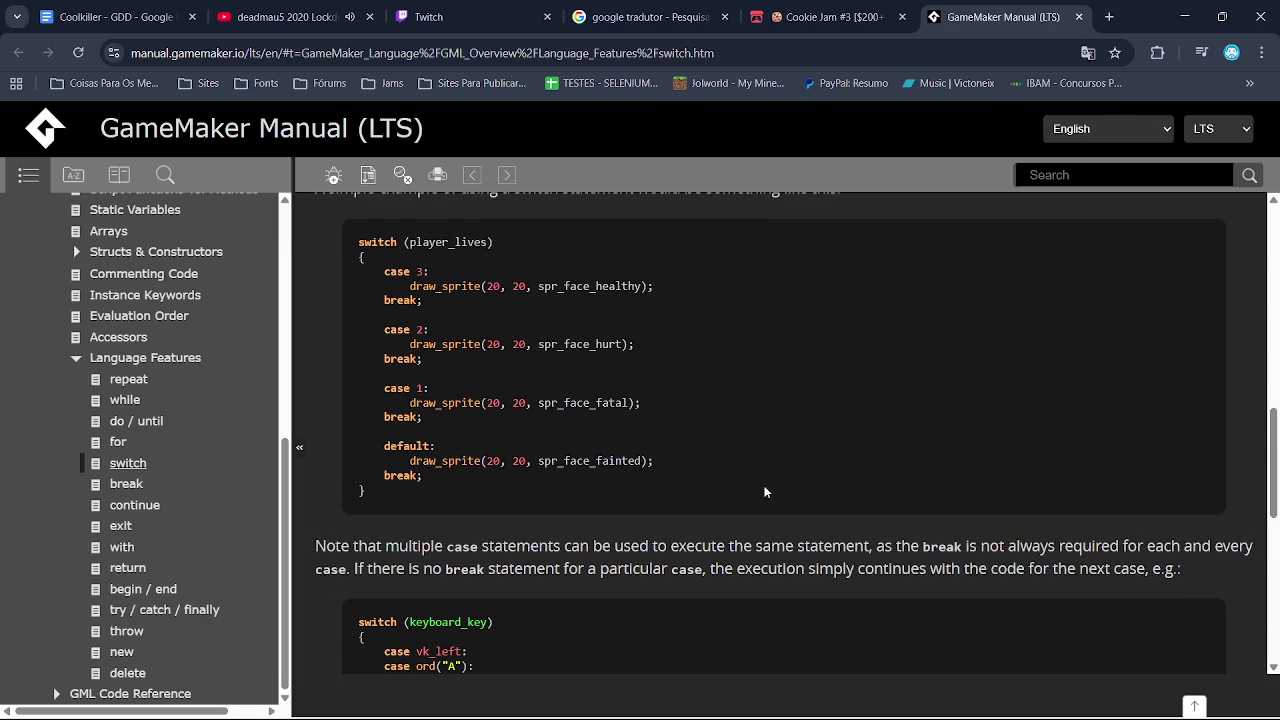
key(alt+Tab)
key(Right)
key(Right)
key(Right)
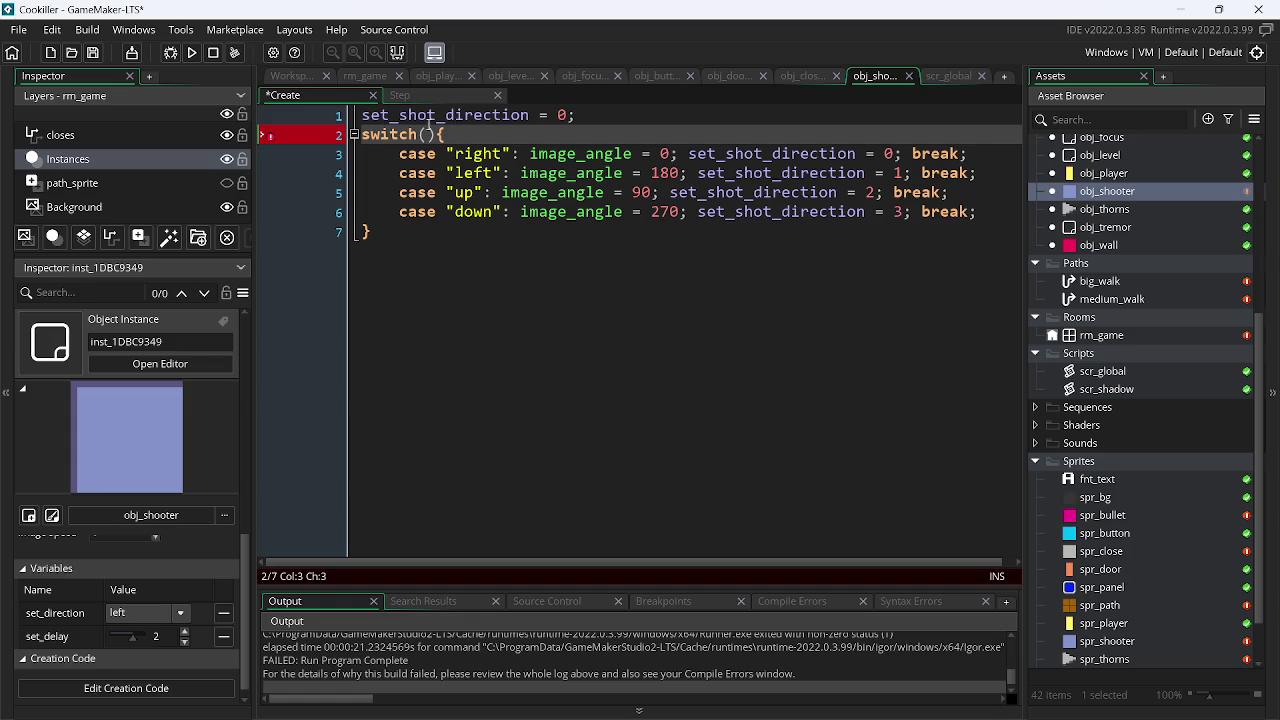
- Put set_direction back inside switch() using the autocomplete suggestion
text(s)
key(BackSpace)
key(Right)
text(set)
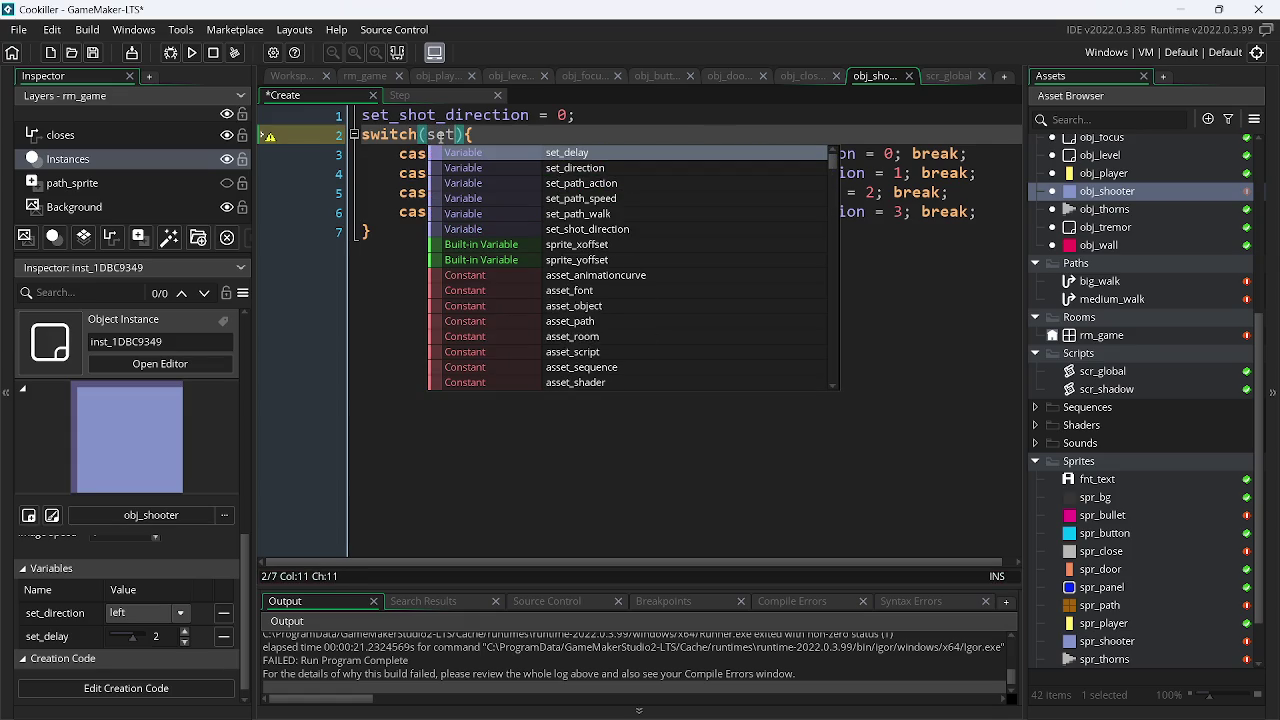
key(Down)
key(Return)
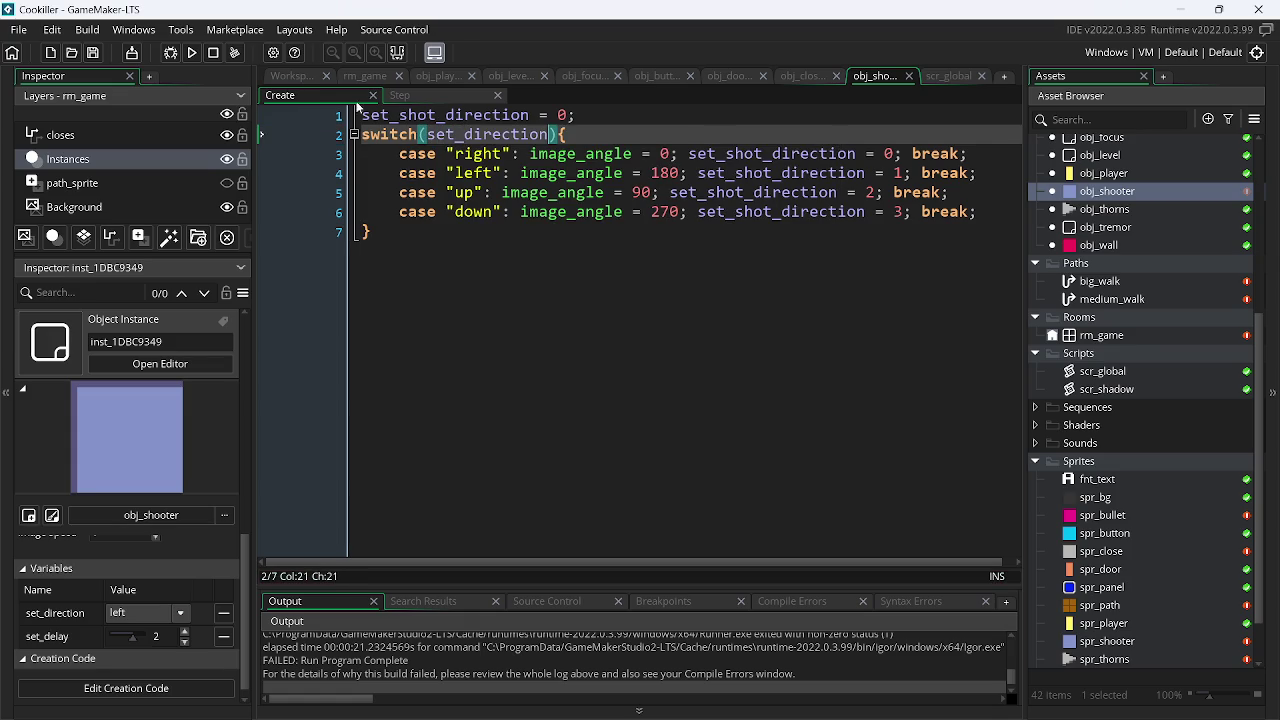
- Review variable definitions, rm_game and the switch block, then run the game and abort the error
click(299, 77)
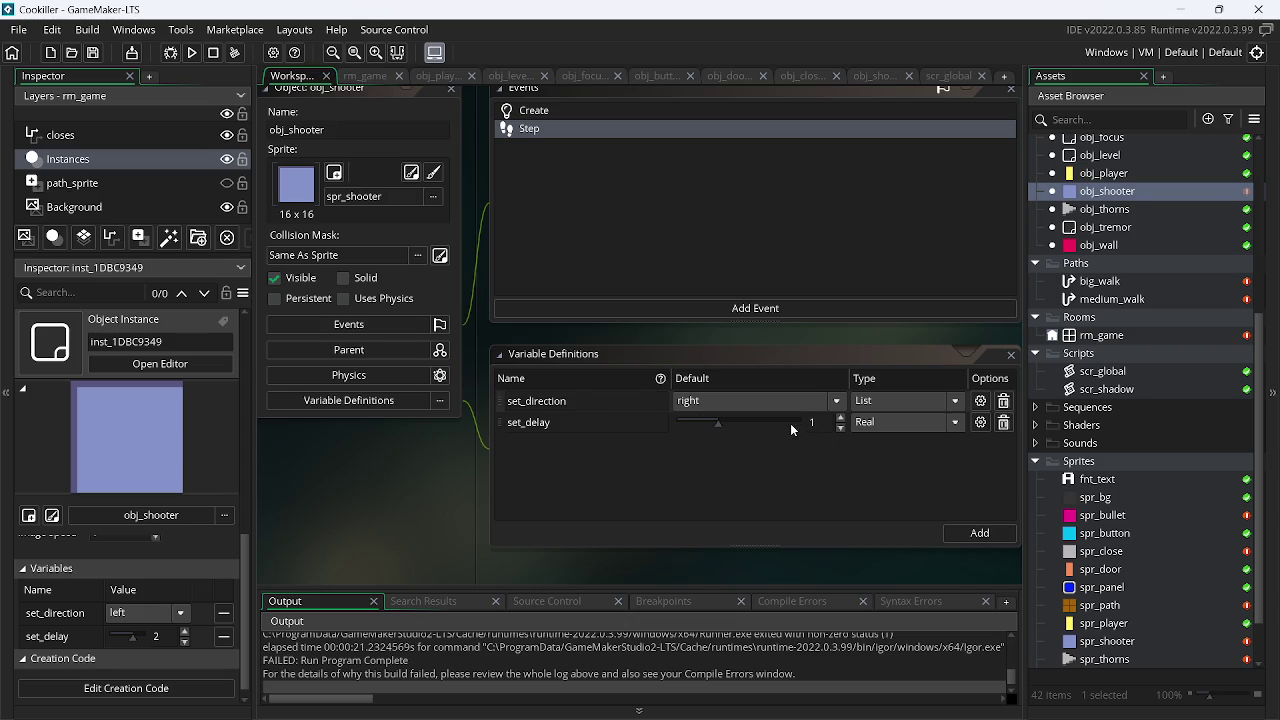
click(365, 76)
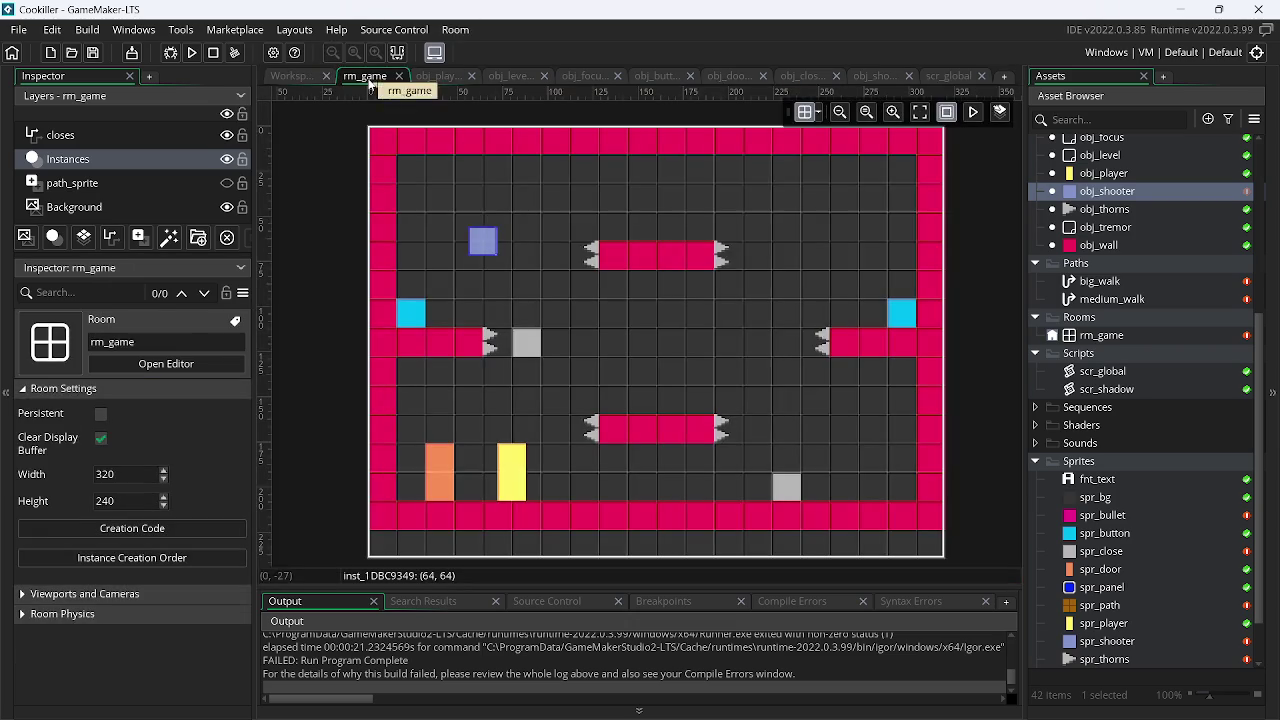
click(875, 76)
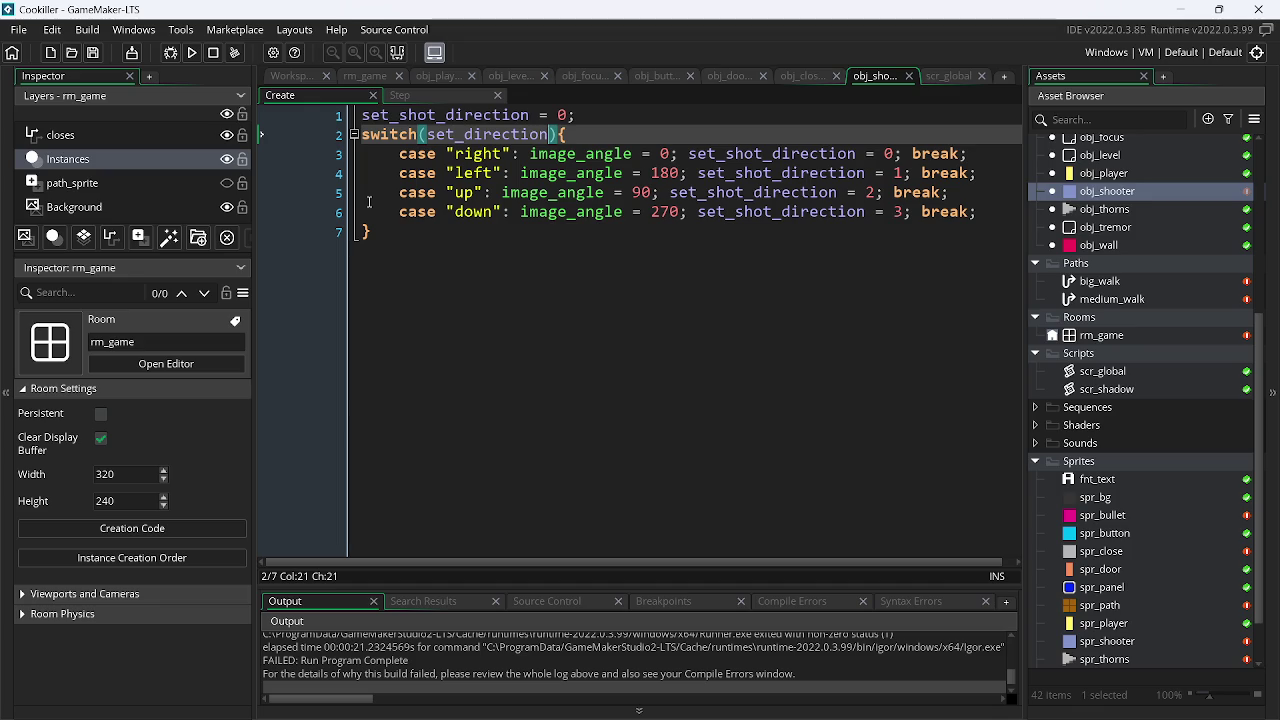
mouse_move(433, 231)
mouse_down()
mouse_move(350, 192)
mouse_move(343, 141)
mouse_up()
click(413, 93)
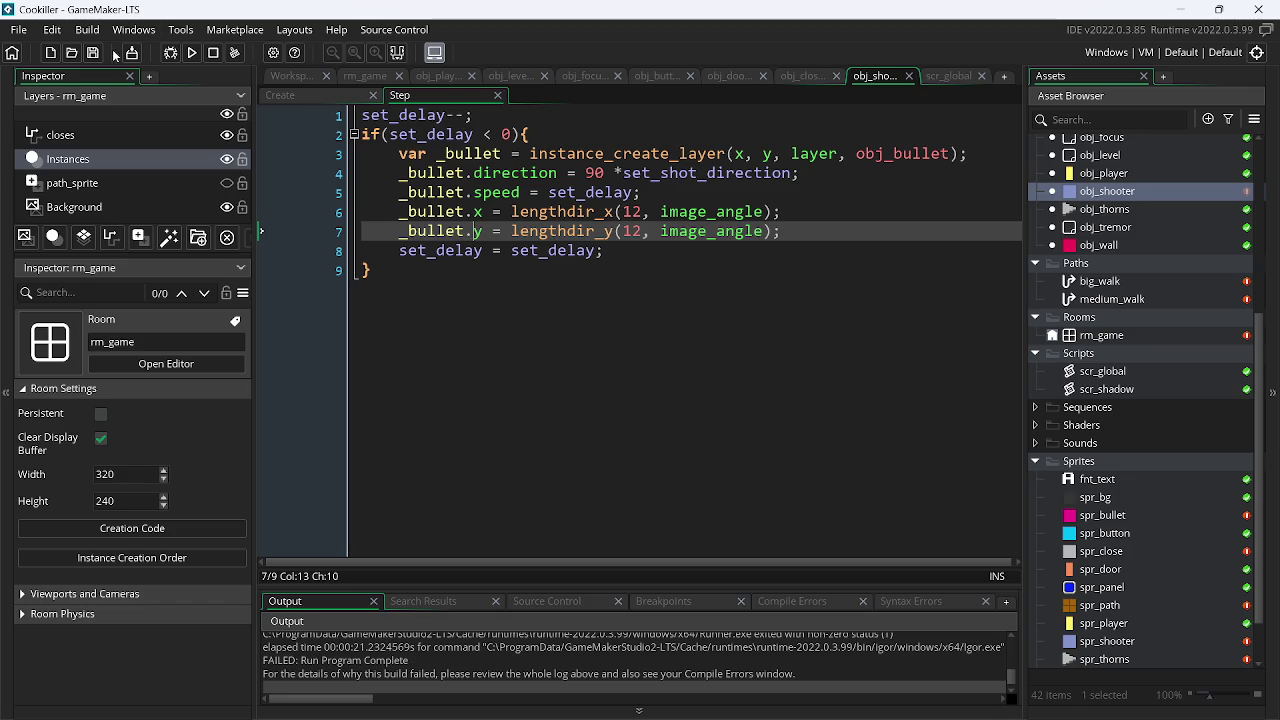
click(189, 54)
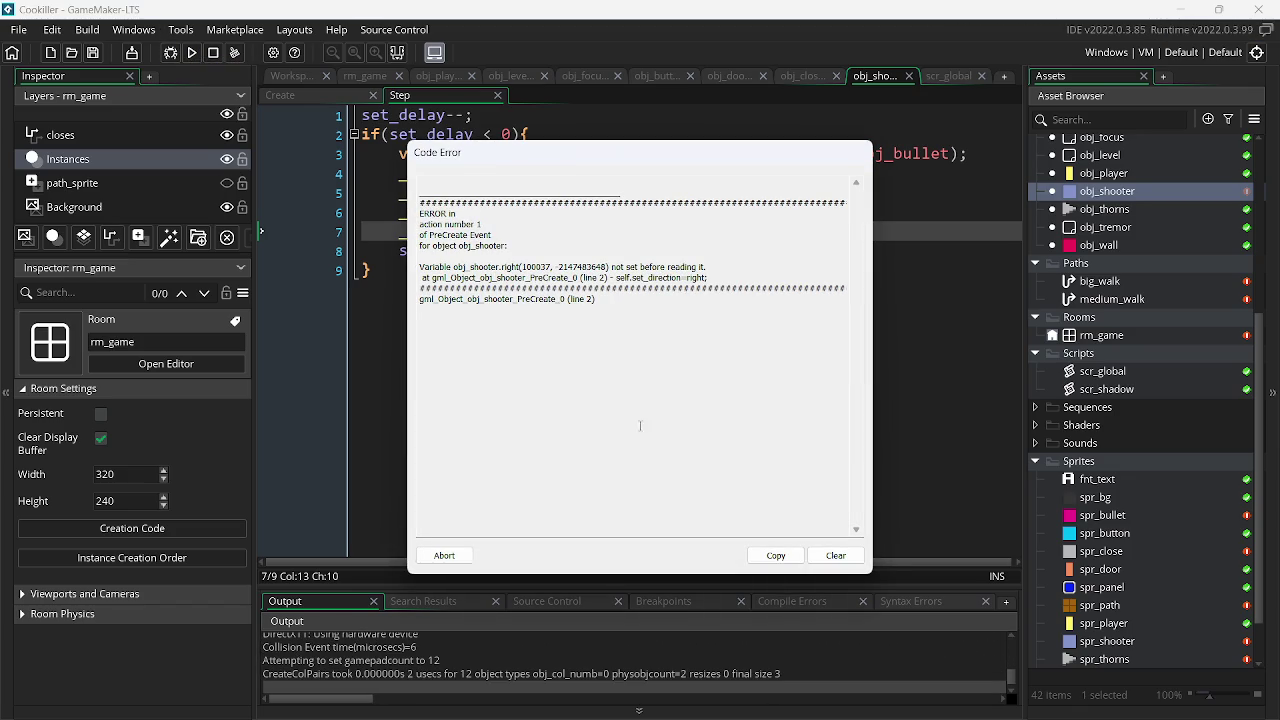
click(452, 562)
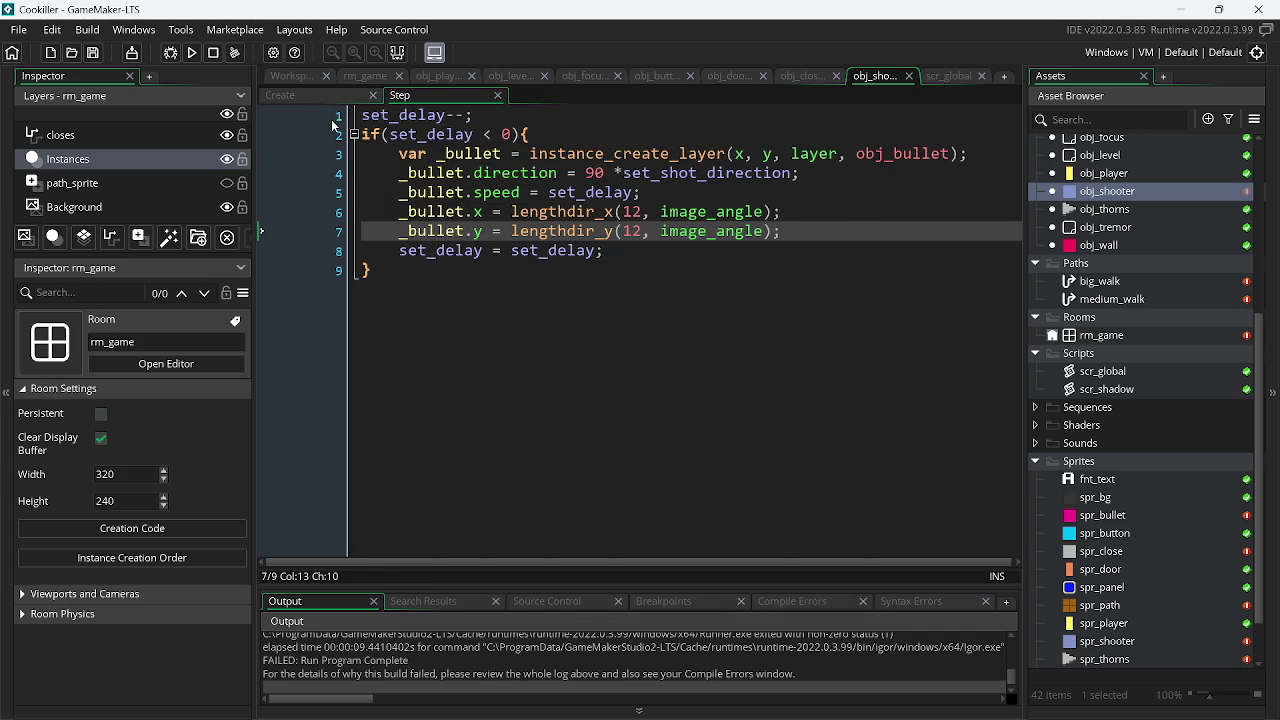
click(312, 94)
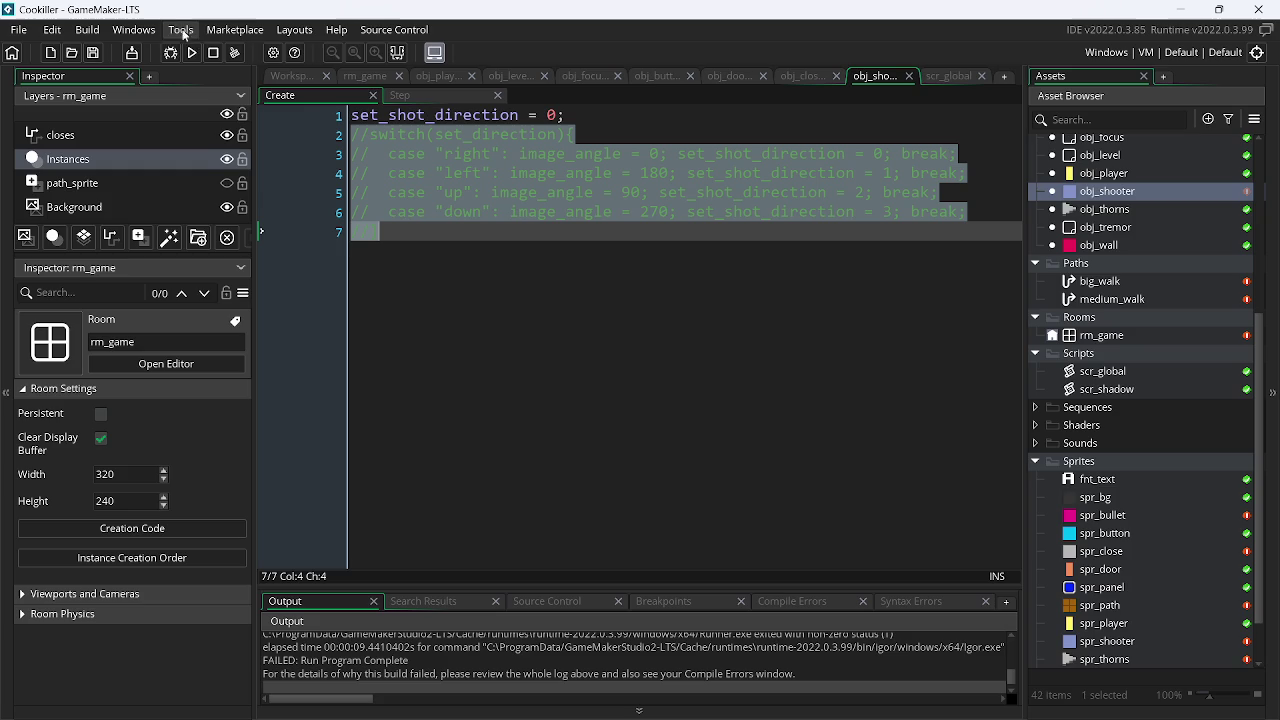
- Run the game with the switch block commented out and dismiss the recurring PreCreate error
click(189, 56)
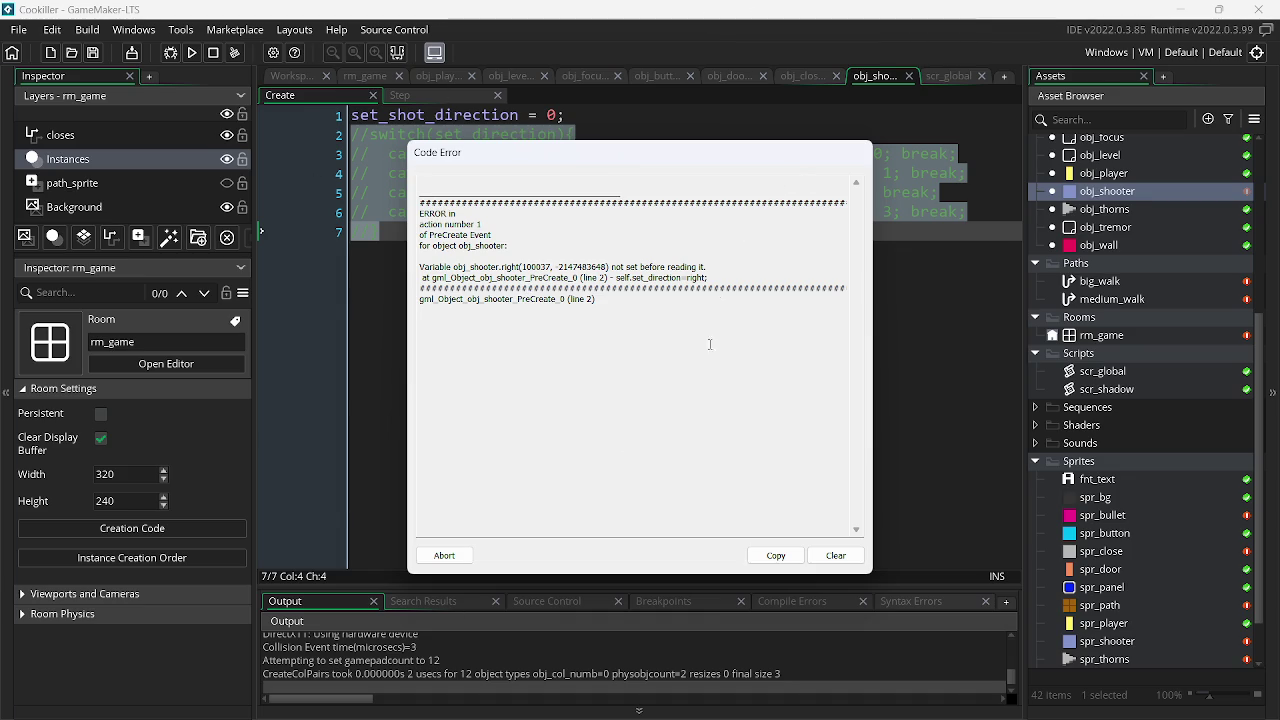
click(445, 555)
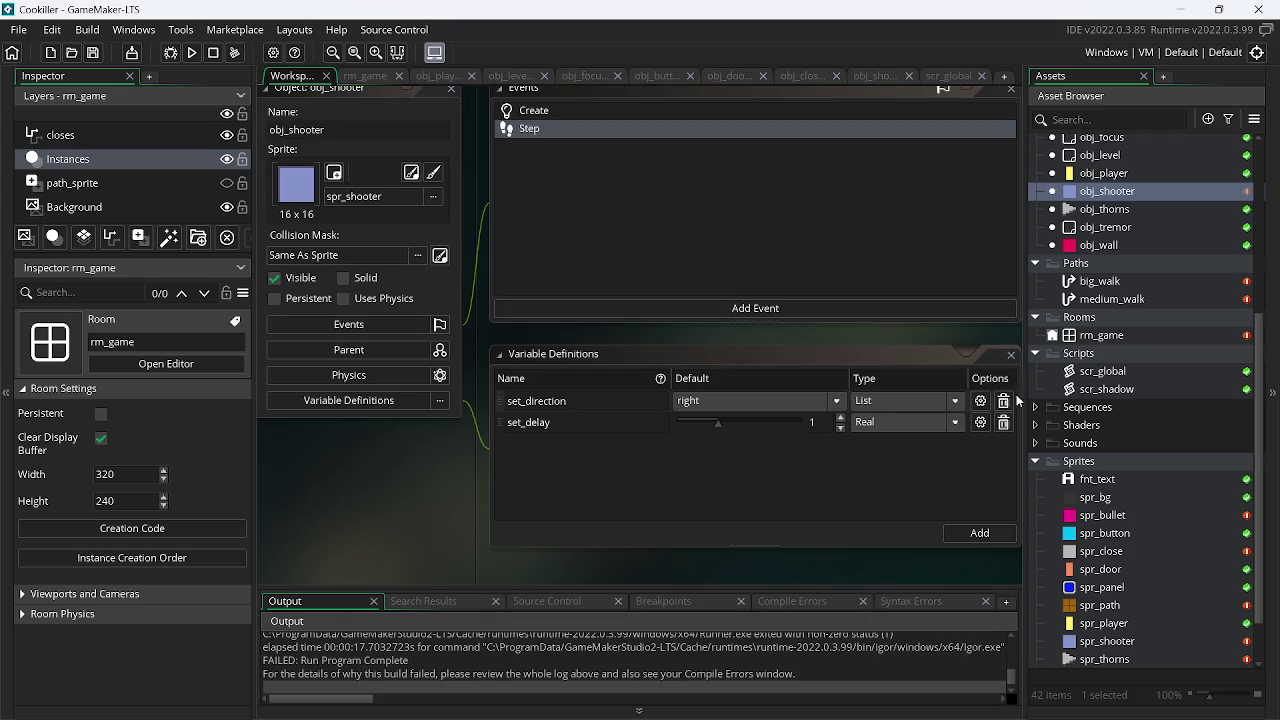
- Delete obj_shooter's set_direction variable definition and launch the game with F5
click(1003, 401)
key(F5)
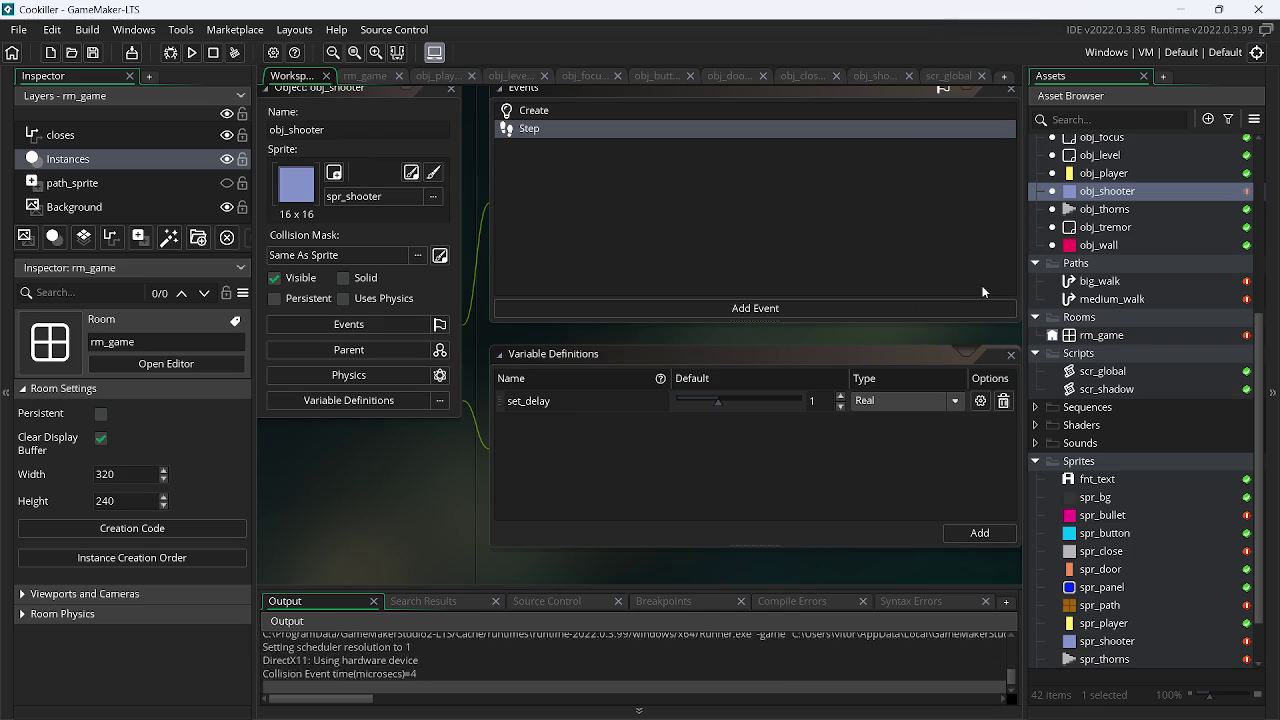
key(Left)
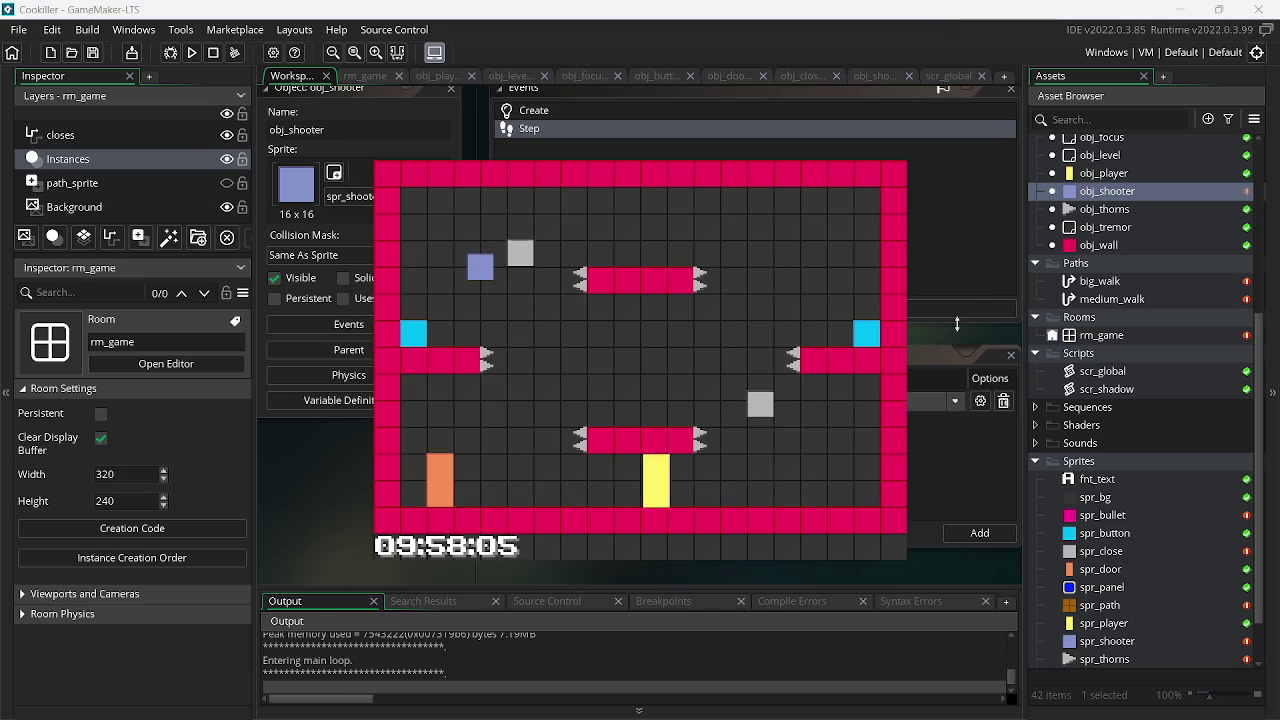
key(Right)
key(Right)
- Test-play by moving the player left and right, close the game, and reopen obj_shooter's code
key(Left)
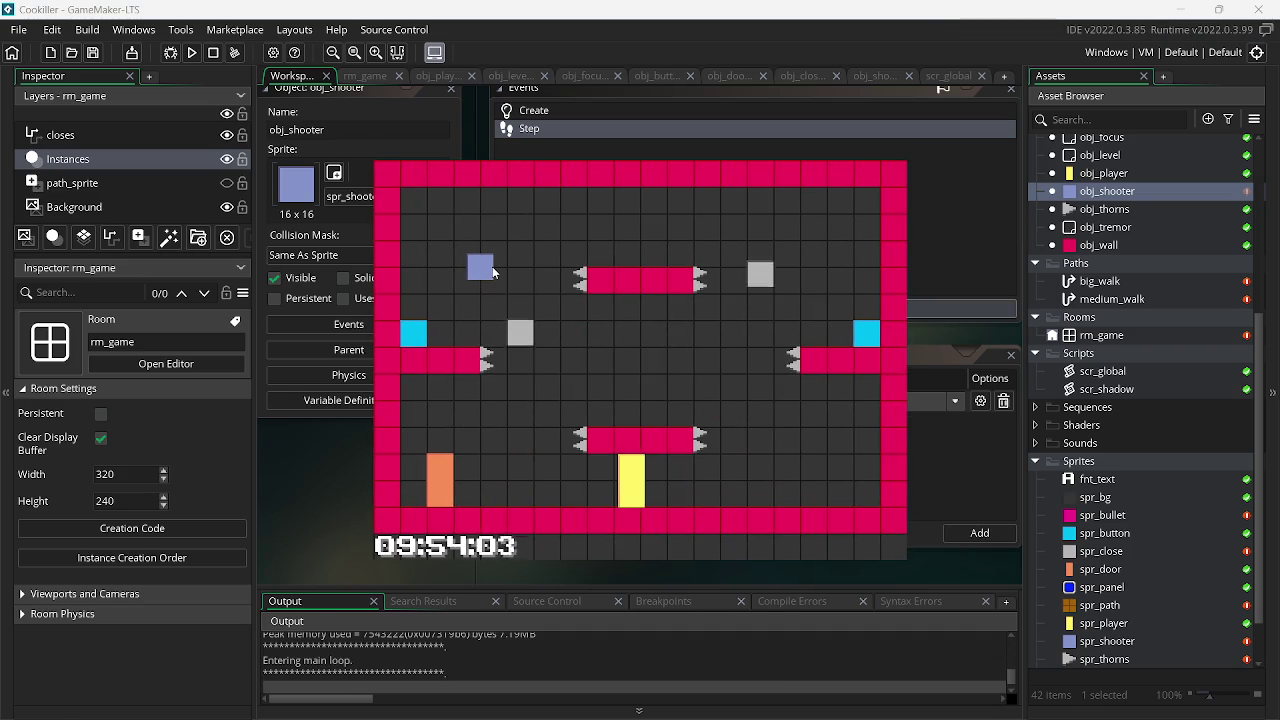
key(Left)
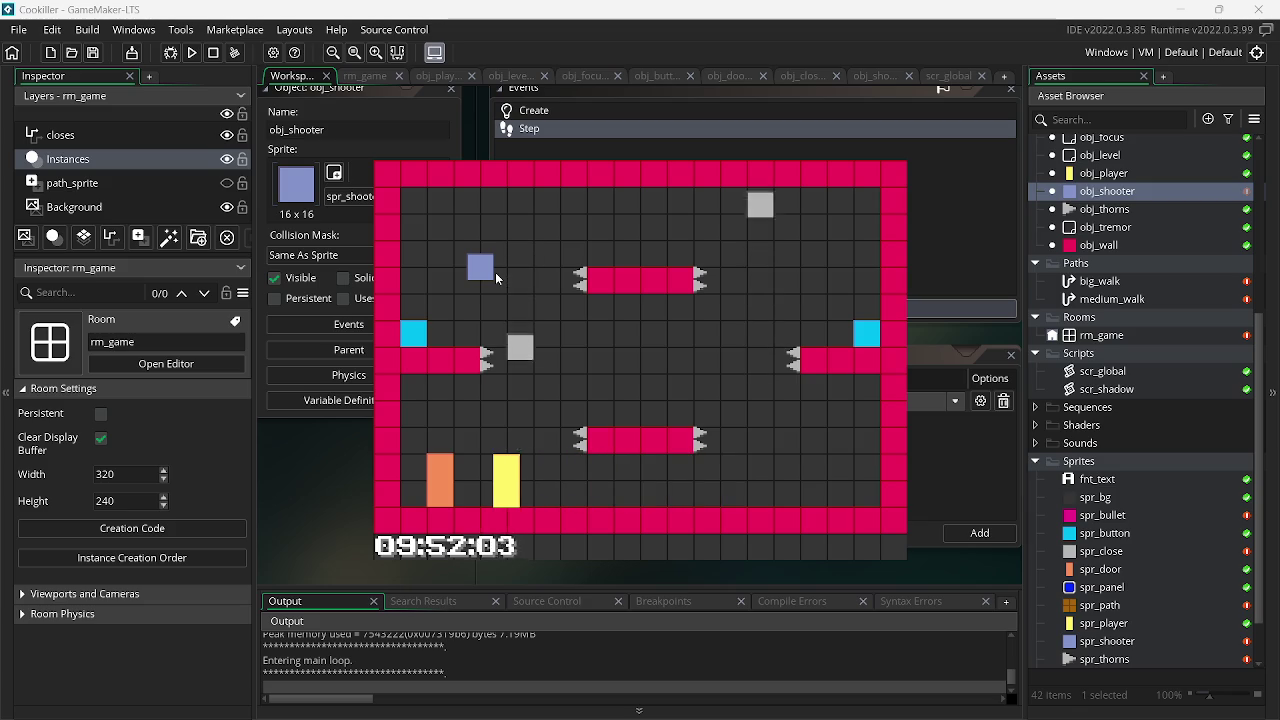
key(Right)
key(Left)
key(Right)
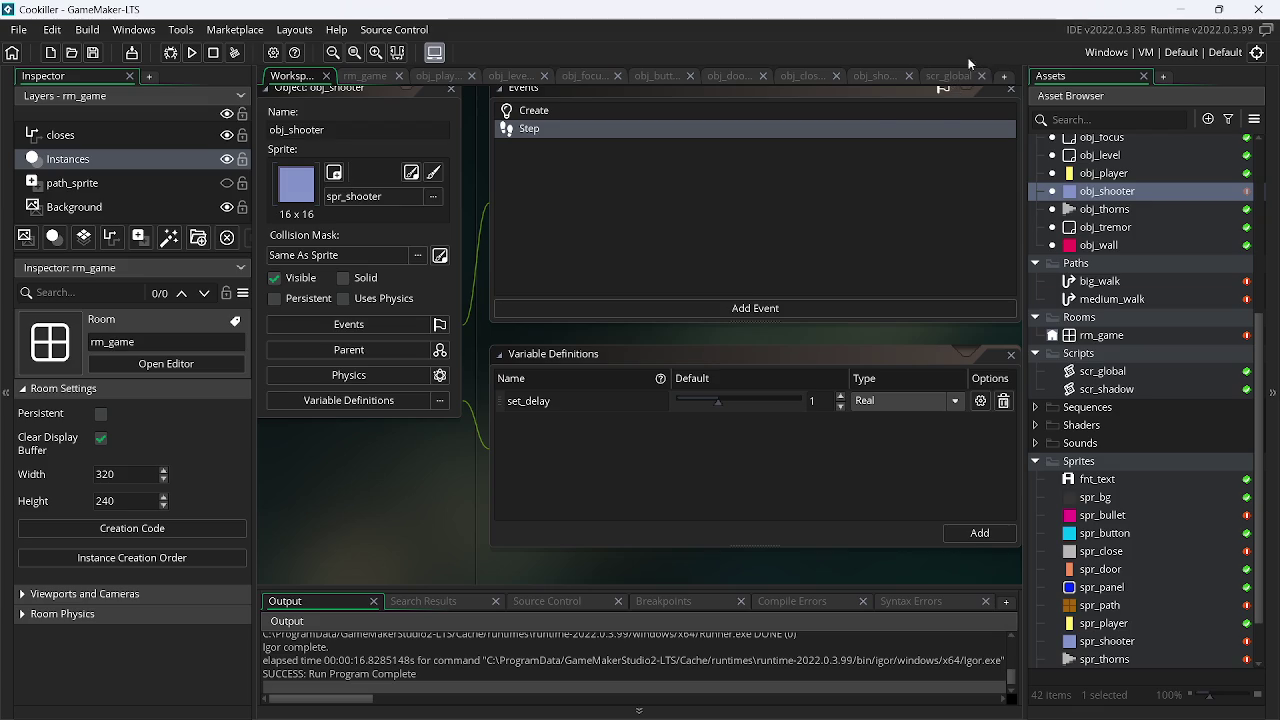
click(876, 77)
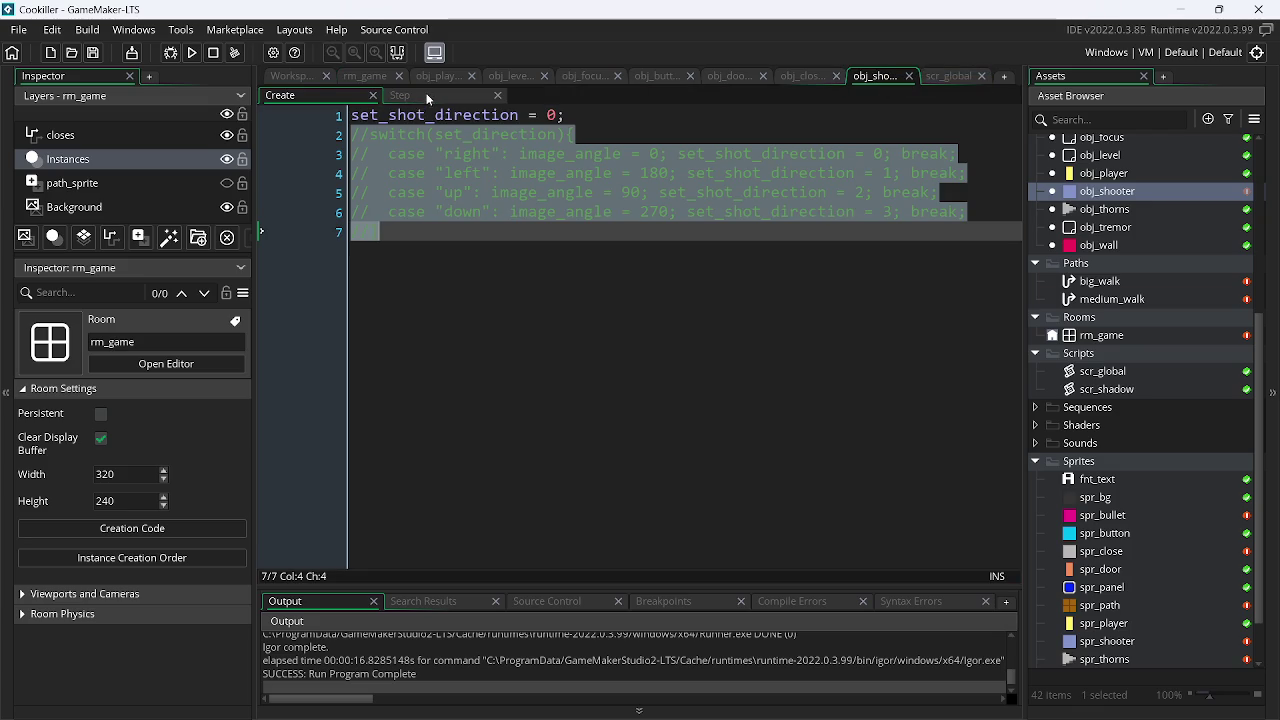
- Remove the stray space before *set_shot_direction on line 4 of obj_shooter's Step code
click(558, 115)
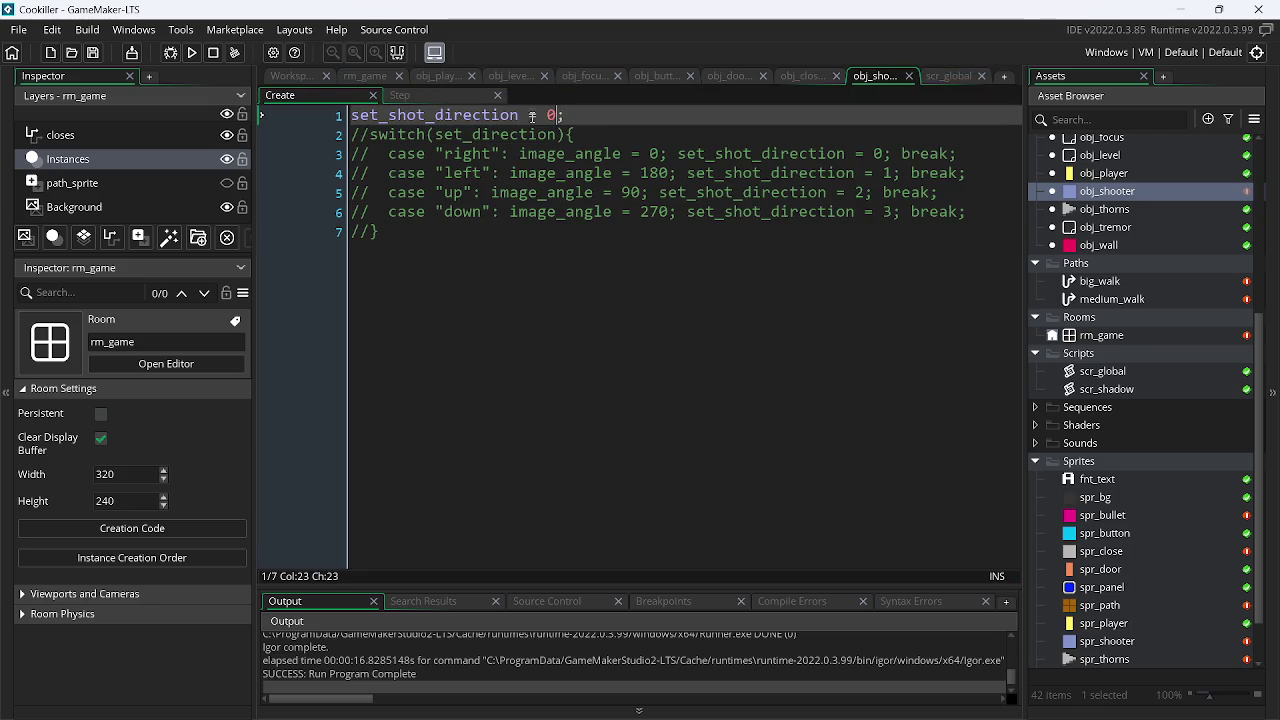
click(420, 97)
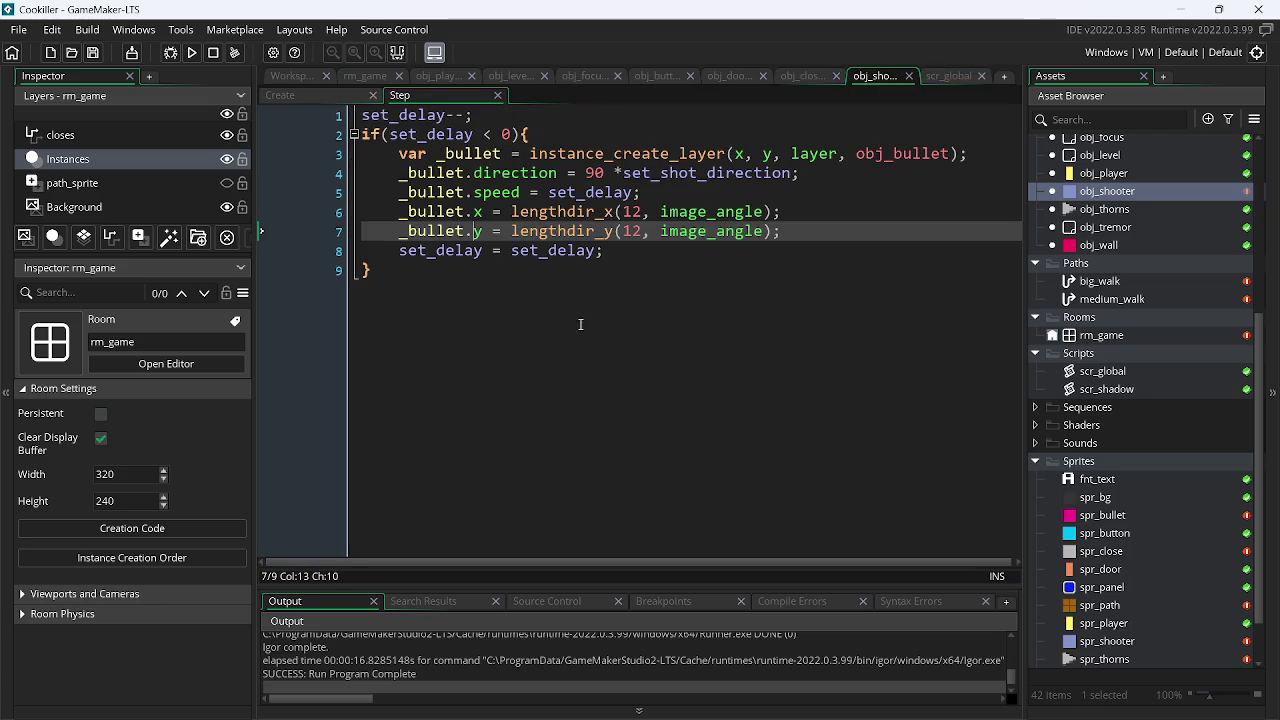
click(652, 304)
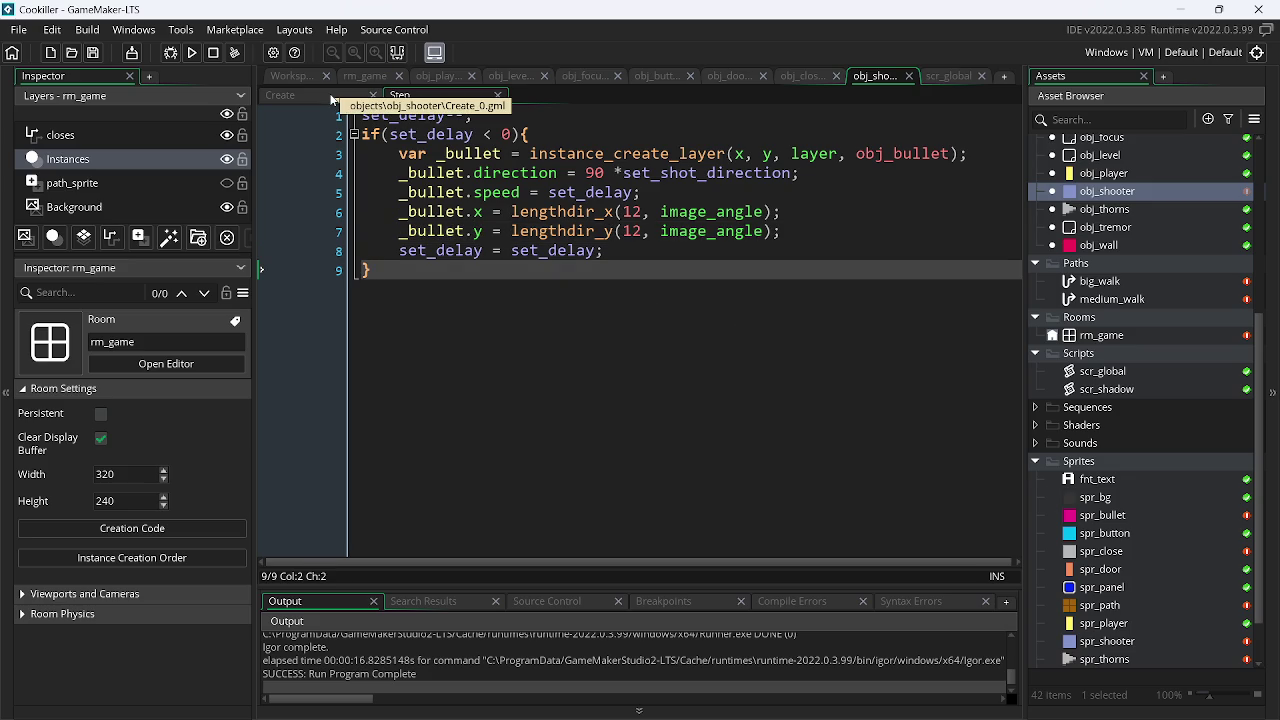
click(612, 172)
key(BackSpace)
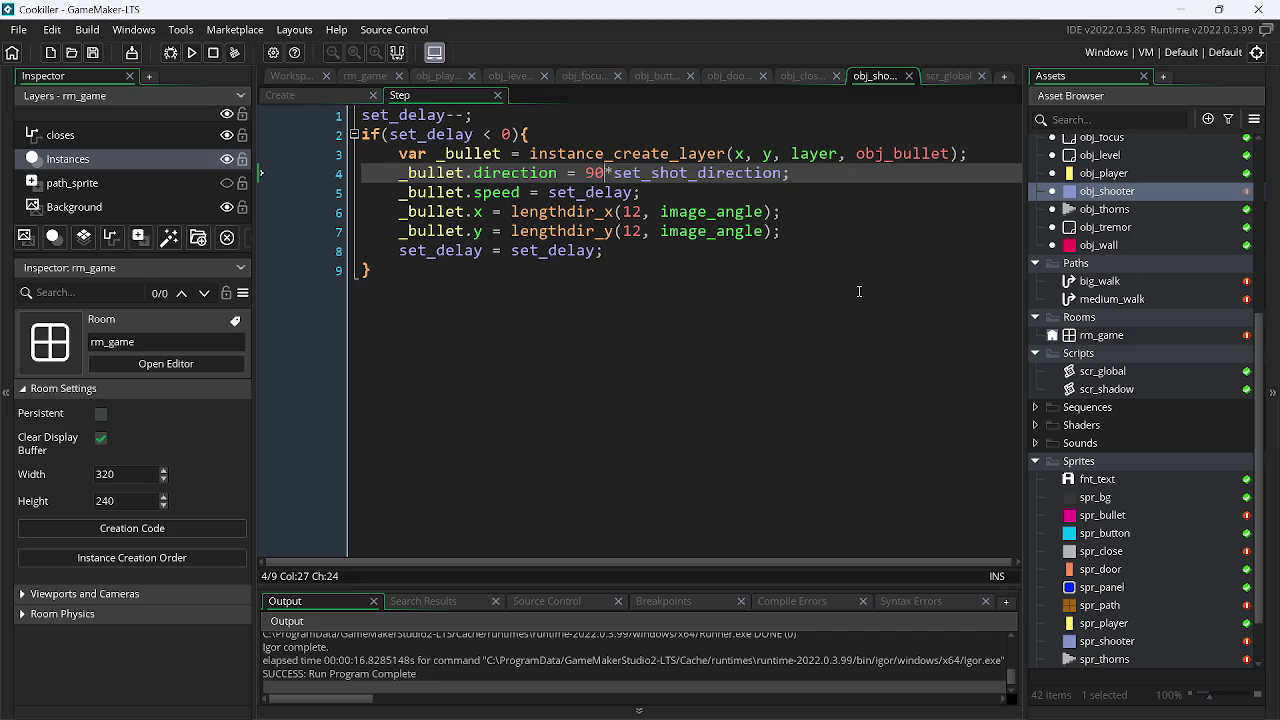
- Add show_debug_message(set_delay); after the Step code's closing brace and run the game
click(474, 291)
key(Return)
key(Return)
text(show)
key(Return)
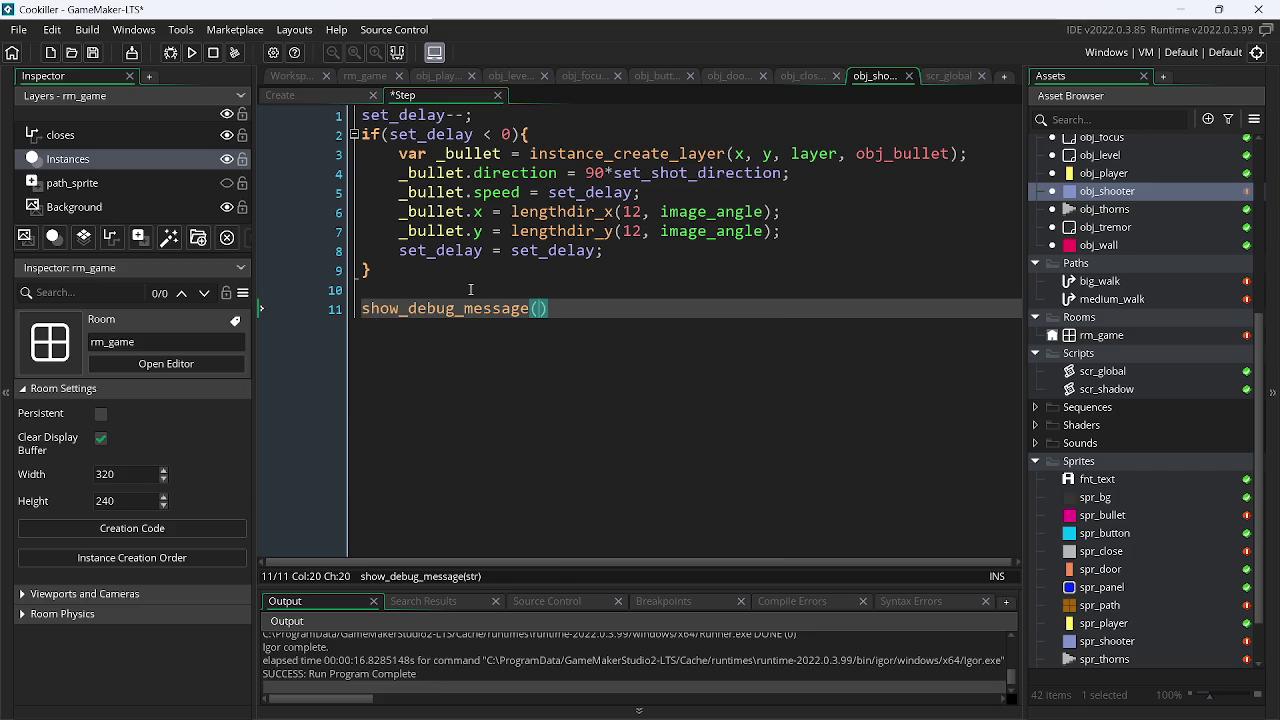
text(se)
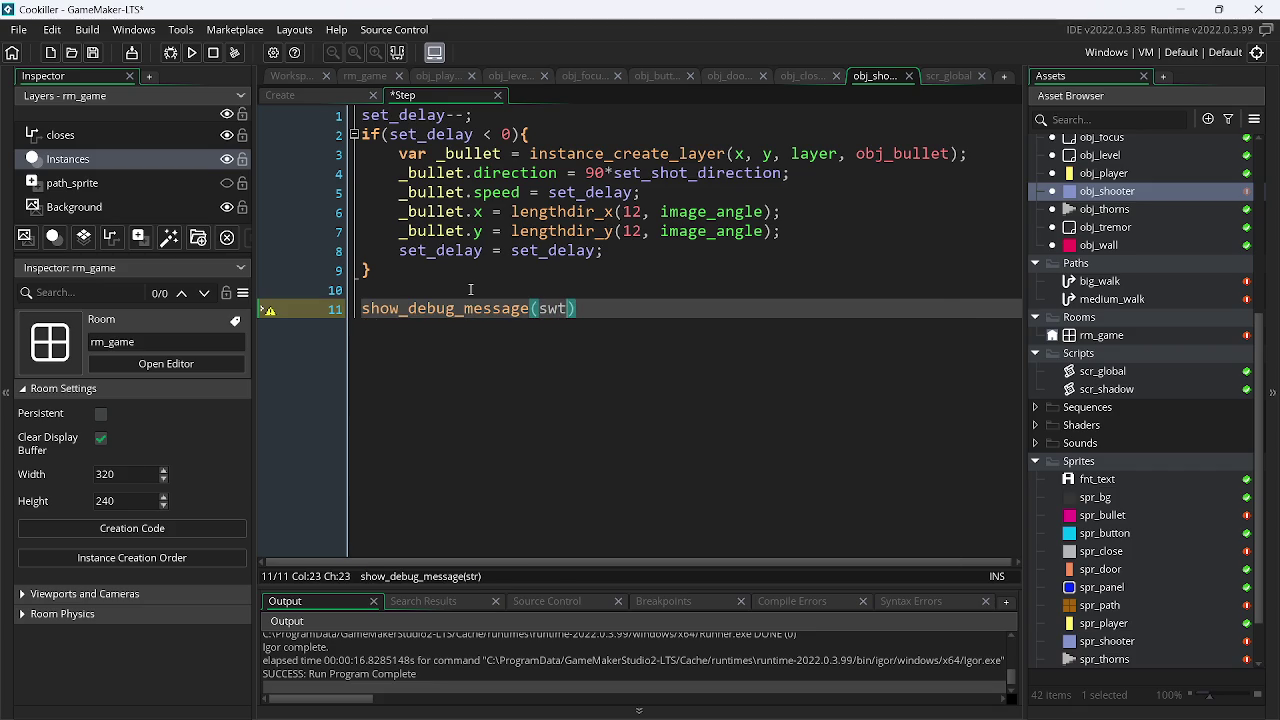
text(t_)
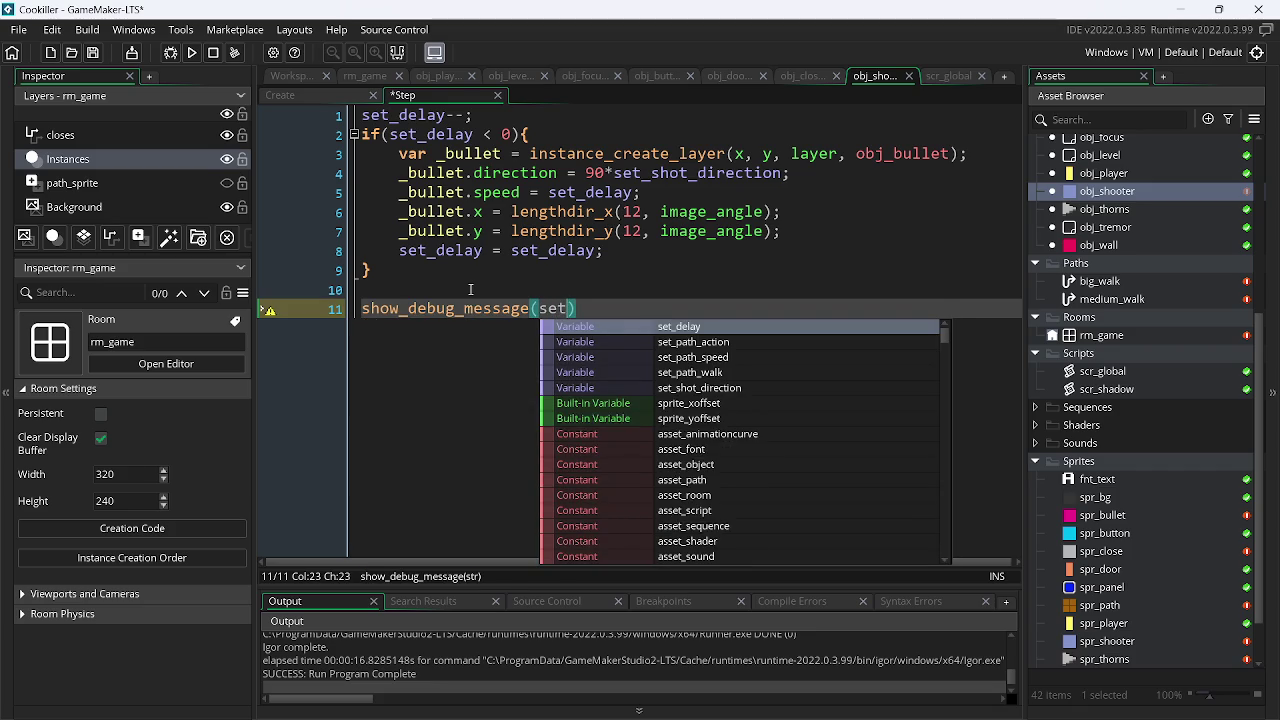
key(Return)
key(End)
text(;)
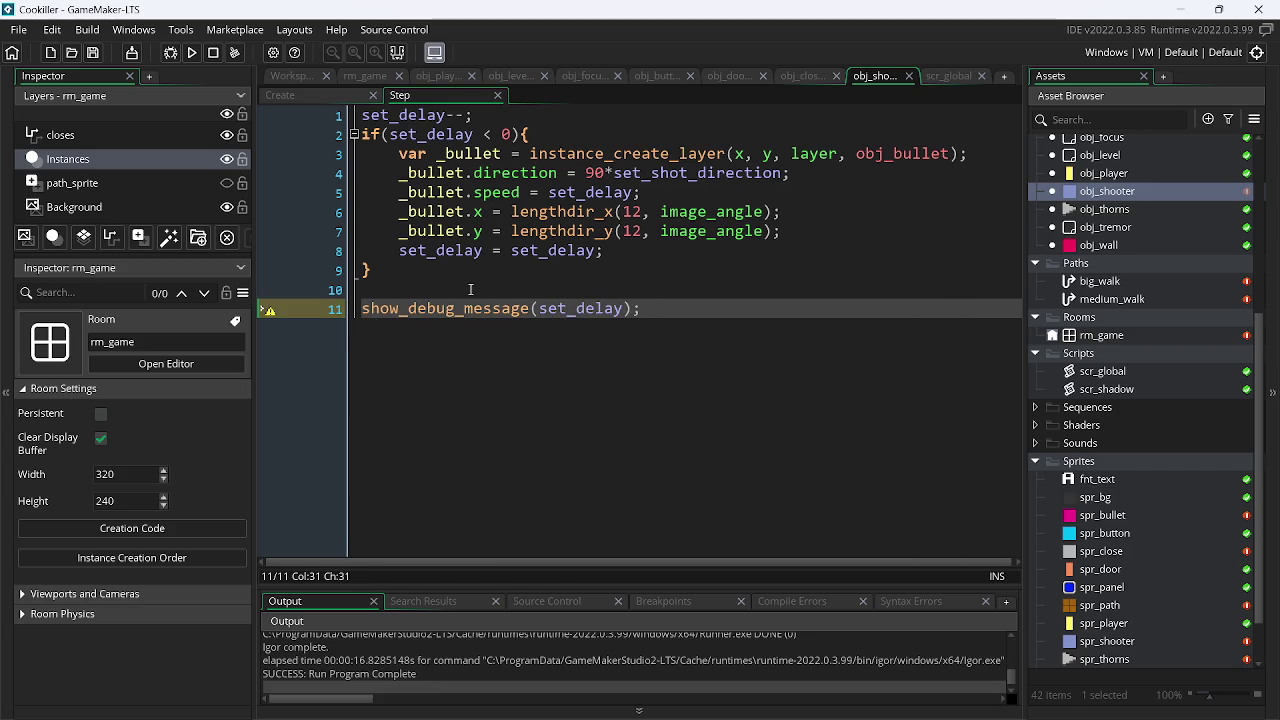
key(F5)
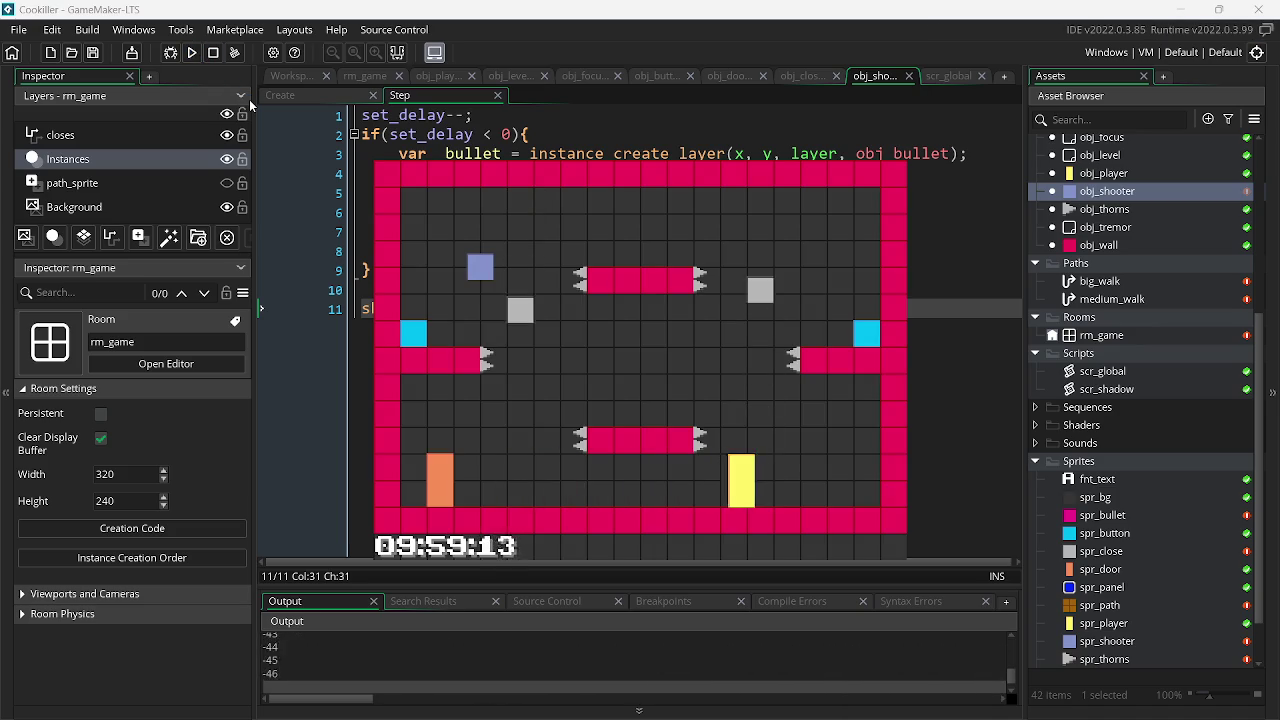
- Move the player left and right in the running game, then close it
key(Left)
key(Right)
key(Left)
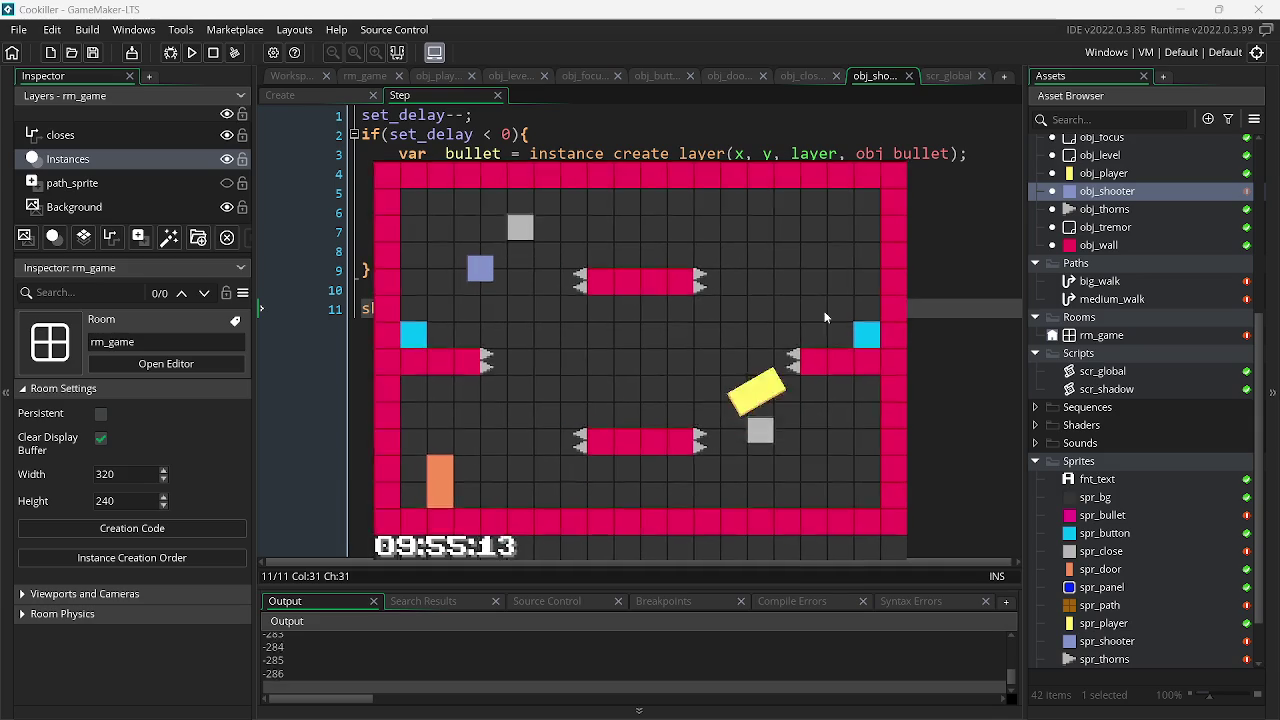
key(Escape)
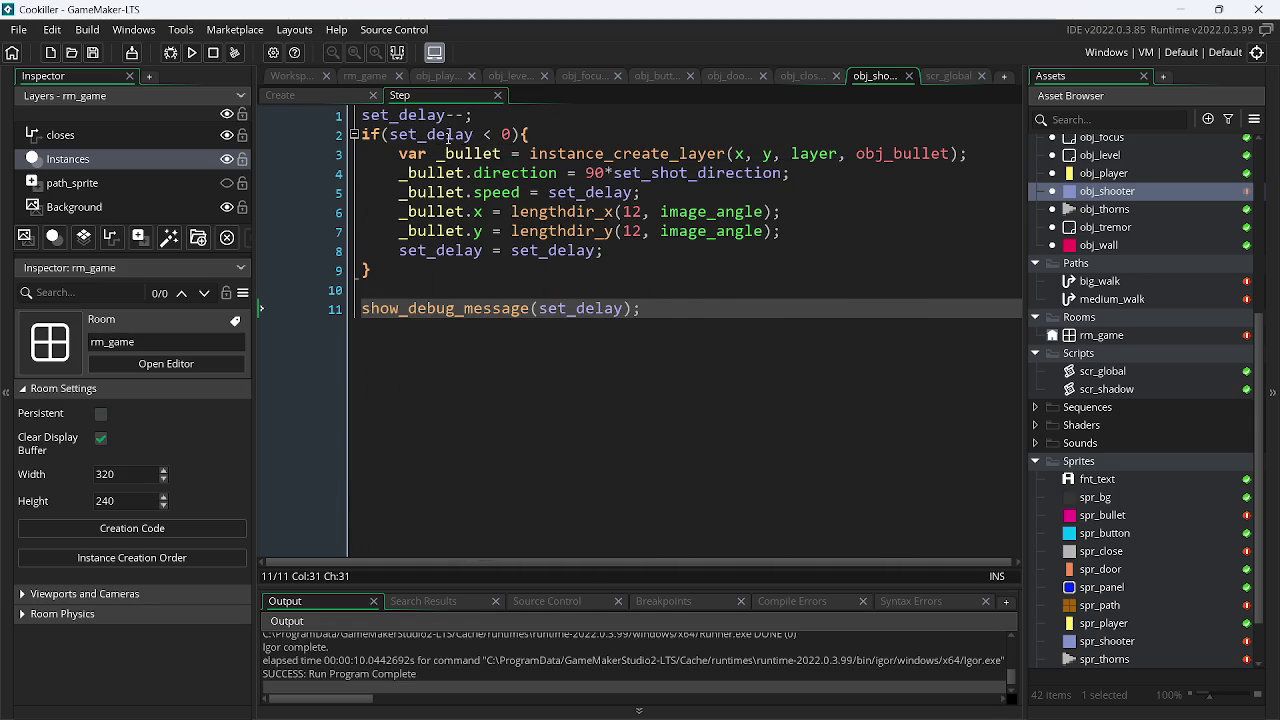
- Highlight every use of set_delay on line 8, then run the game again and close it
double_click(556, 251)
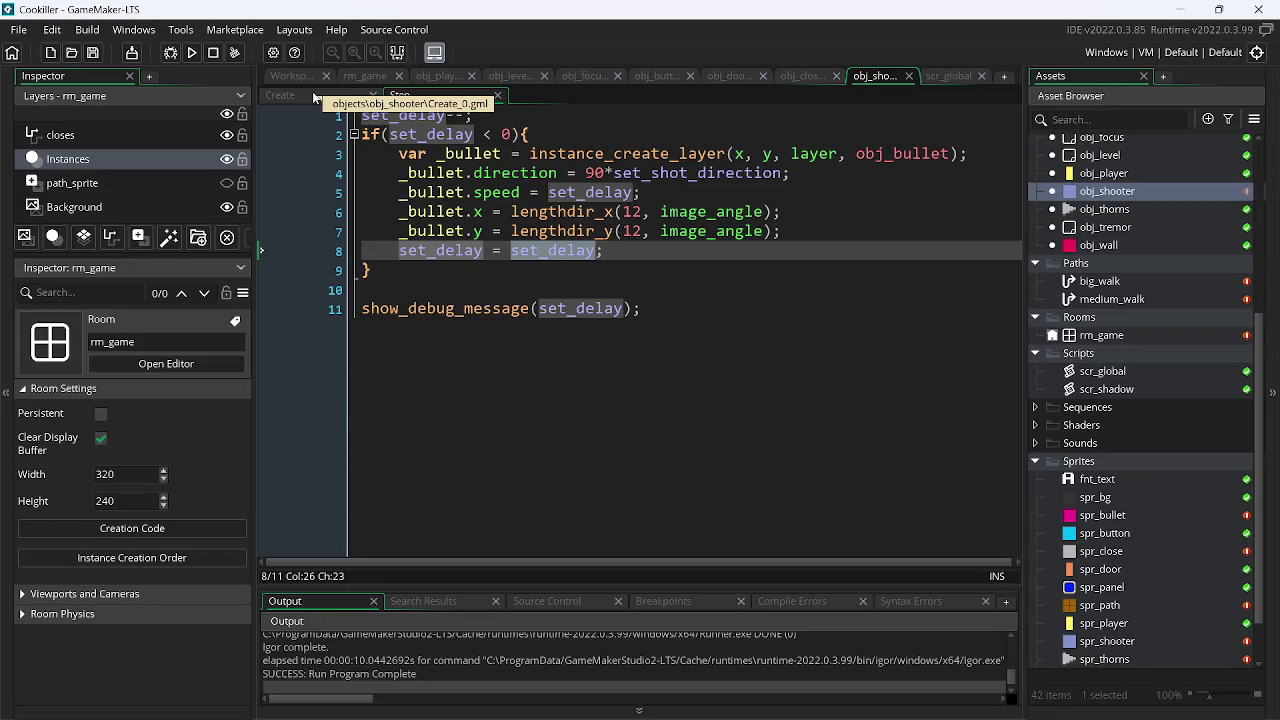
click(191, 52)
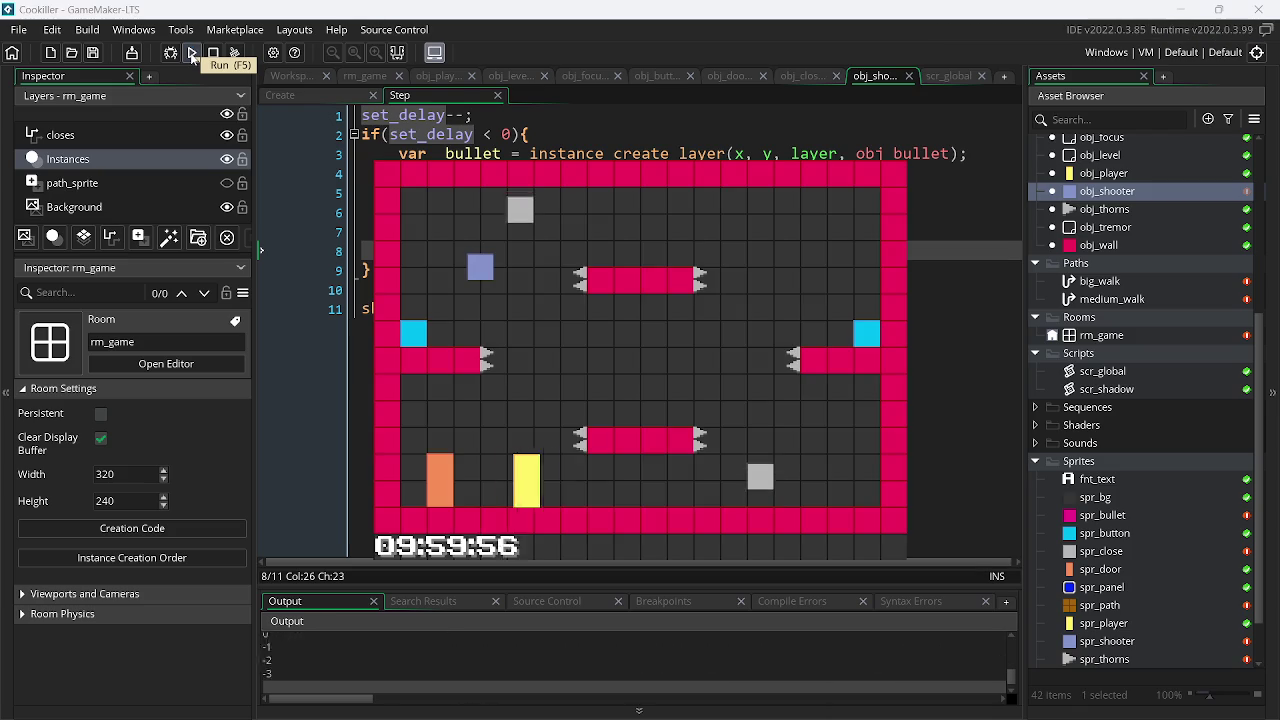
key(Escape)
- Change set_delay's value range maximum from 3 to 60 in obj_shooter's Variable Definitions
click(297, 75)
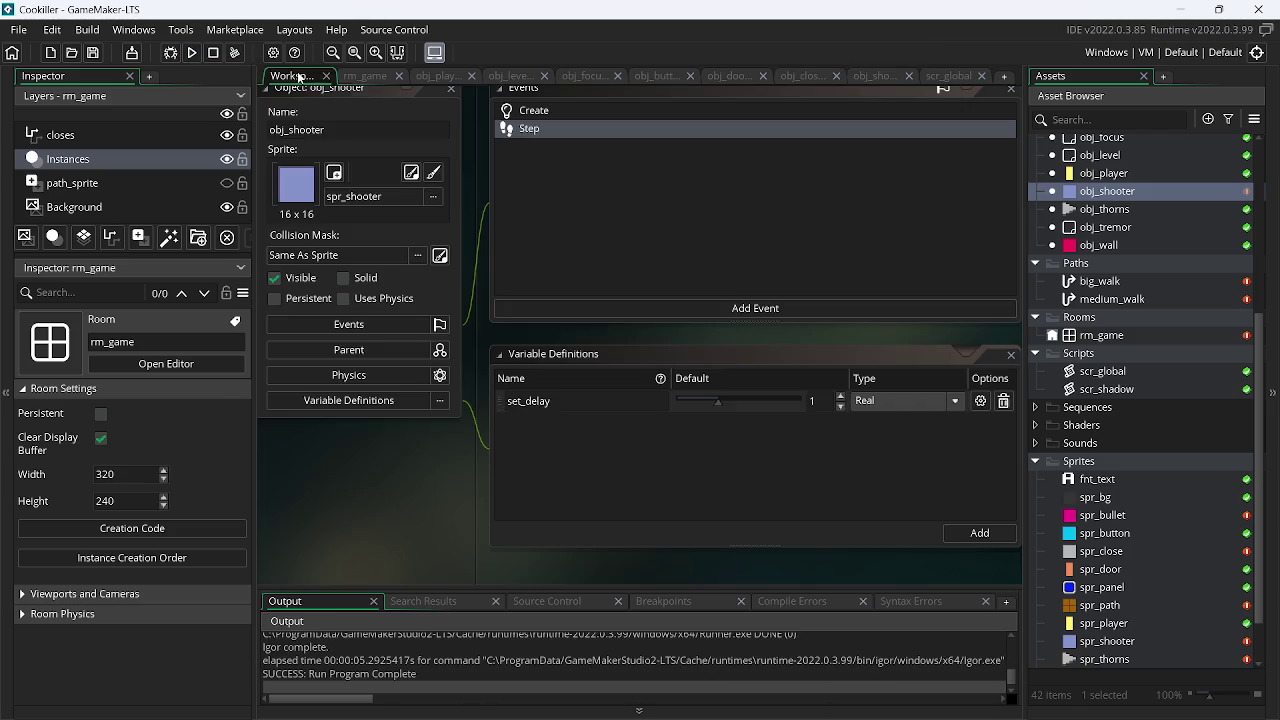
click(980, 400)
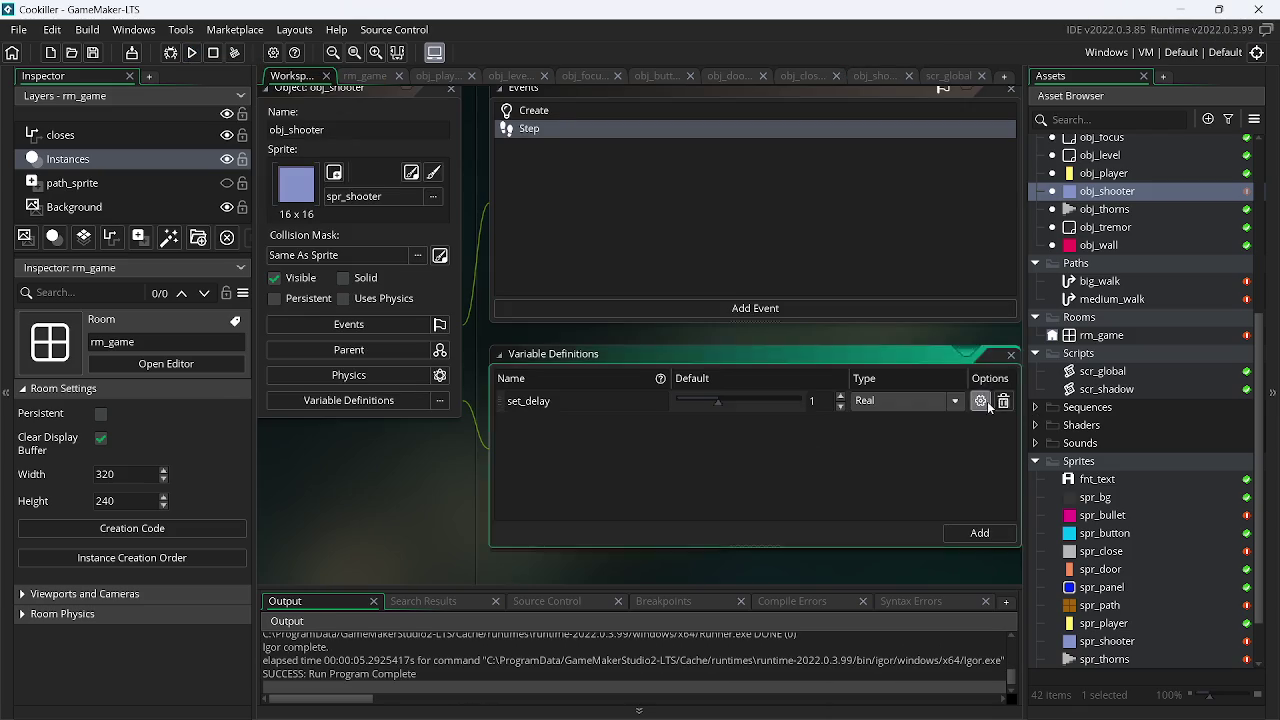
double_click(377, 551)
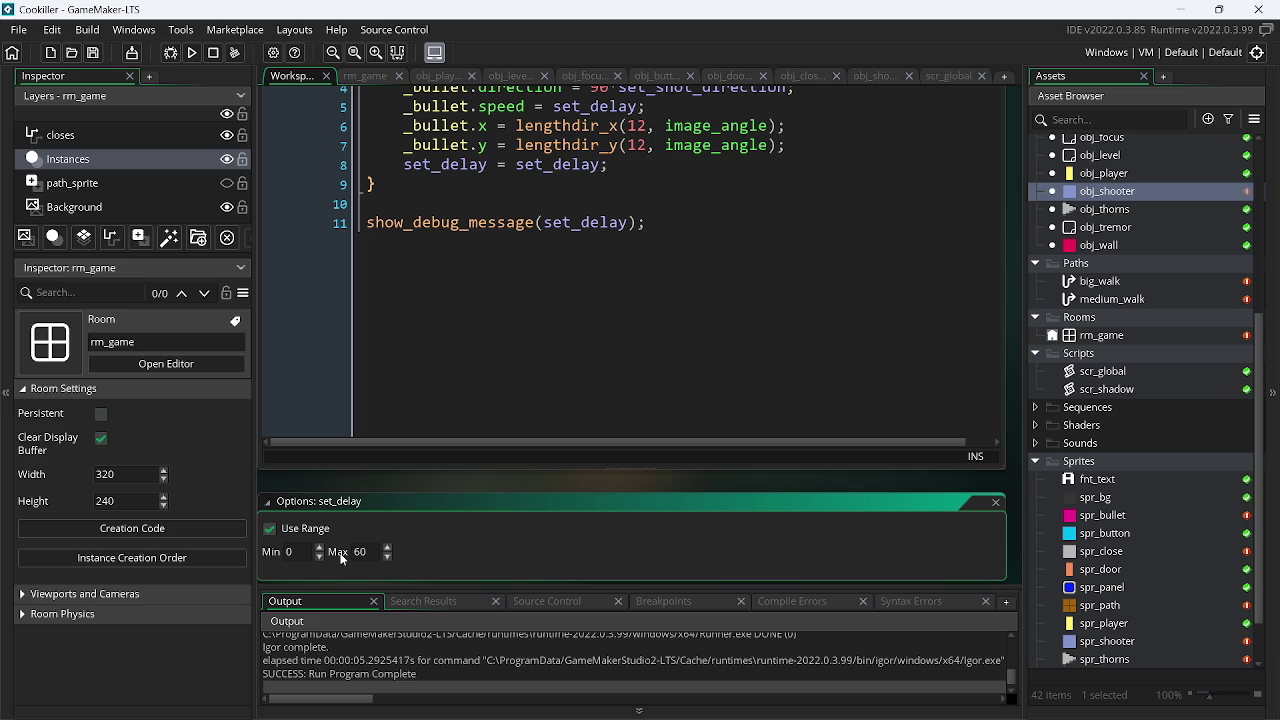
click(996, 503)
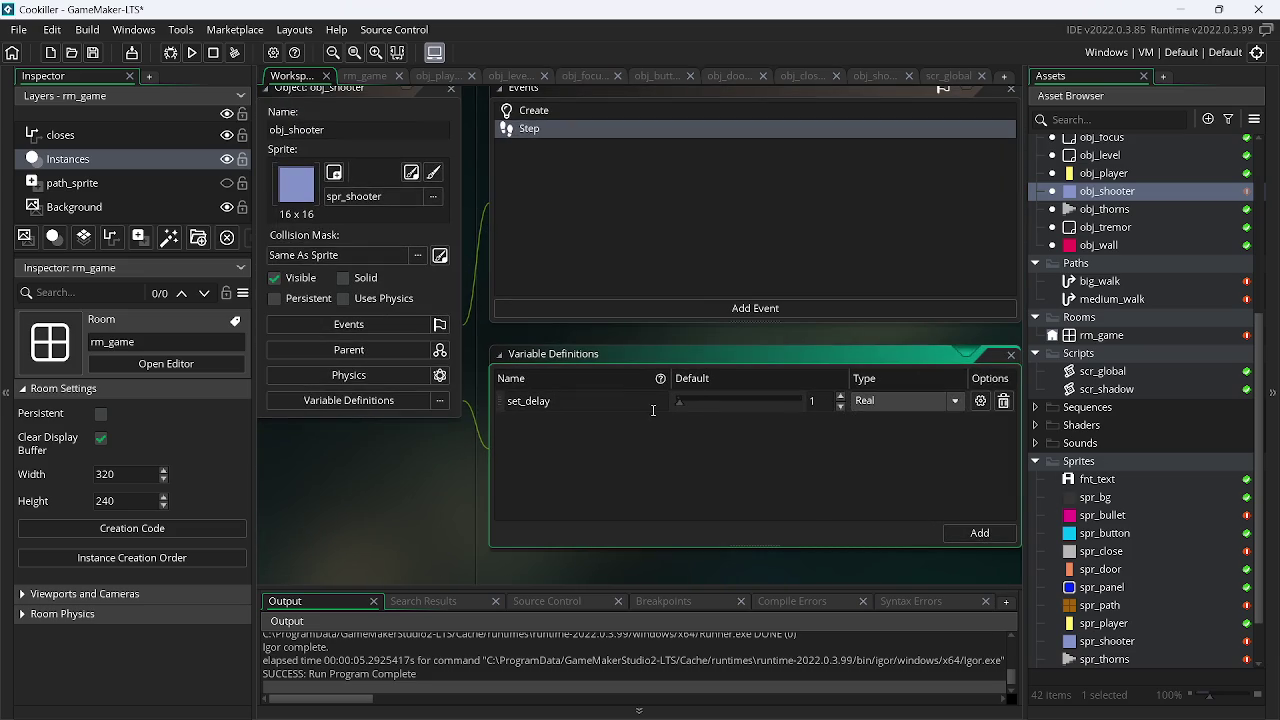
- Set set_delay's default to 60 and its type to Integer, then return to the rm_game room
drag(683, 404, 800, 402)
click(910, 400)
click(885, 421)
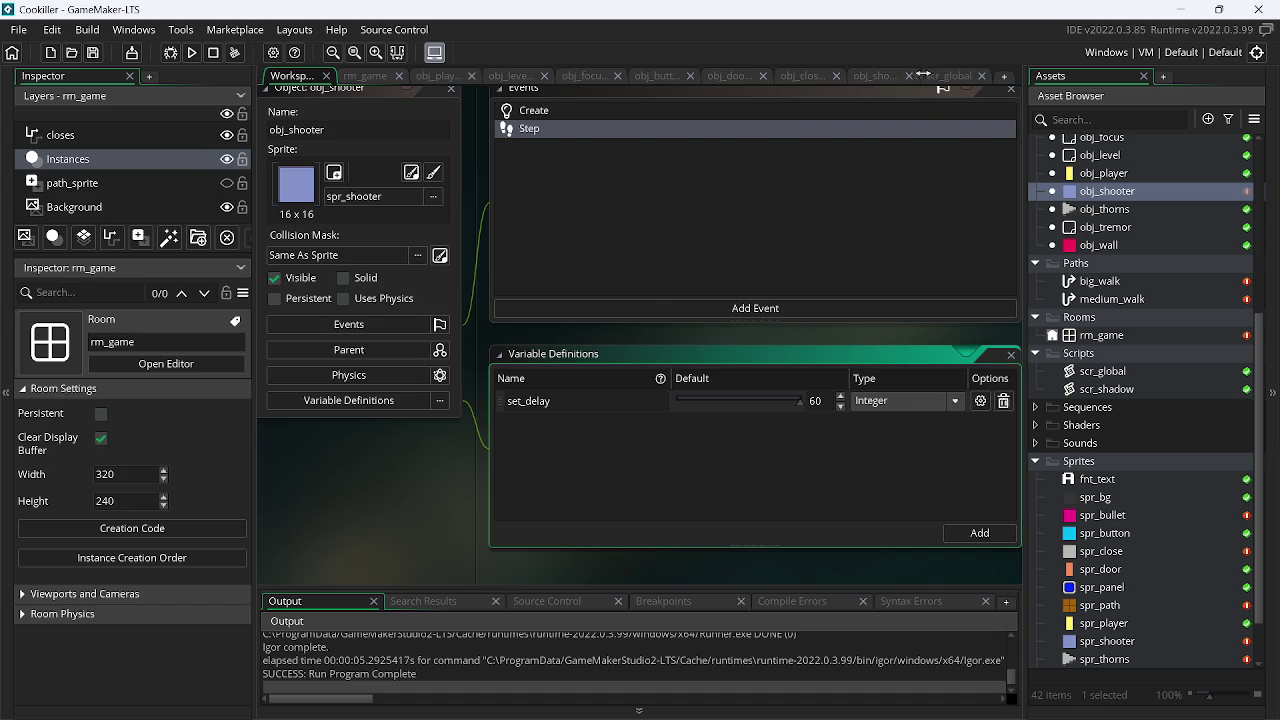
click(948, 76)
click(366, 76)
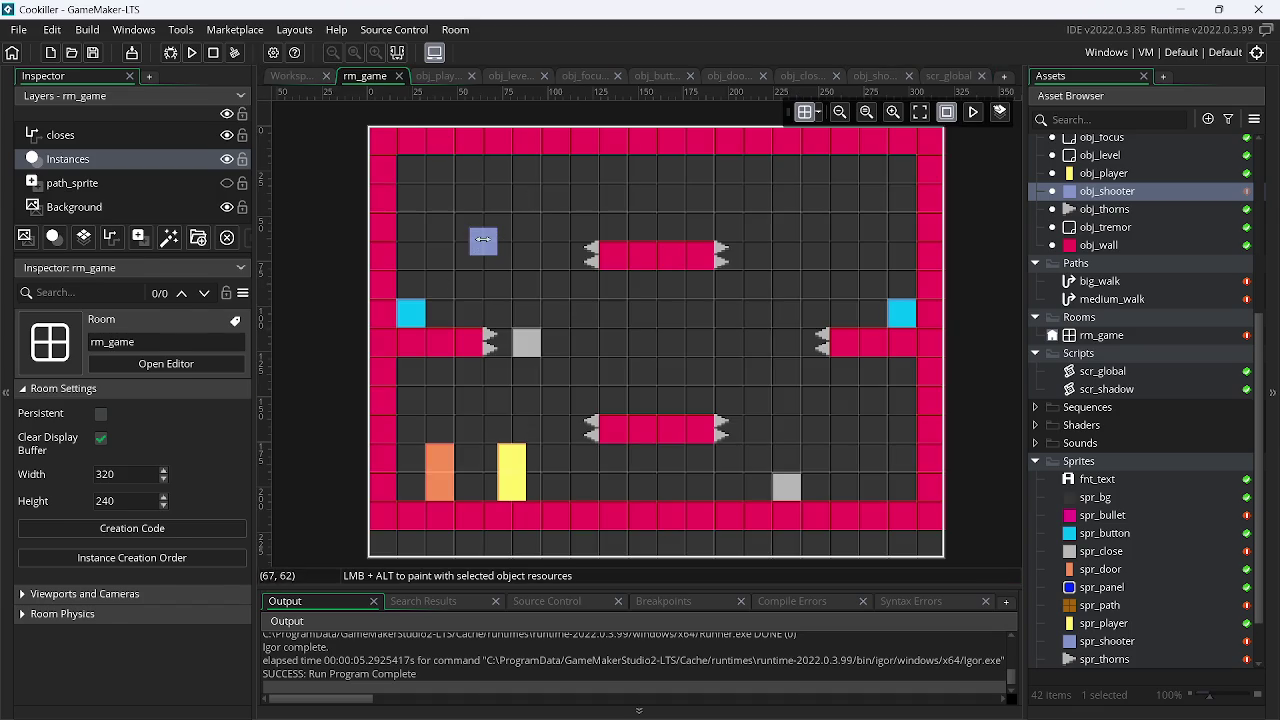
- Set the room's obj_shooter instance set_delay value to 30 in the Inspector
click(483, 242)
scroll(160, 653, down, 2)
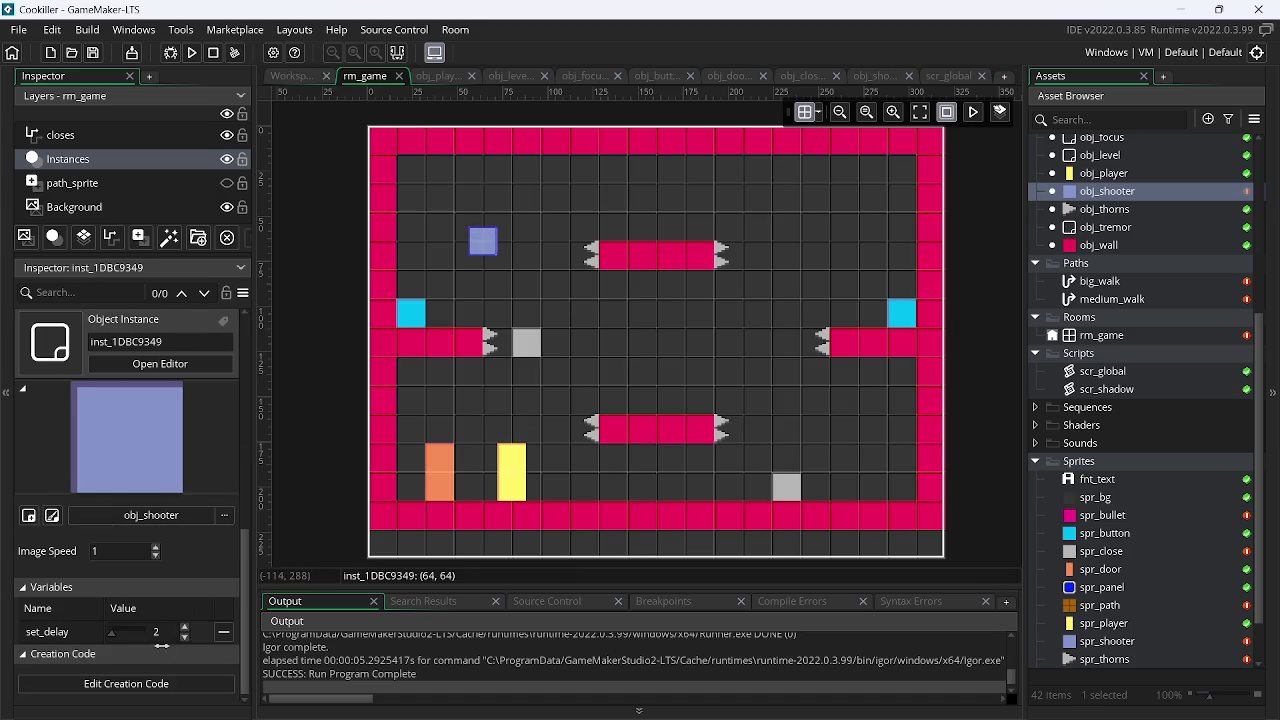
drag(108, 632, 181, 633)
- Test-run the game, close it, and place the caret at the end of line 11 in obj_shooter's Step code
click(193, 53)
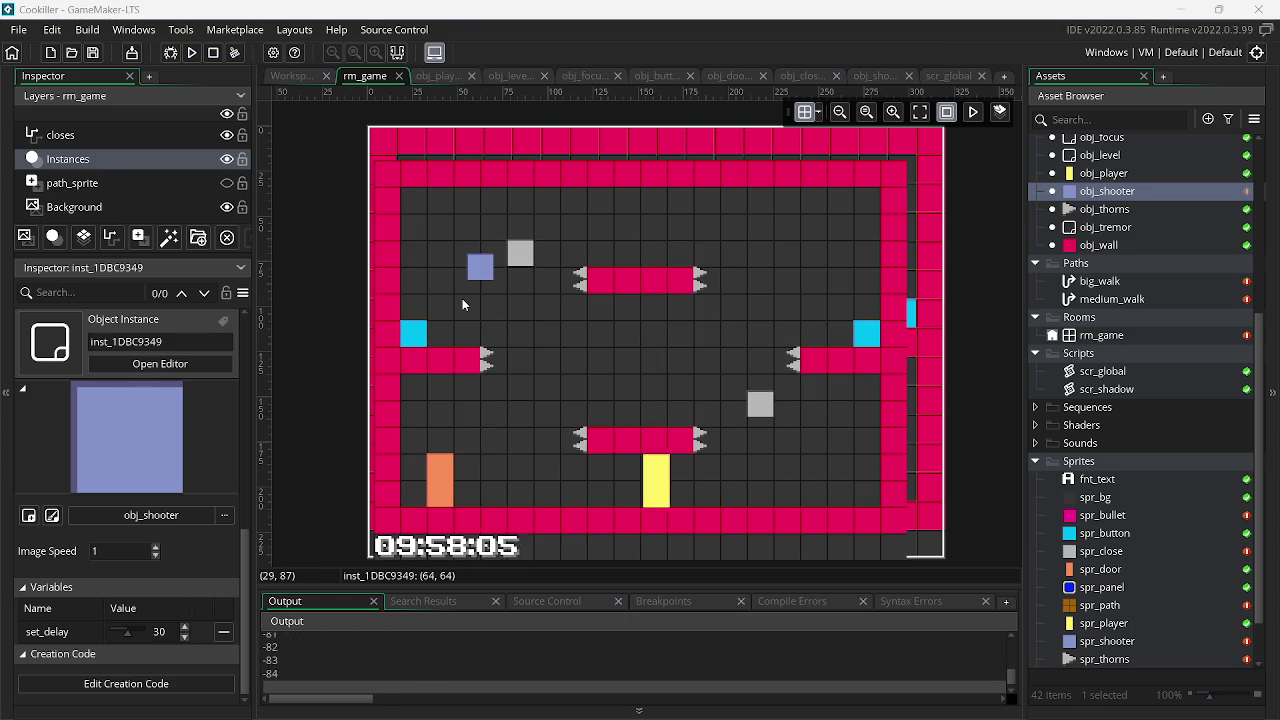
key(Escape)
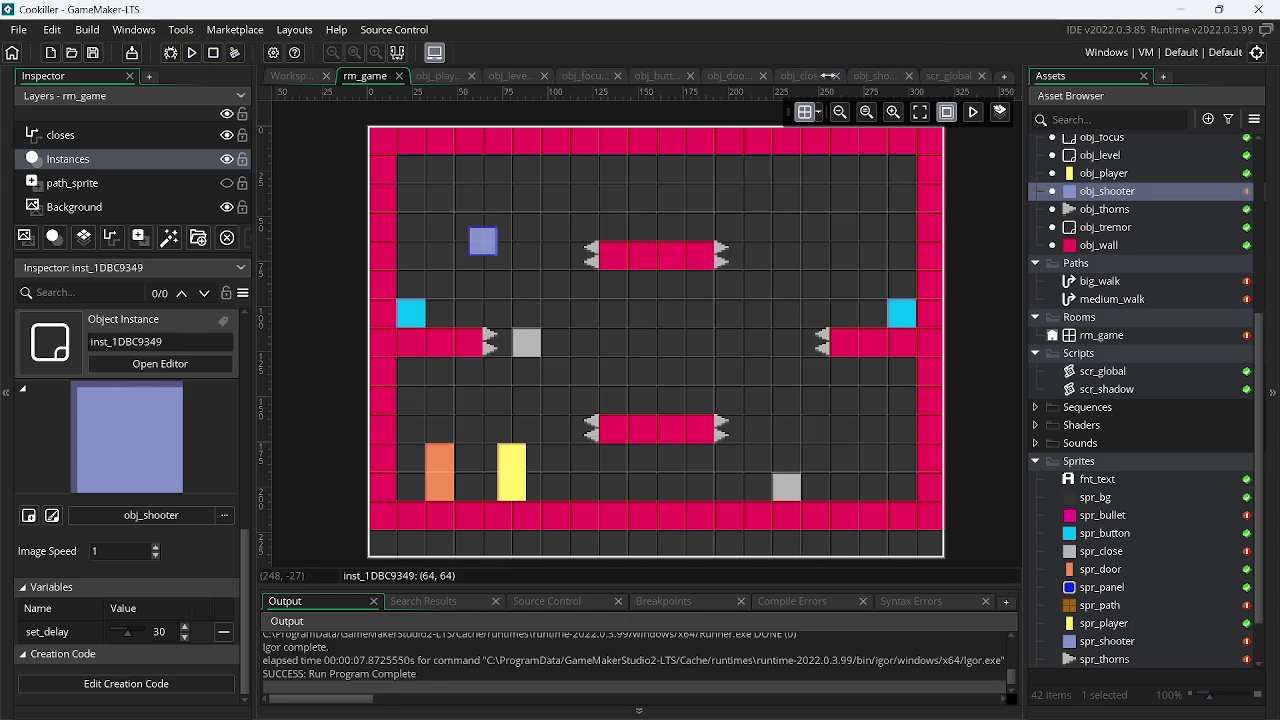
click(873, 77)
click(786, 338)
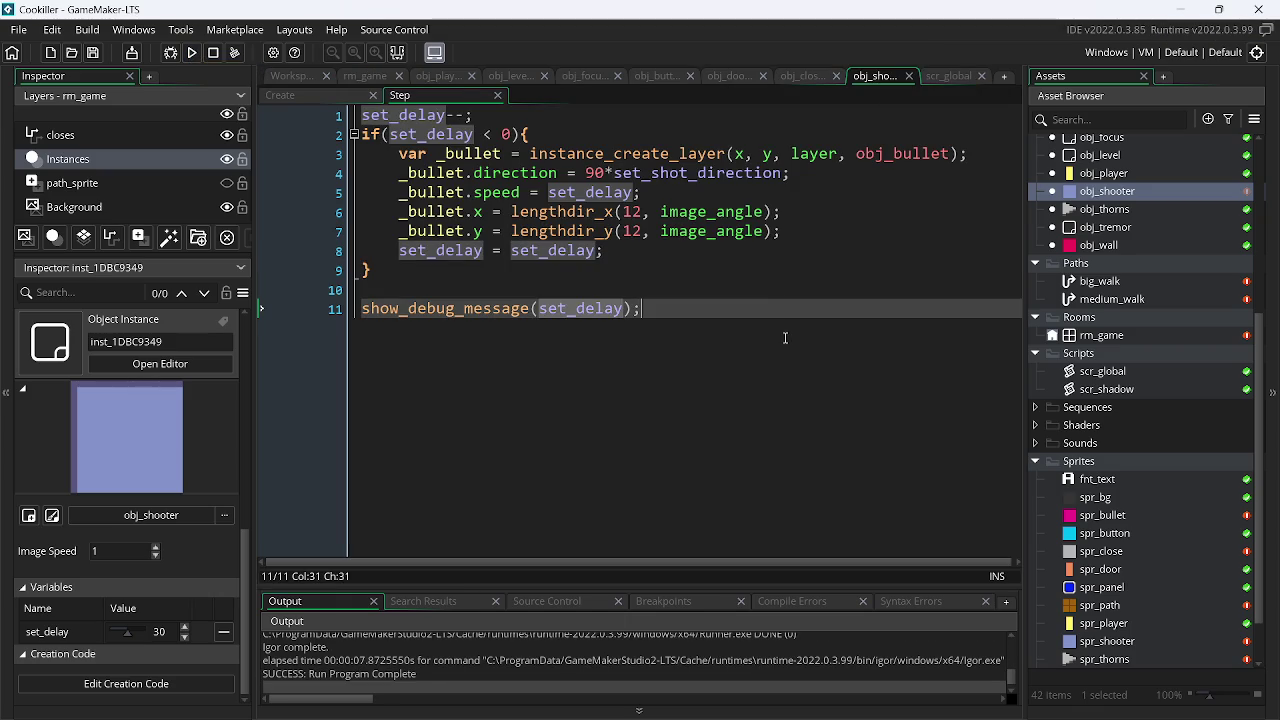
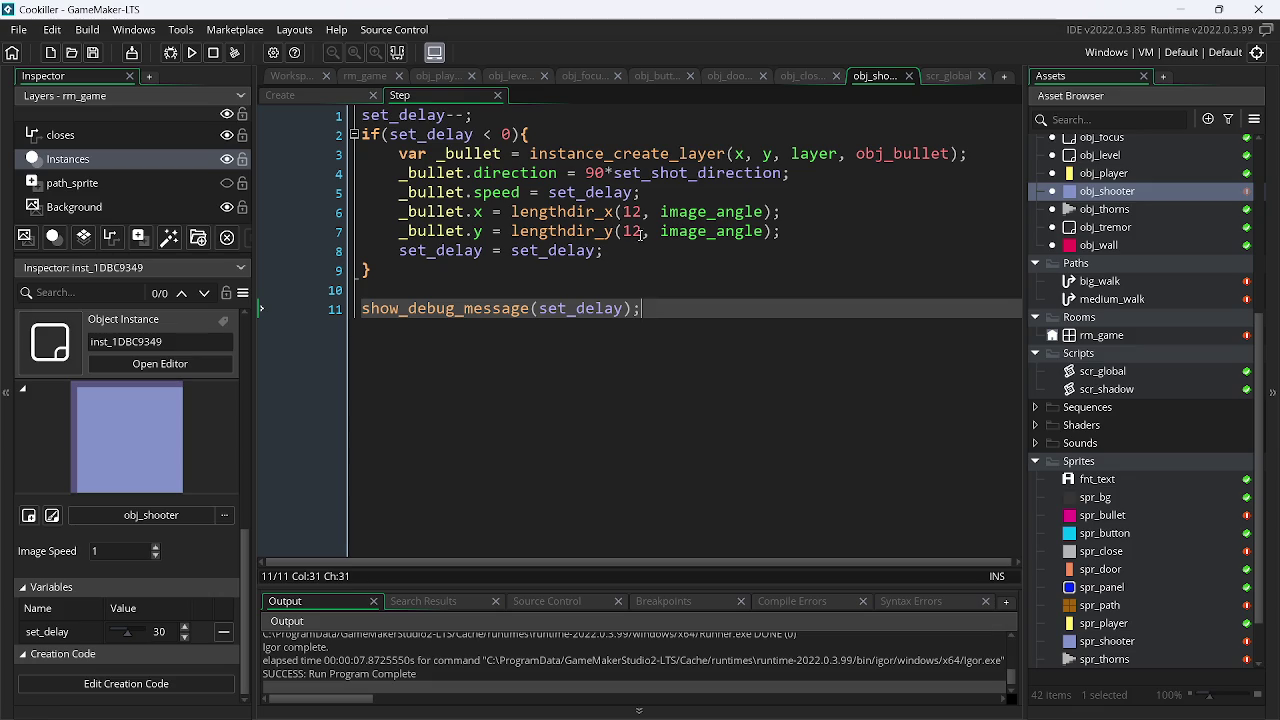
- Select the first nine Step code lines, preview scr_global, and minimize the Chrome window
mouse_move(385, 270)
mouse_down()
mouse_move(362, 231)
mouse_move(347, 97)
mouse_up()
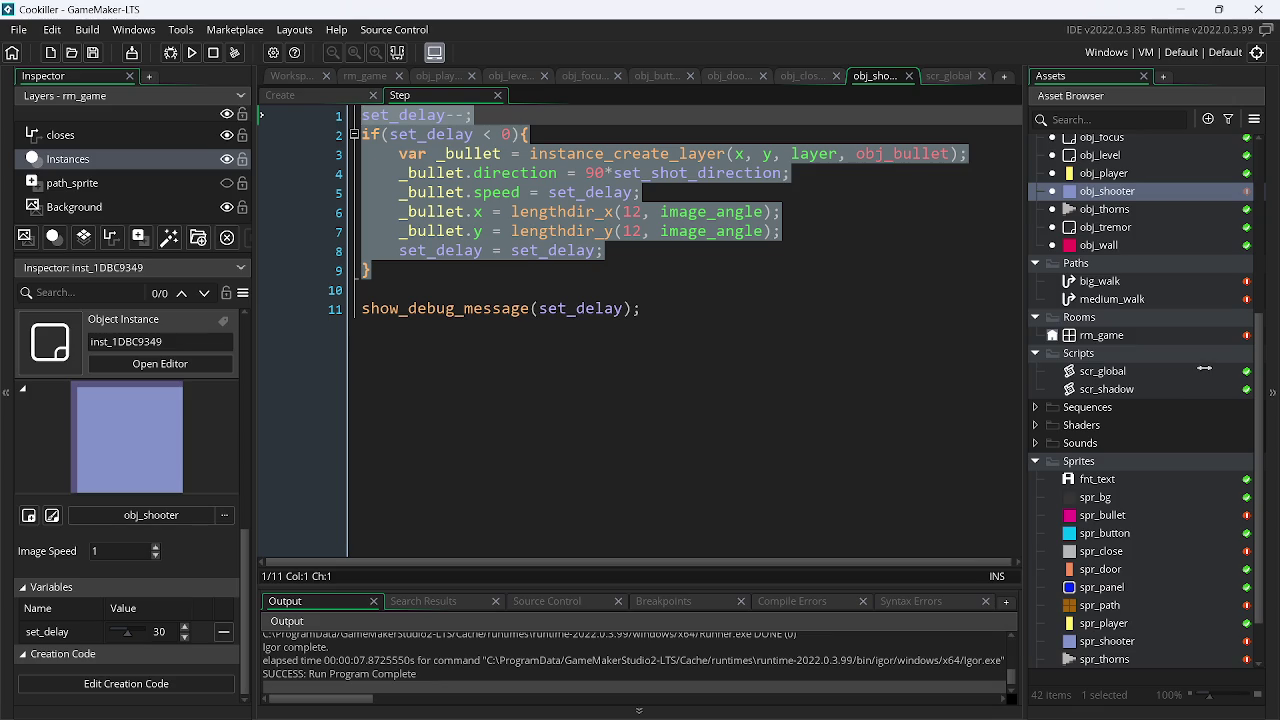
click(1193, 366)
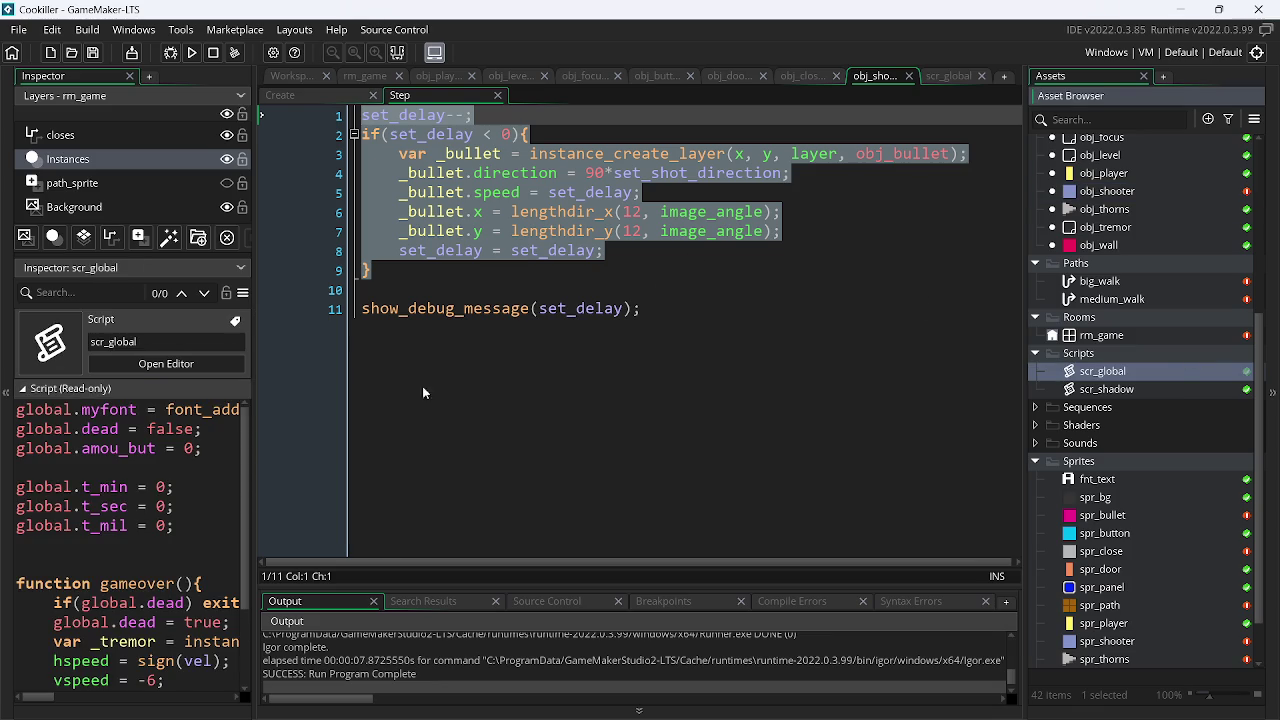
key(alt+Tab)
click(1184, 16)
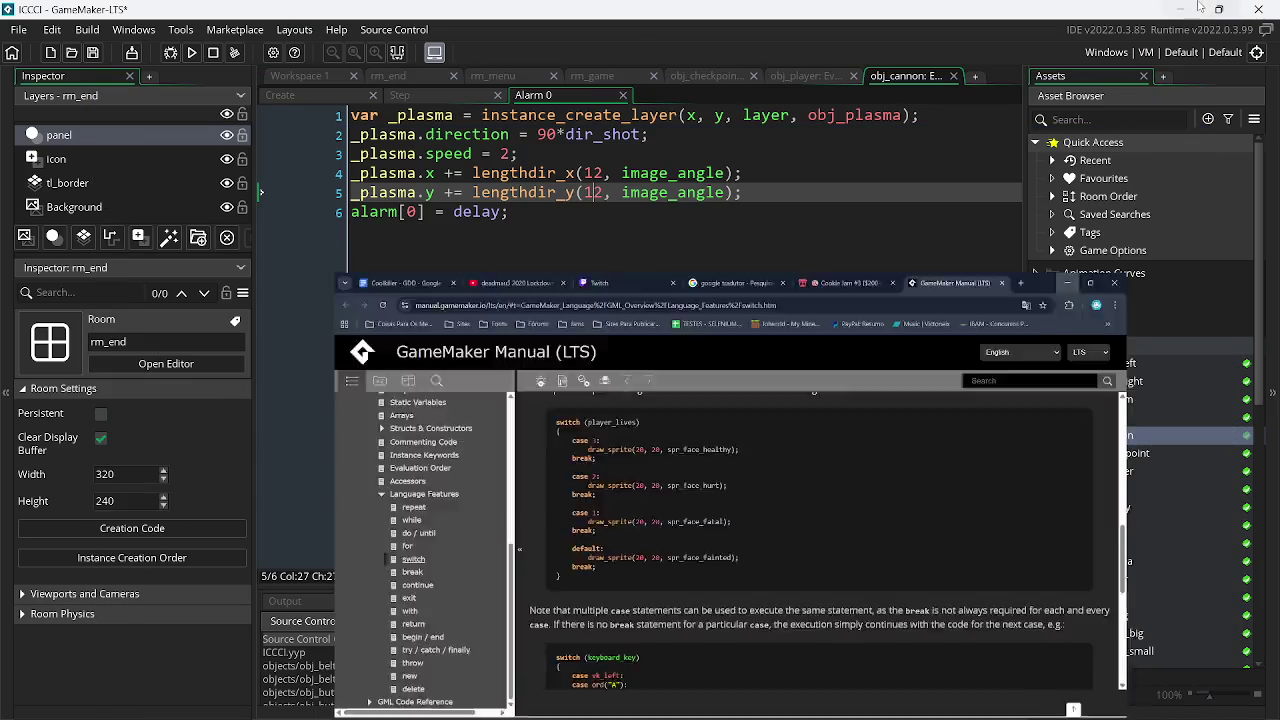
- Minimize the ICCCI window and bring GameMaker back on a blank Start Page
click(1218, 7)
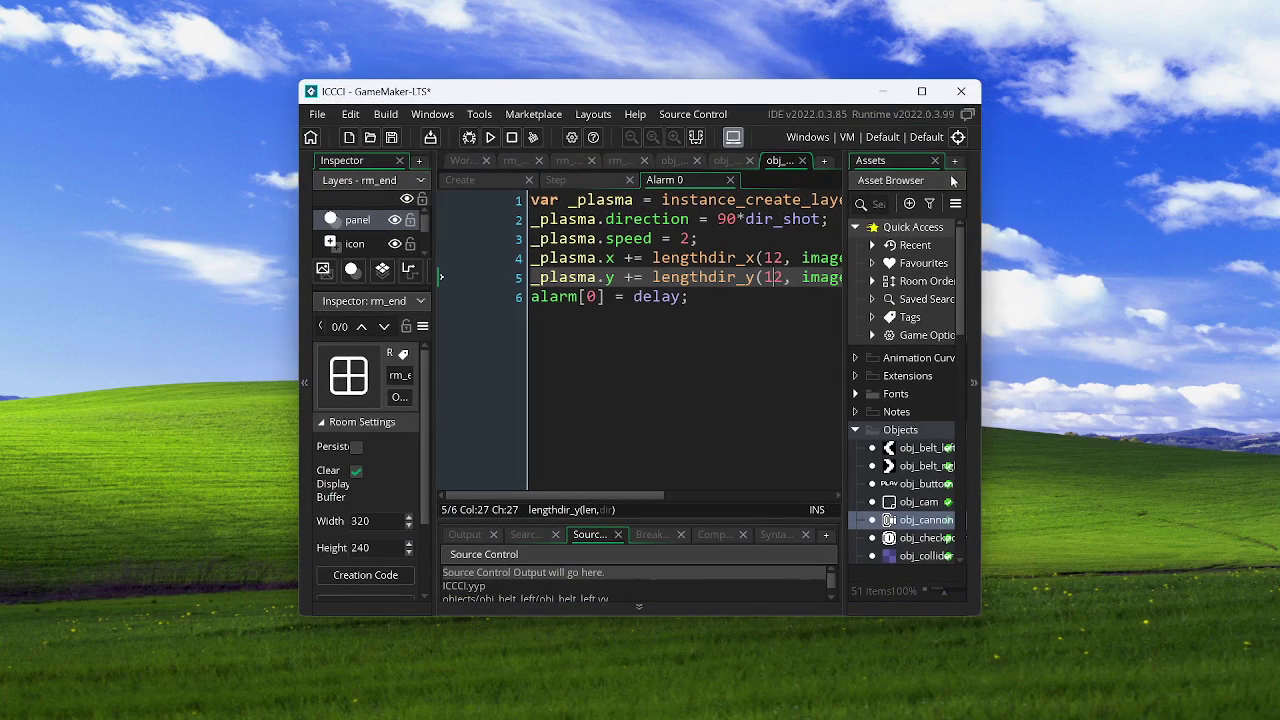
click(921, 91)
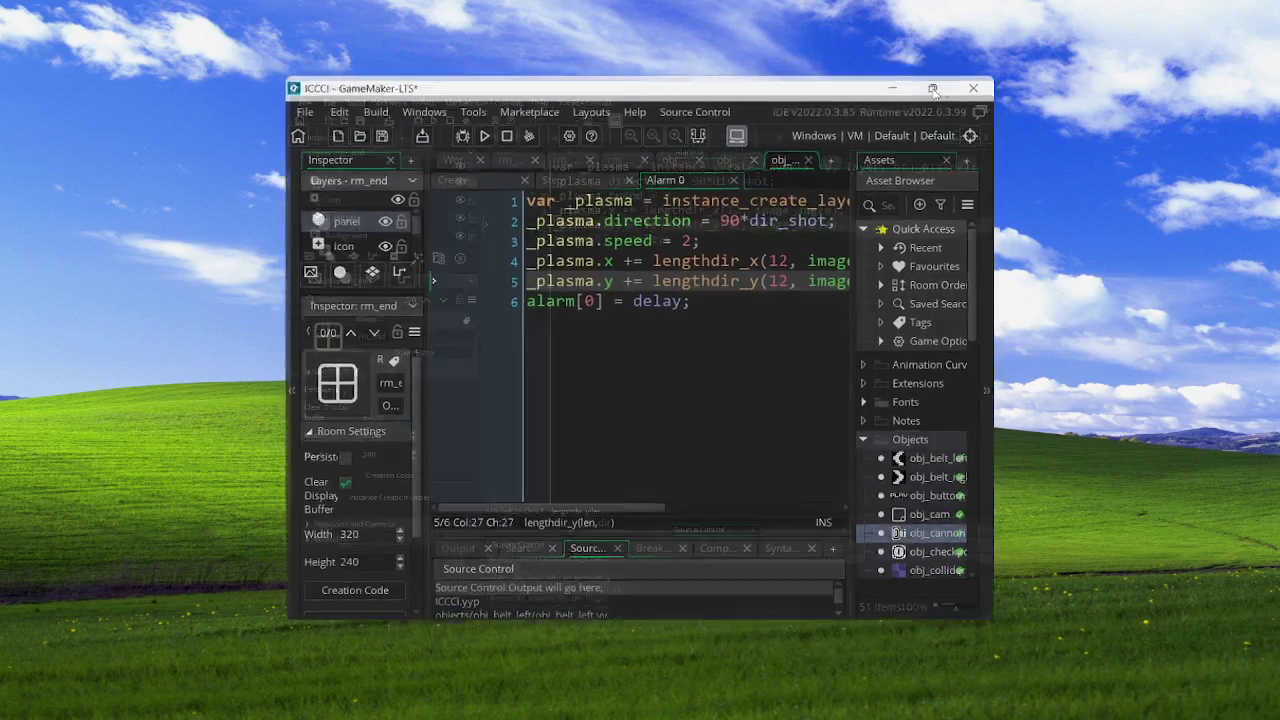
click(1180, 7)
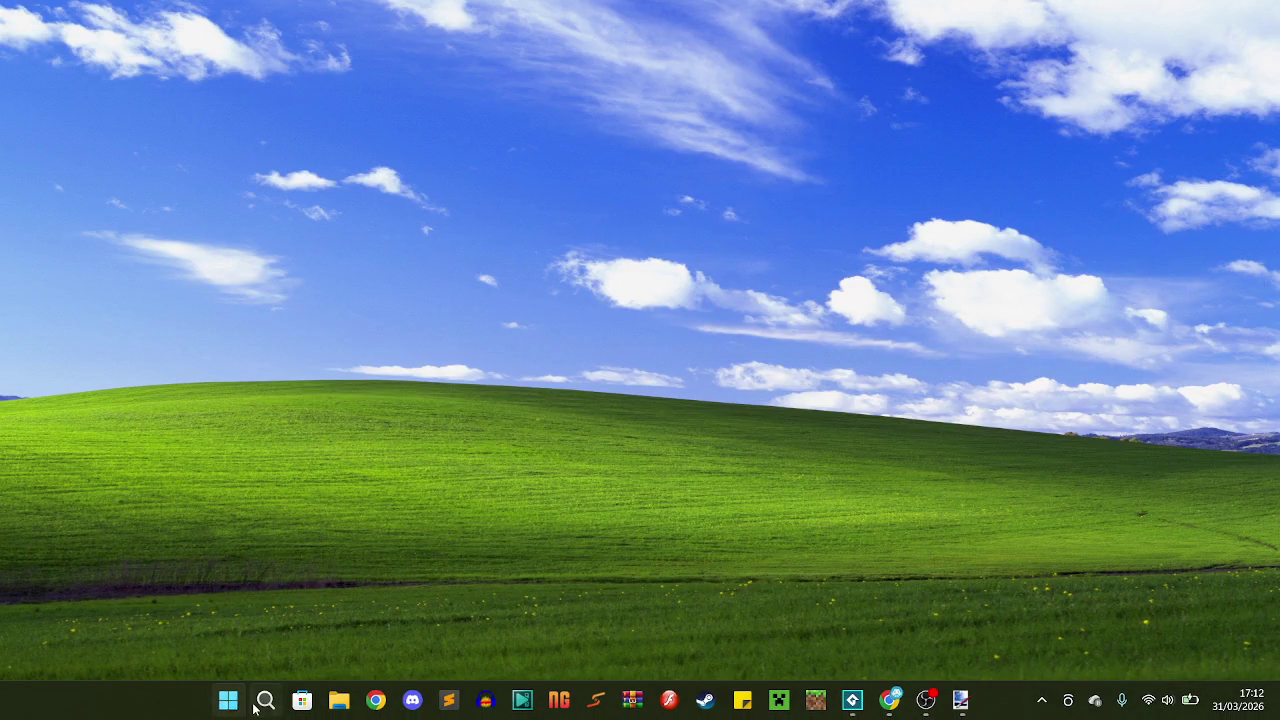
click(228, 700)
click(265, 700)
key(Escape)
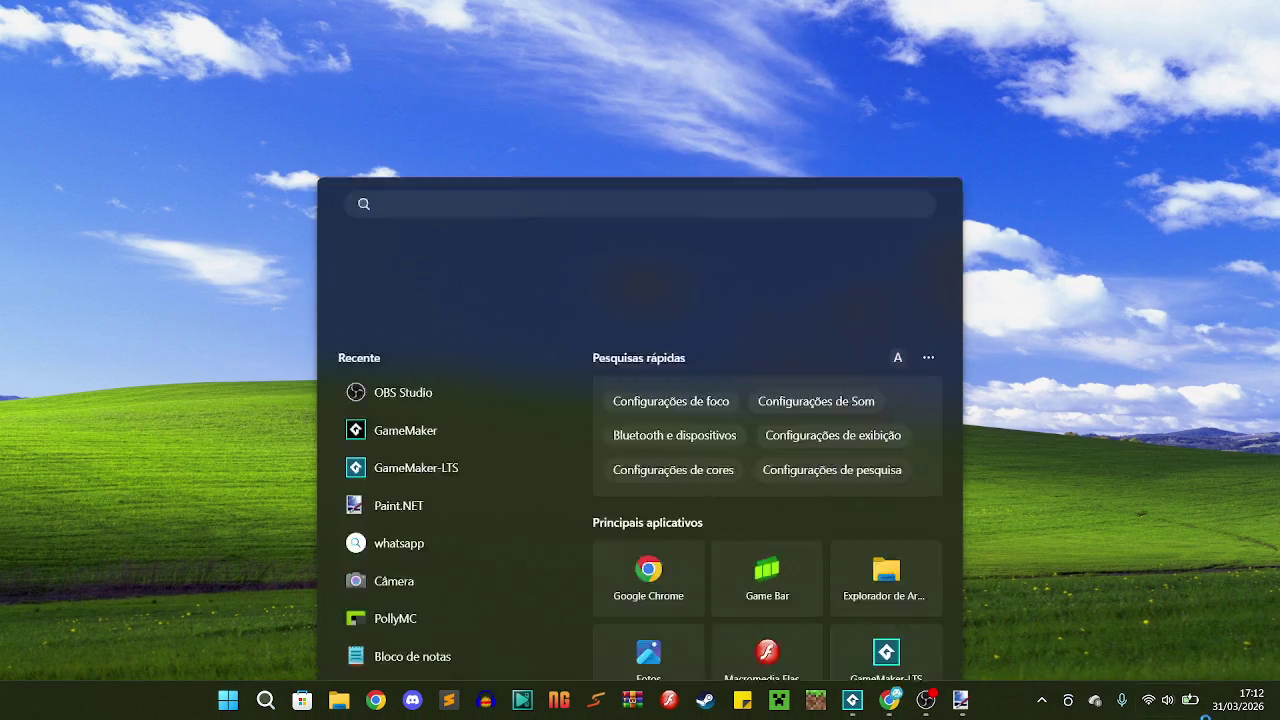
click(852, 700)
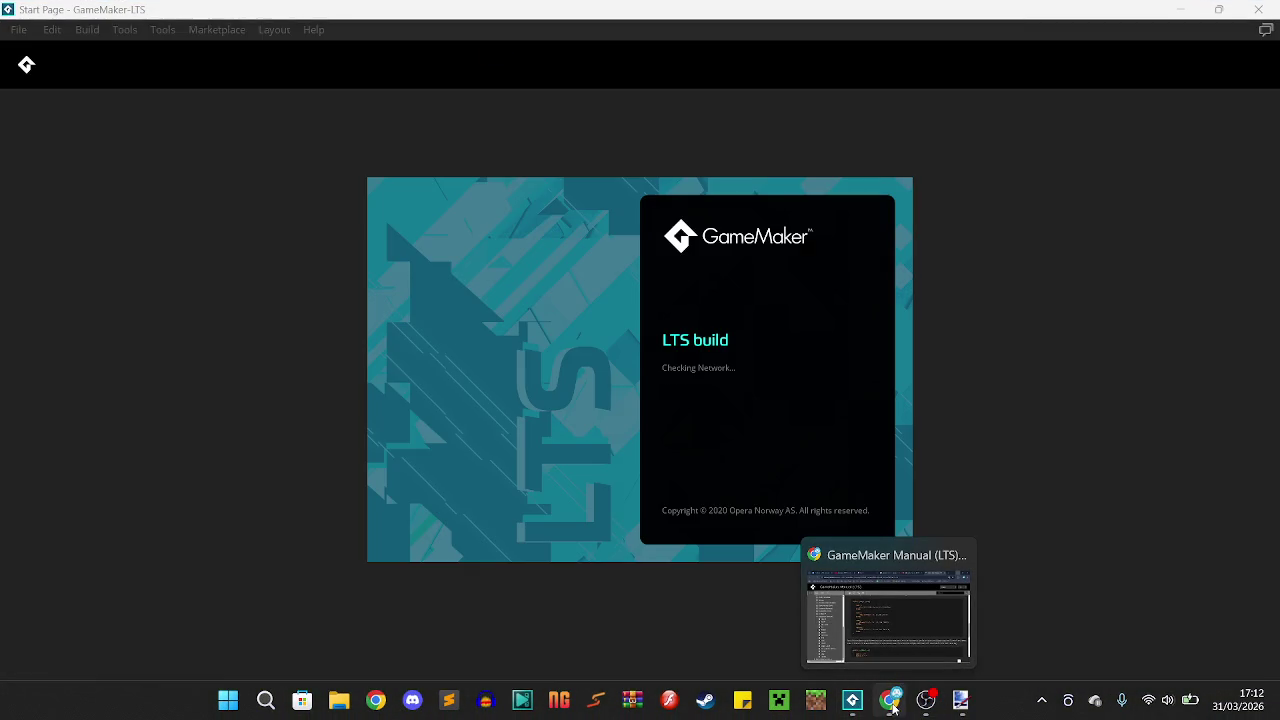
- Bring Chrome forward and look through the YouTube, Twitch and Coolkiller design document tabs
click(893, 705)
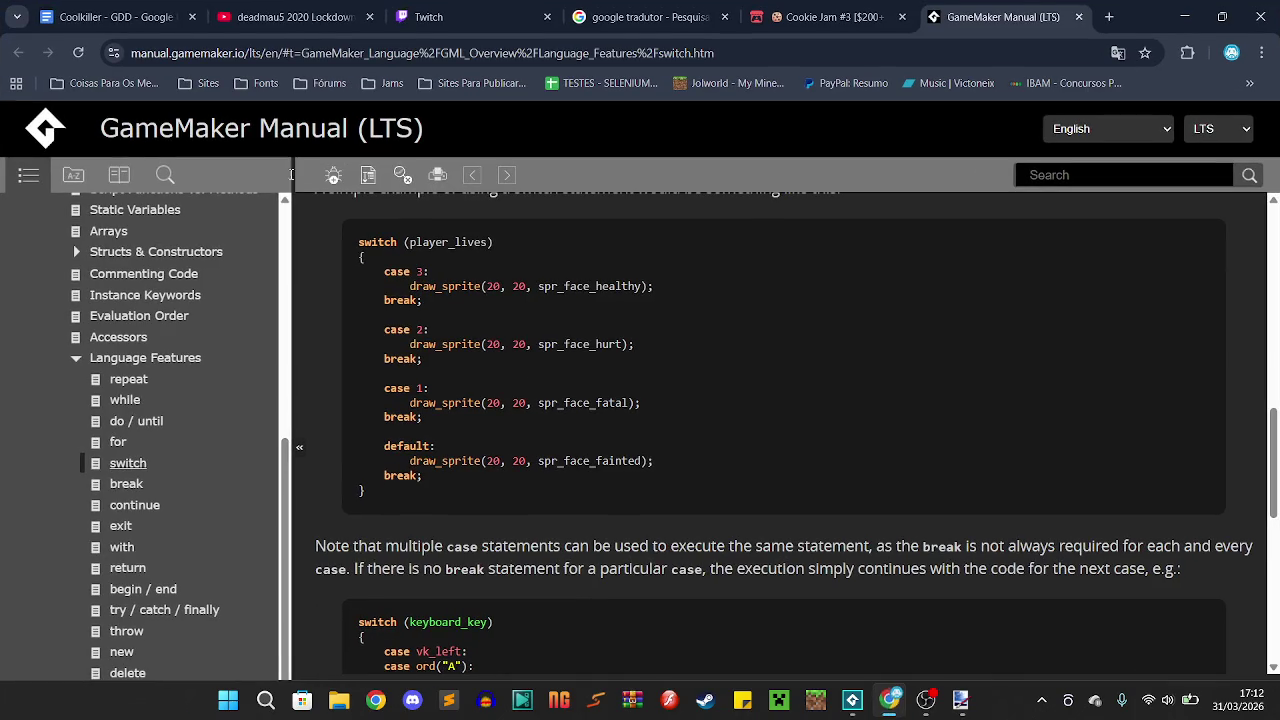
click(290, 17)
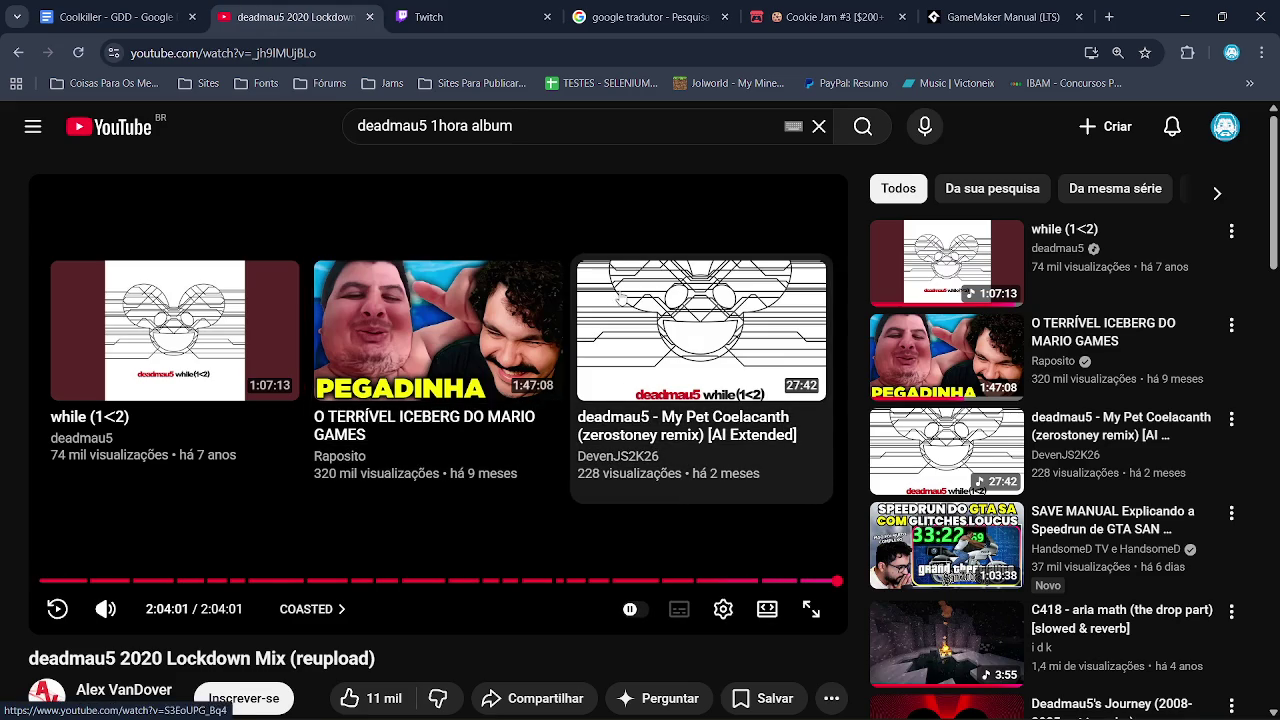
click(487, 14)
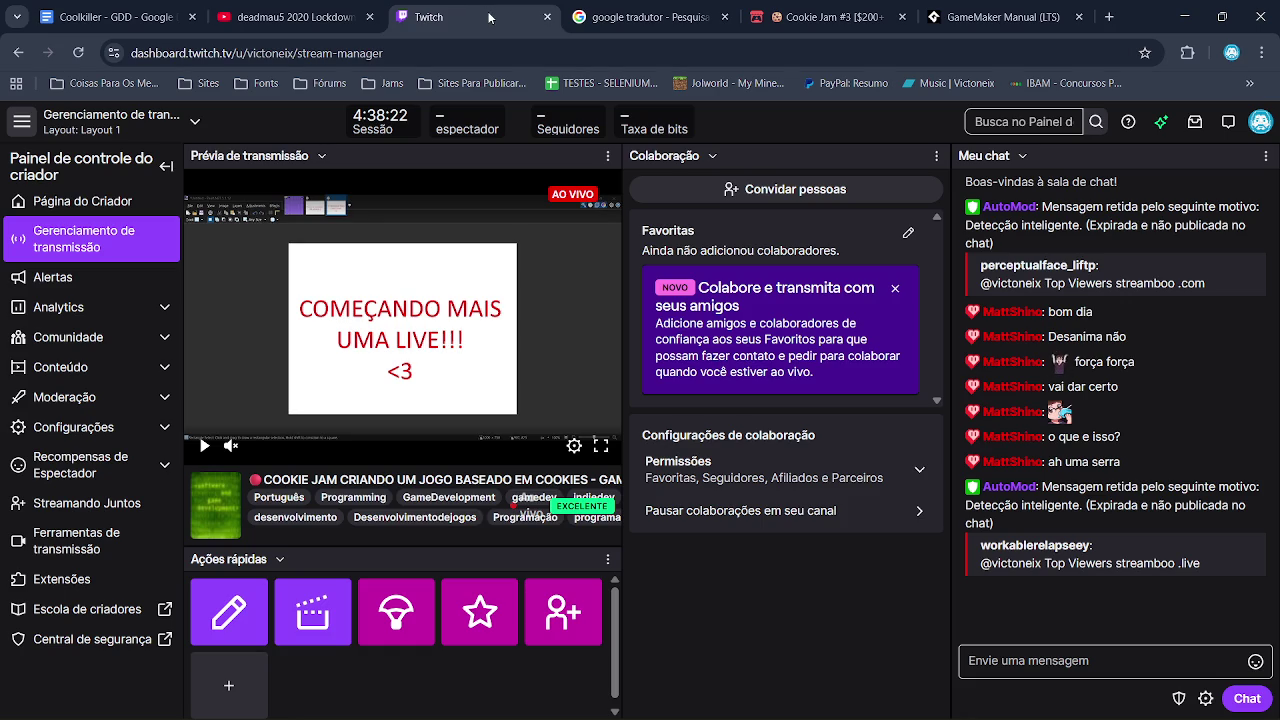
click(85, 12)
click(285, 17)
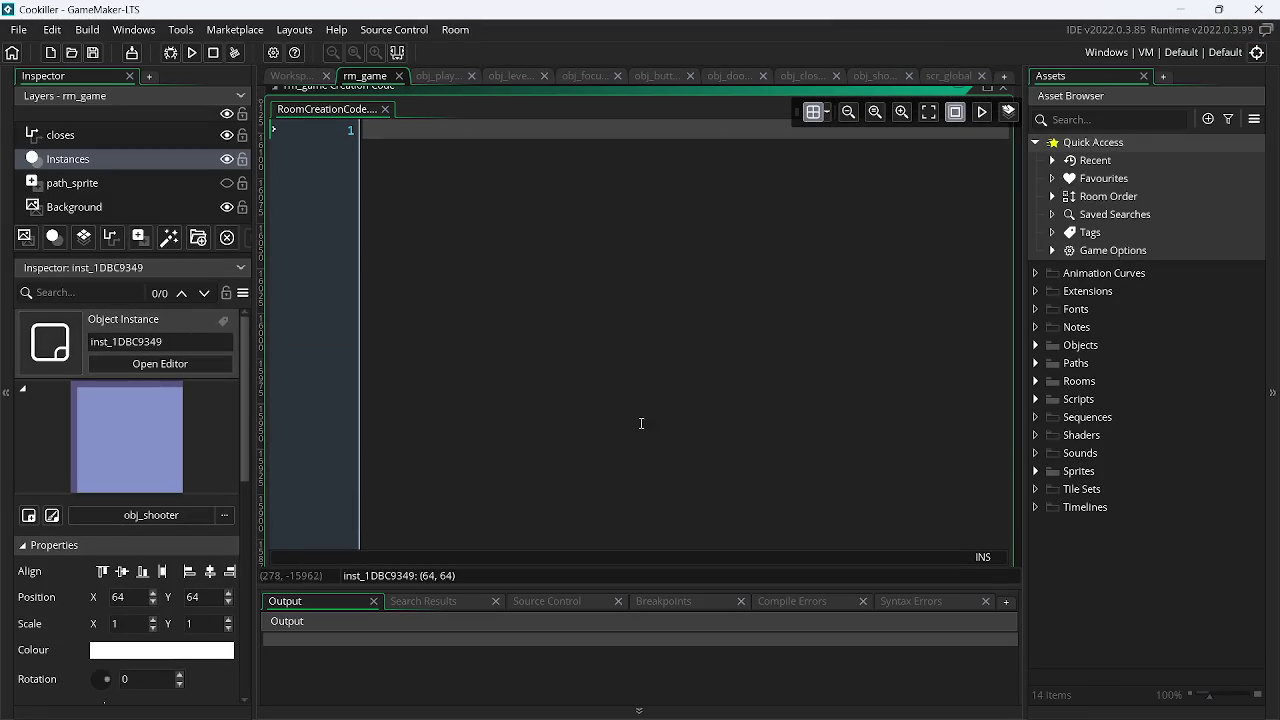
- Close the detached rm_game creation code window and show obj_shooter's Step code
mouse_move(313, 93)
mouse_down()
mouse_move(370, 171)
mouse_move(425, 288)
mouse_up()
click(931, 116)
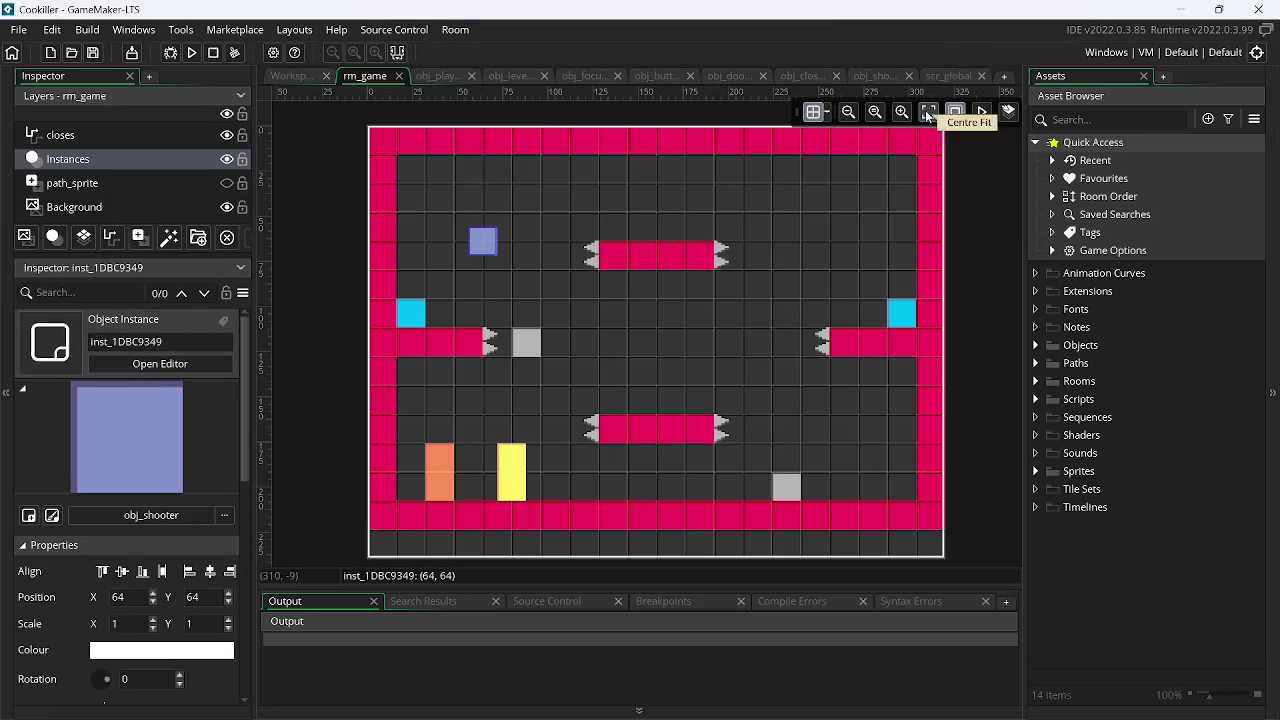
click(869, 78)
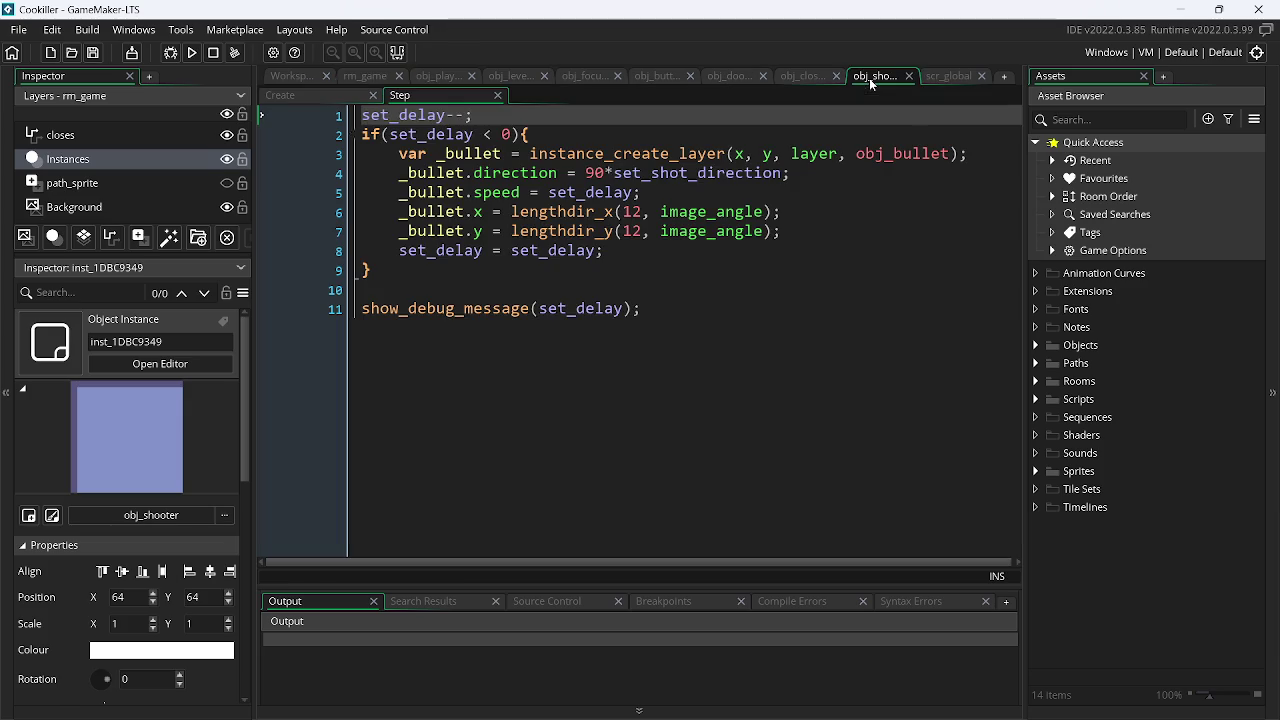
- Expand the Objects folder in the Asset Browser and switch to the ICCCI project
click(1036, 346)
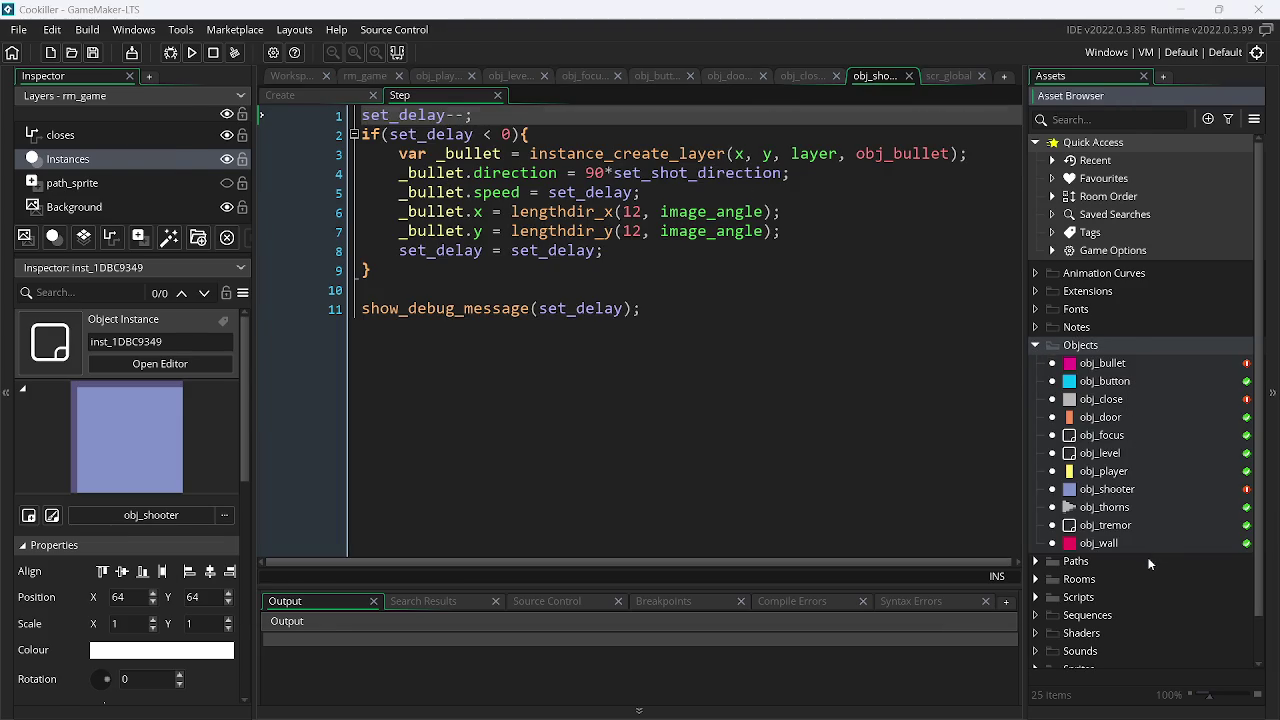
key(alt+Tab)
key(Escape)
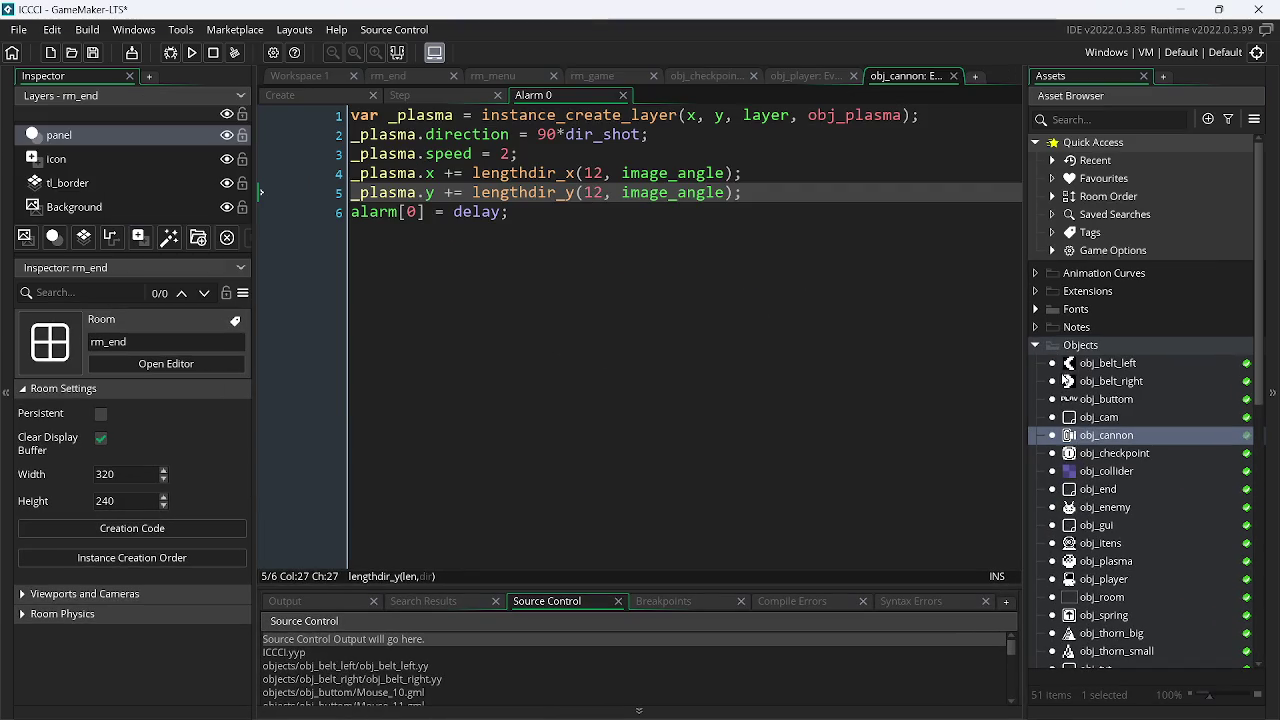
- Review obj_plasma's Step event code in ICCCI, then switch back to the Cookiller project
double_click(1101, 565)
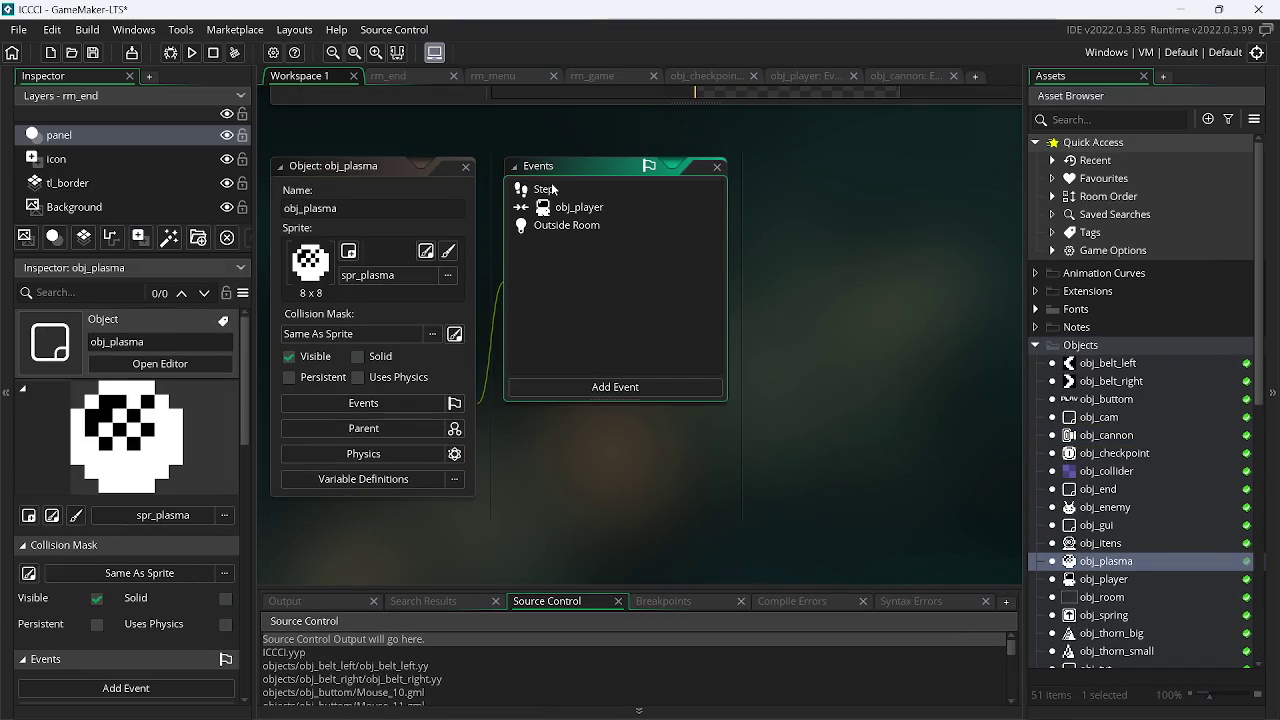
click(552, 189)
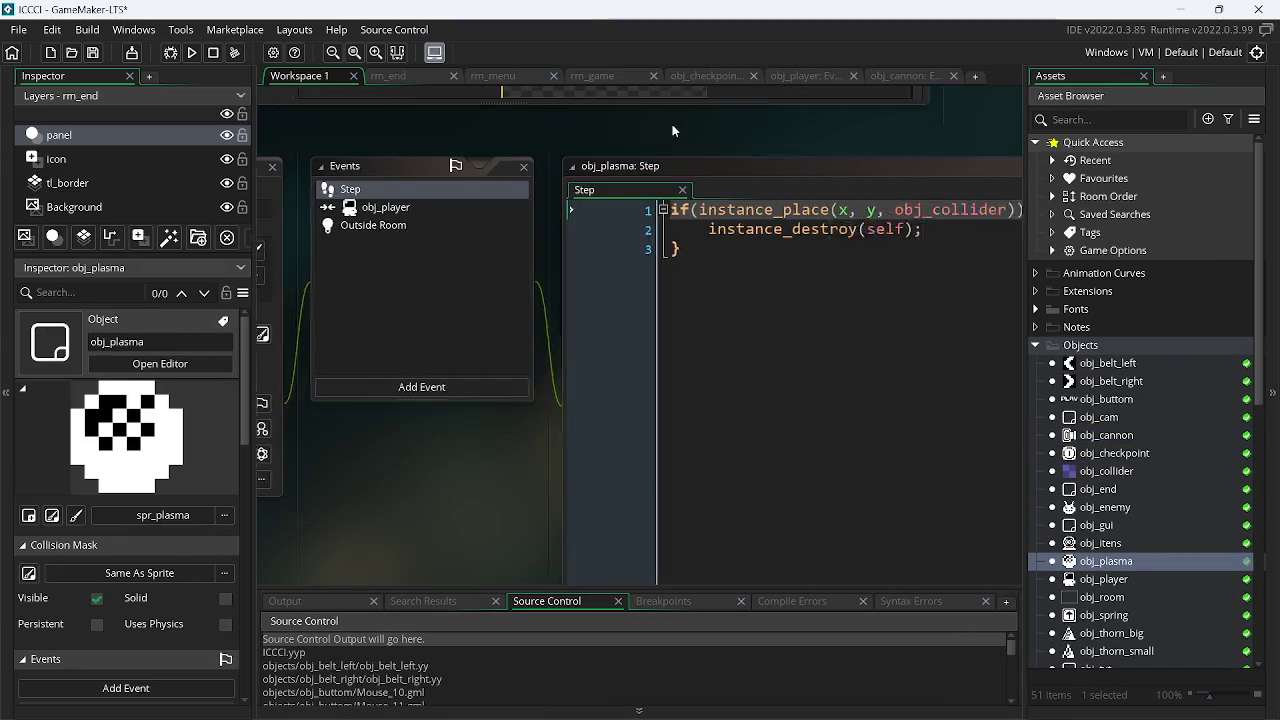
drag(620, 132, 1016, 118)
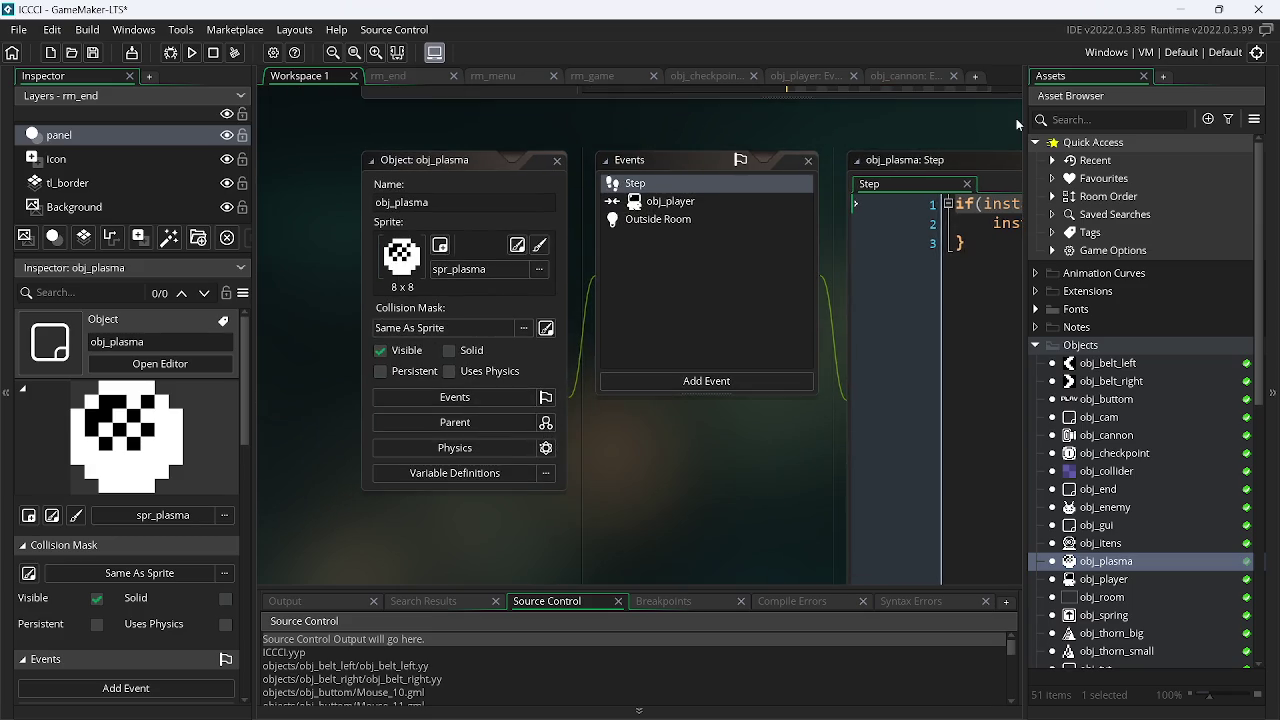
mouse_move(926, 124)
mouse_down()
mouse_move(606, 164)
mouse_move(806, 149)
mouse_move(673, 184)
mouse_up()
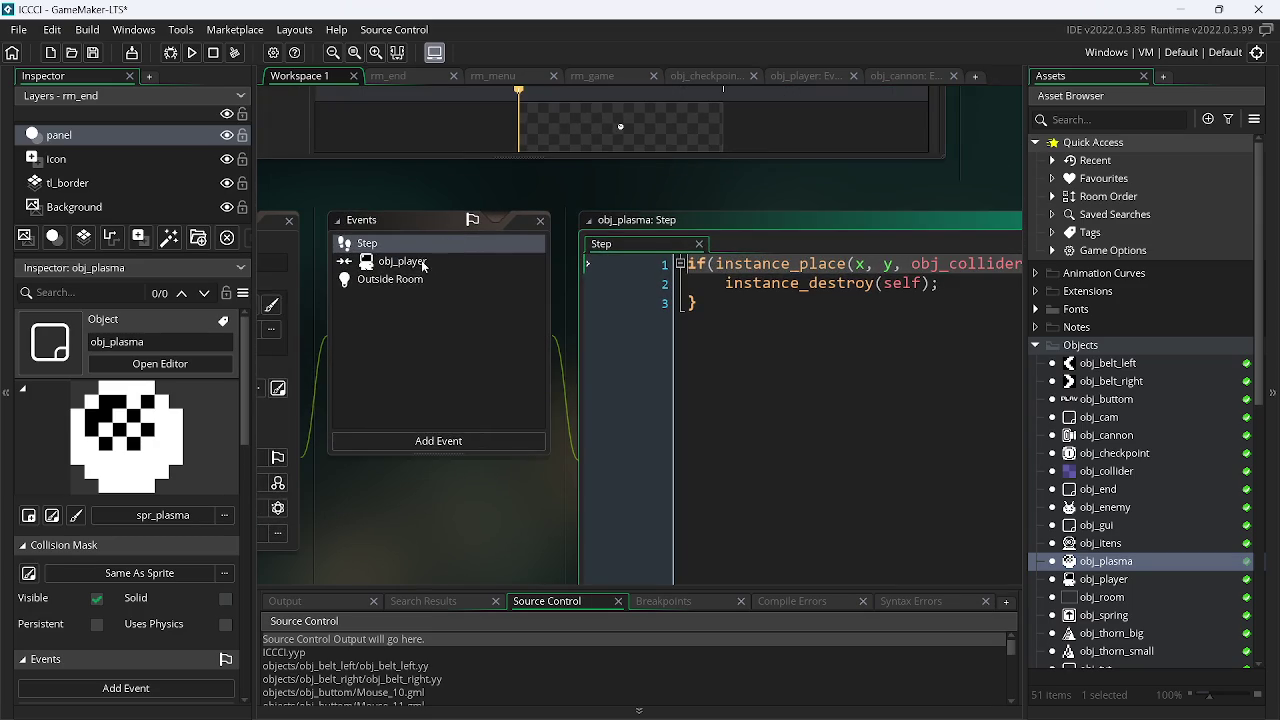
key(alt+Tab)
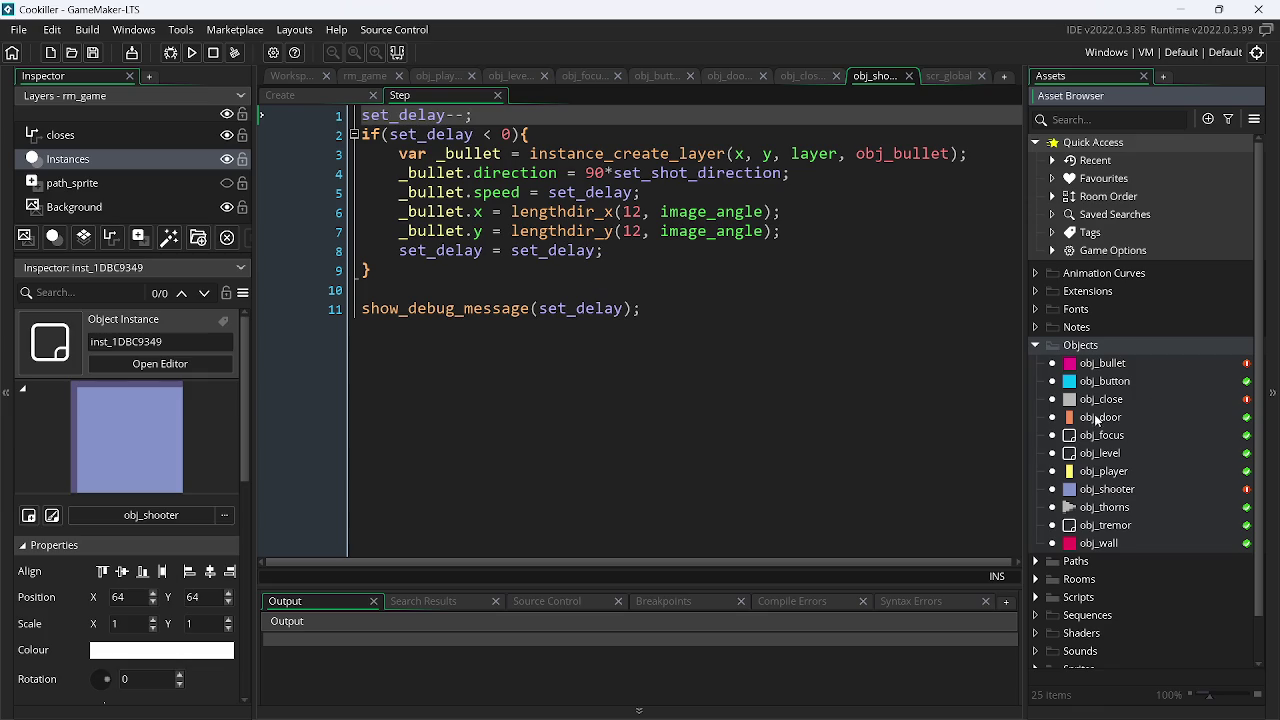
- Add an Alarm 0 event to obj_shooter and open all its event scripts, viewing Step
double_click(1134, 488)
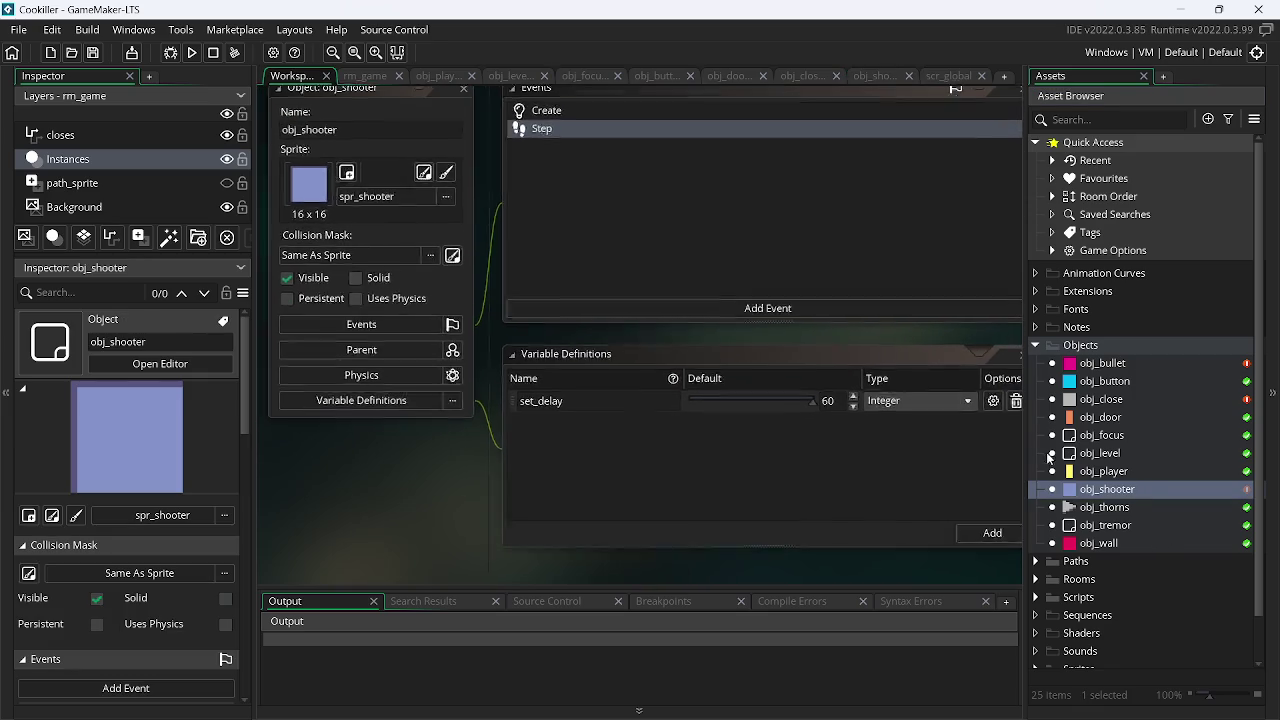
click(629, 321)
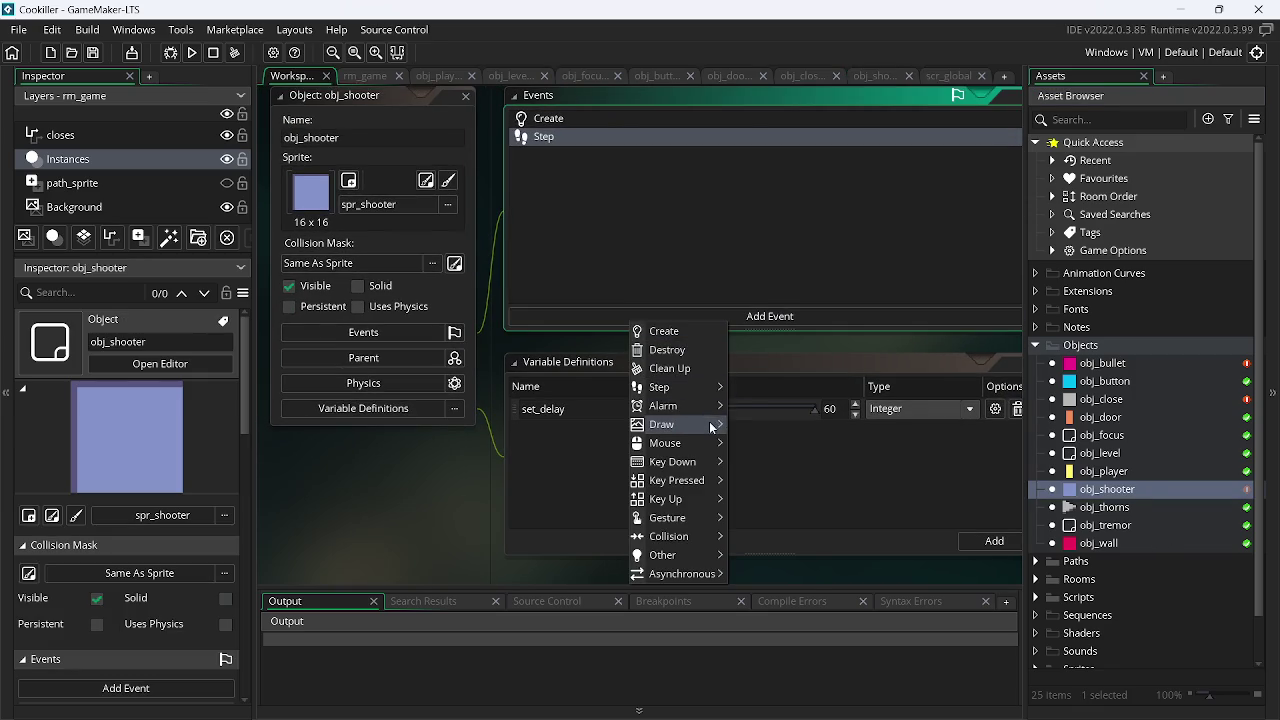
mouse_move(702, 406)
click(746, 406)
right_click(1130, 488)
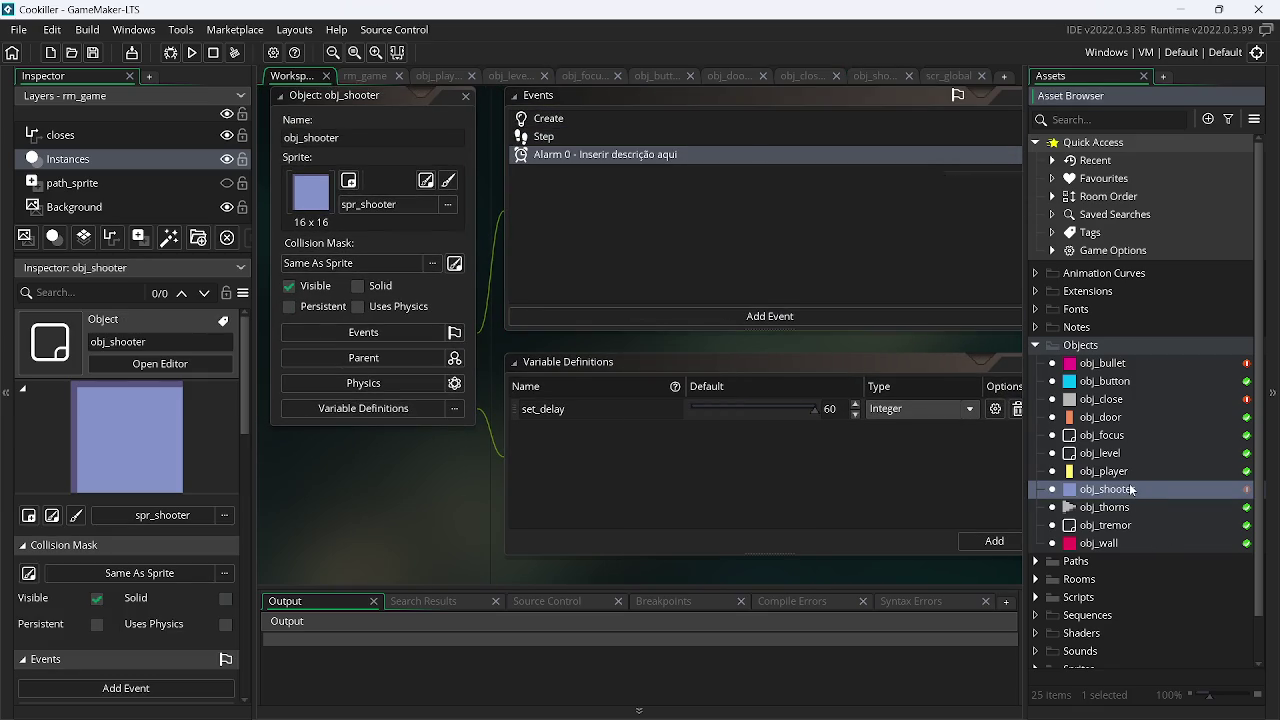
click(1017, 218)
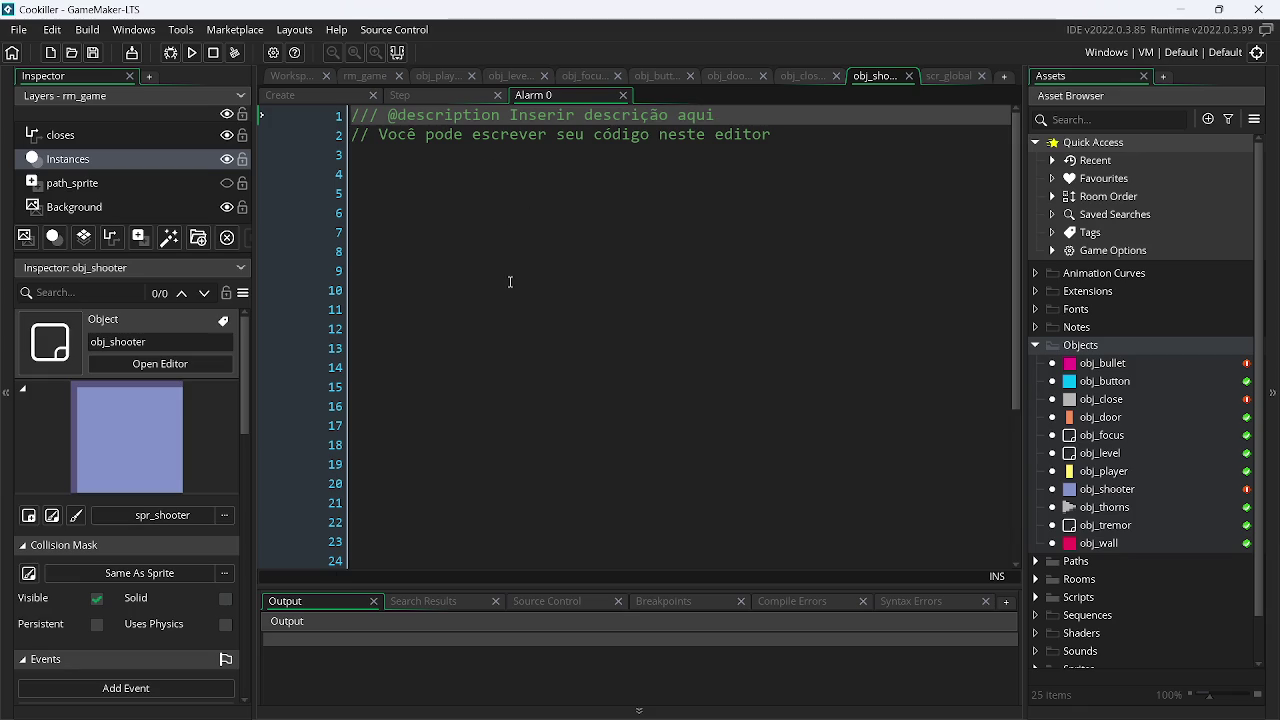
click(432, 97)
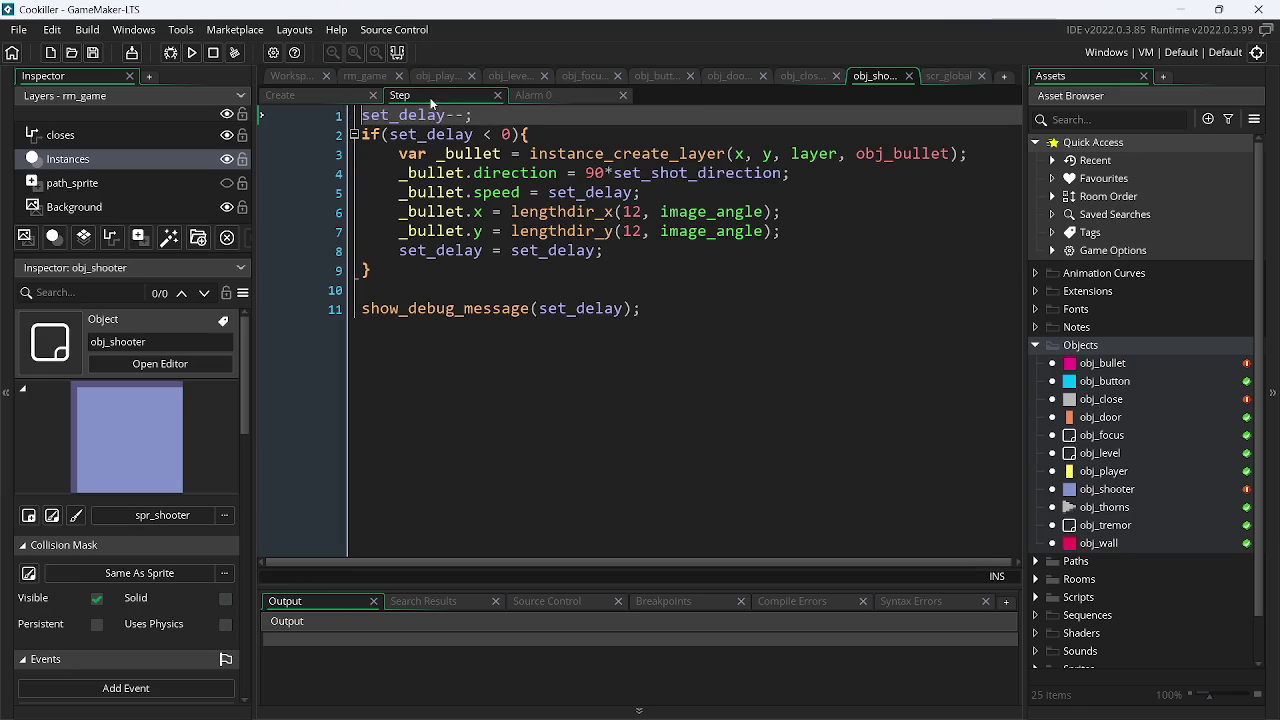
- Copy the bullet-spawning code into Alarm 0, unindent it, and assign set_delay to alarm[0]
mouse_move(605, 251)
mouse_down()
mouse_move(392, 162)
mouse_move(393, 150)
mouse_up()
key(ctrl+c)
click(533, 95)
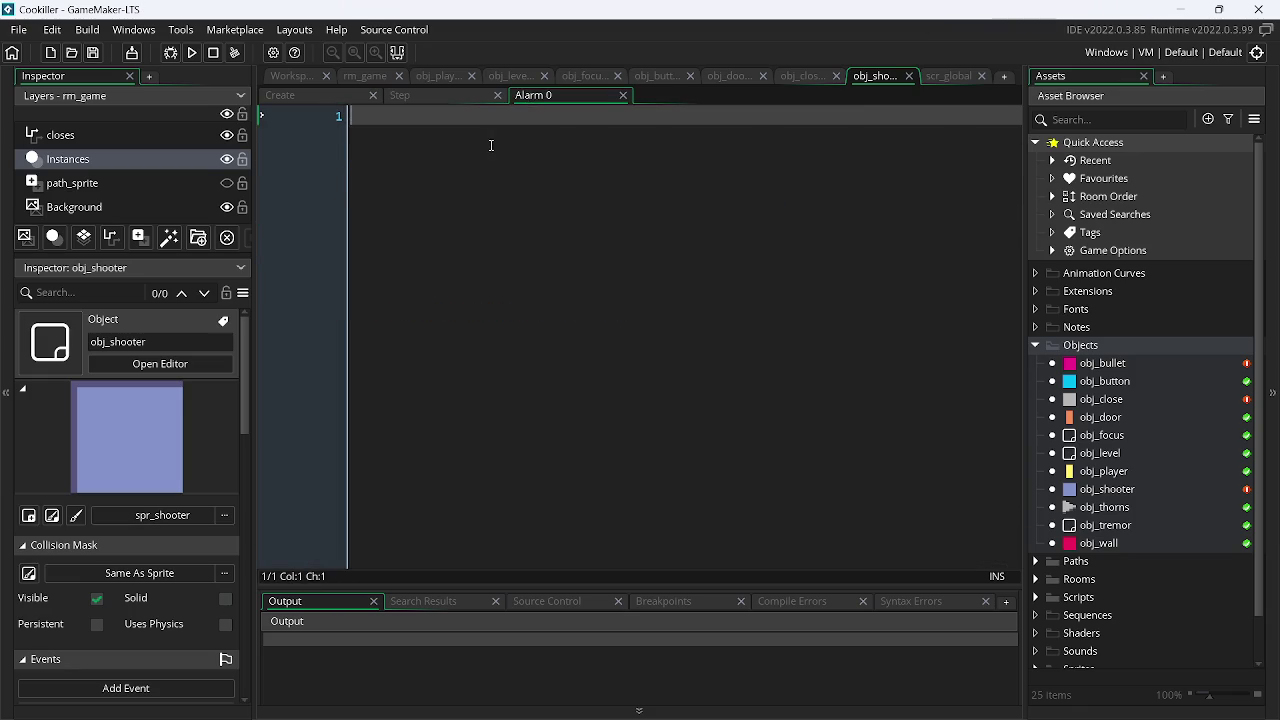
key(ctrl+v)
drag(583, 213, 380, 134)
drag(380, 134, 360, 115)
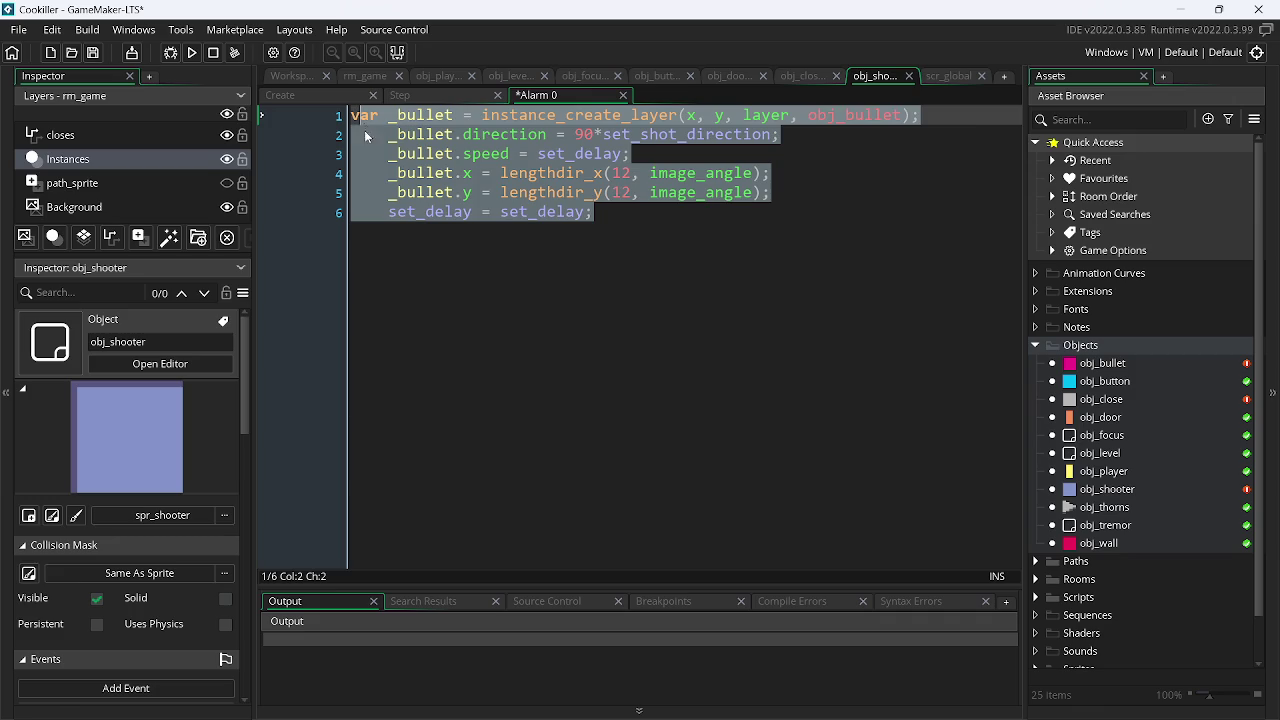
click(366, 152)
mouse_move(617, 212)
mouse_down()
mouse_move(455, 179)
mouse_move(371, 134)
mouse_up()
key(shift+Tab)
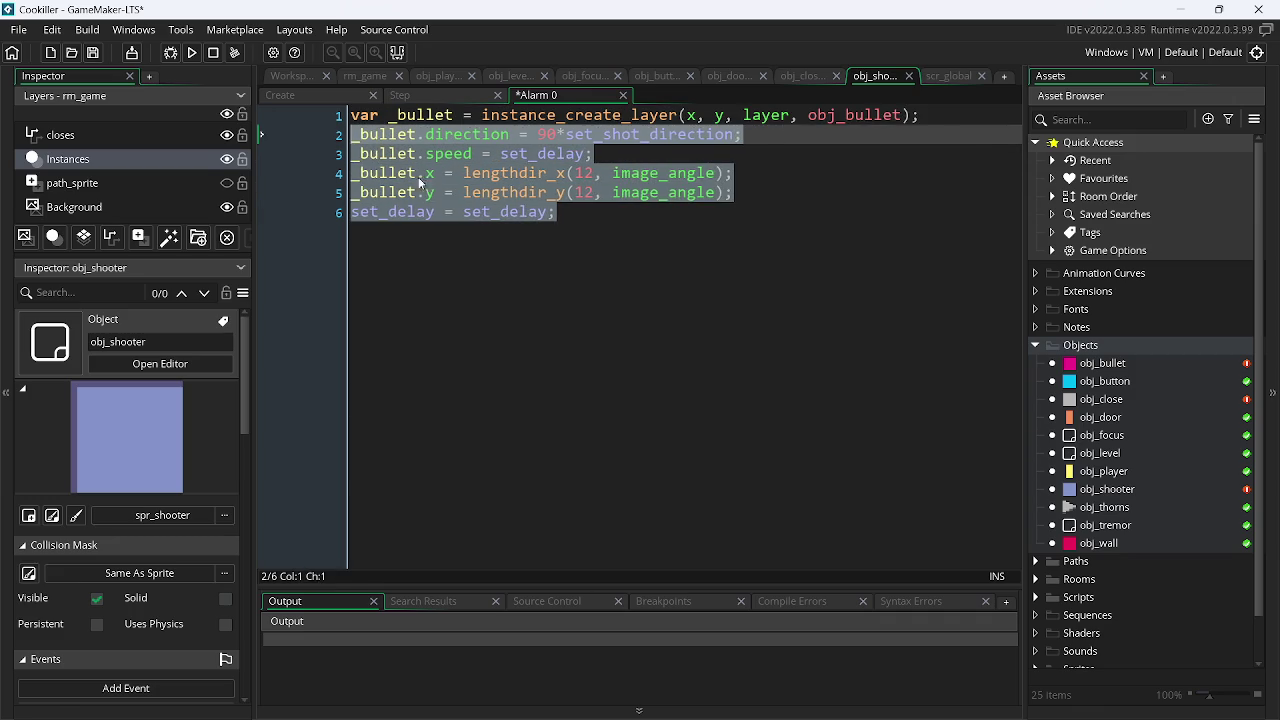
click(452, 215)
double_click(408, 212)
text(alarm)
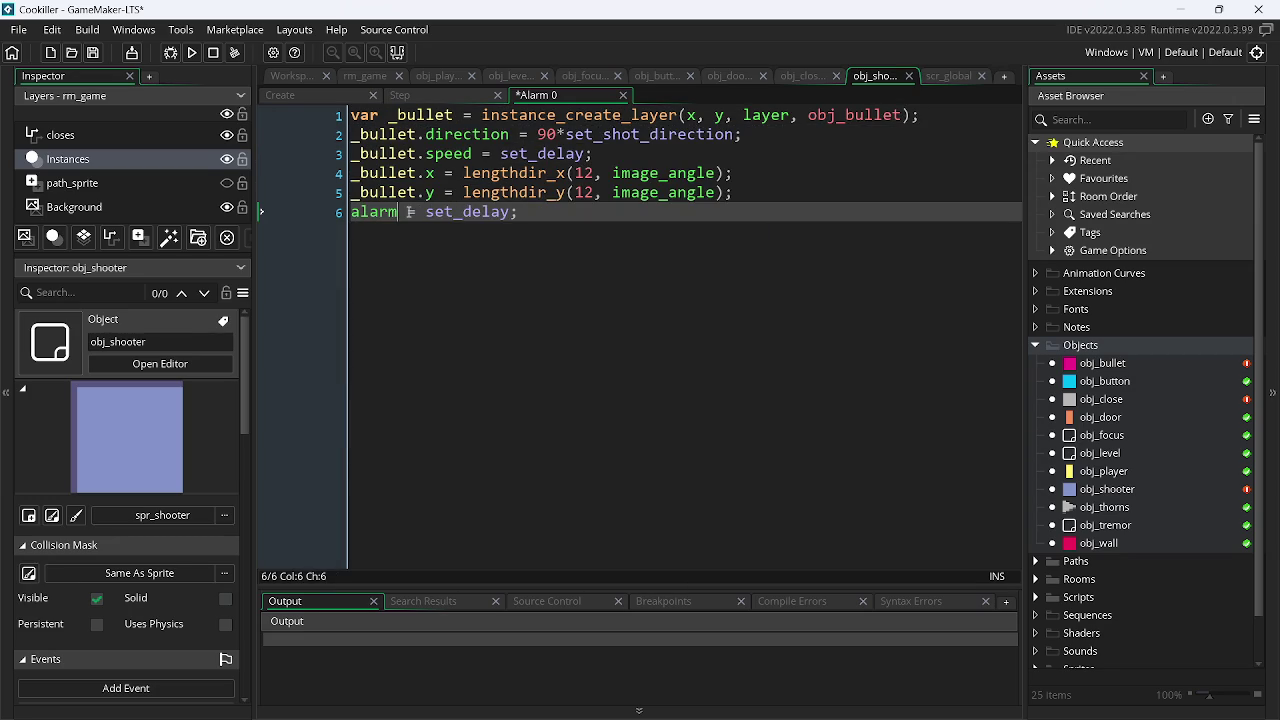
text([0)
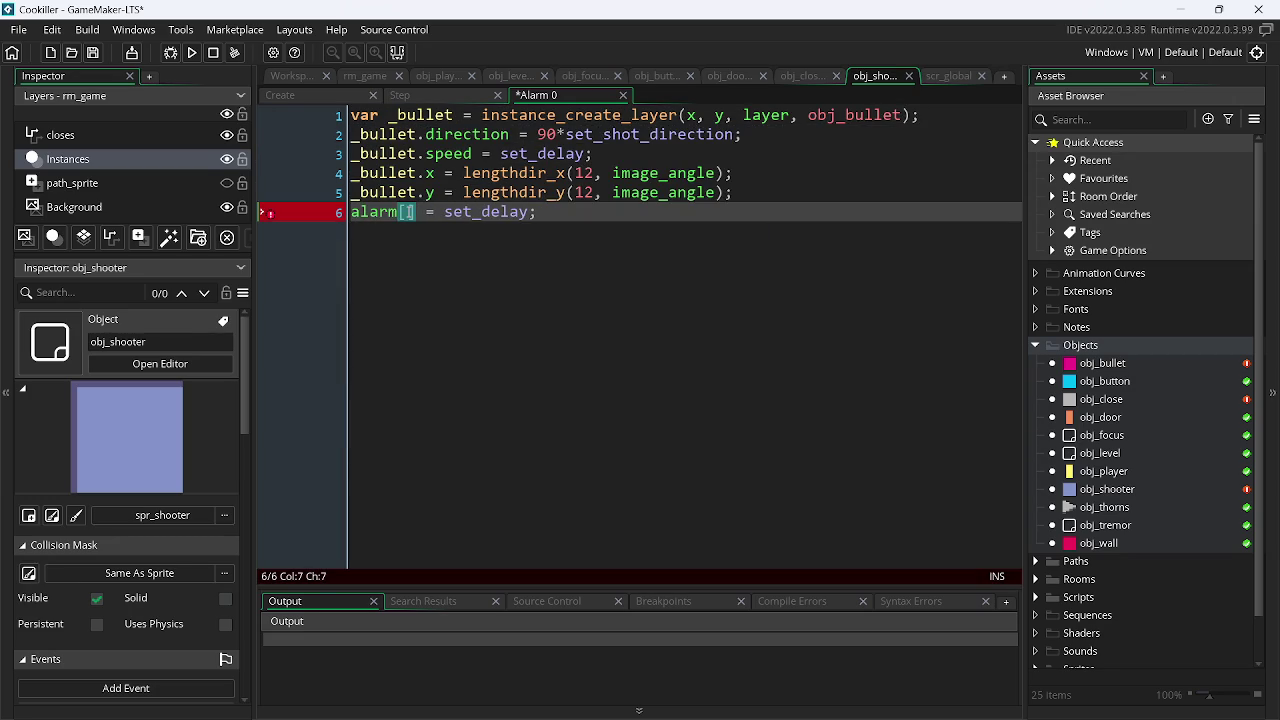
- Delete the countdown and shooting block from Step, leaving only show_debug_message(set_delay)
click(400, 95)
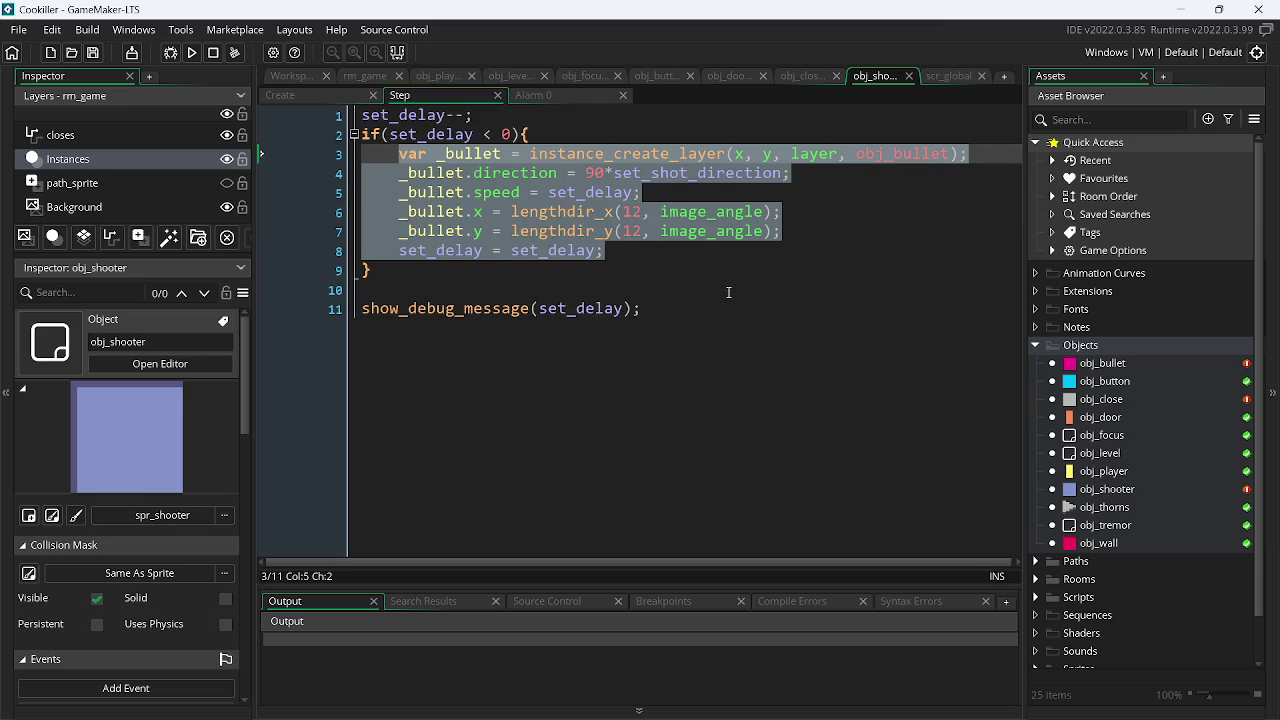
click(503, 290)
drag(402, 290, 330, 120)
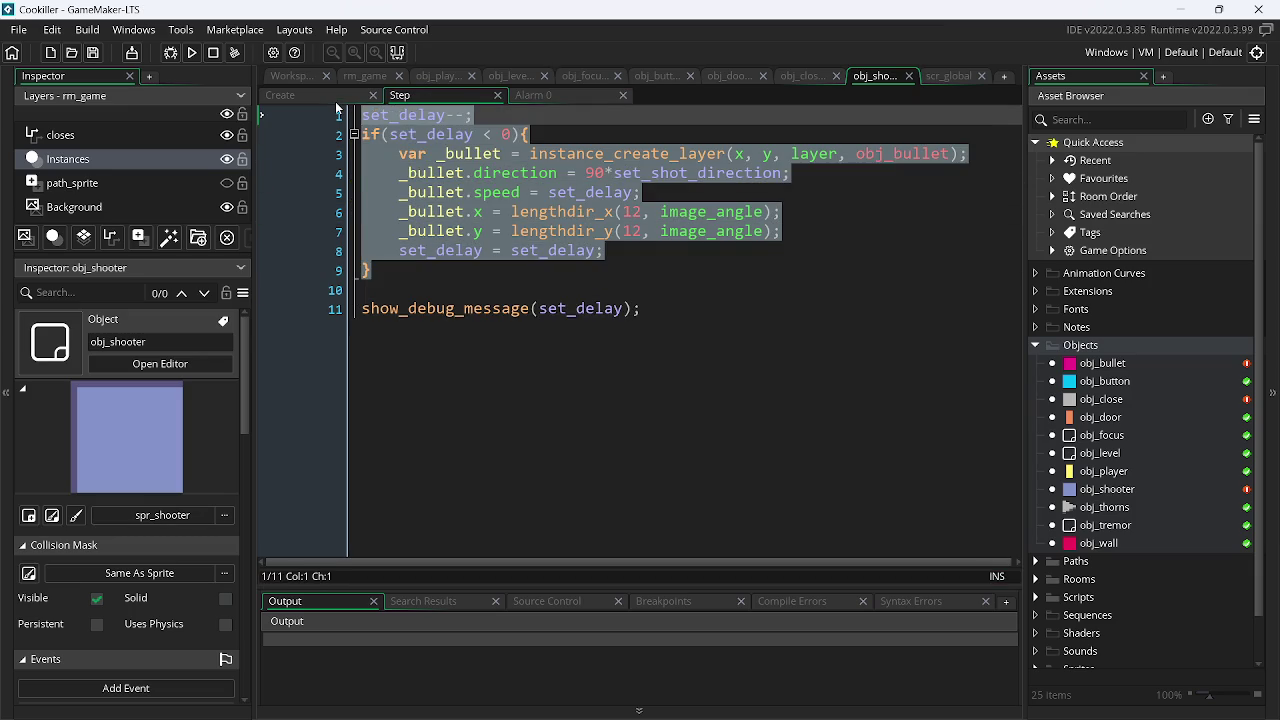
key(BackSpace)
key(Return)
key(Down)
key(BackSpace)
key(BackSpace)
key(ctrl+d)
key(ctrl+z)
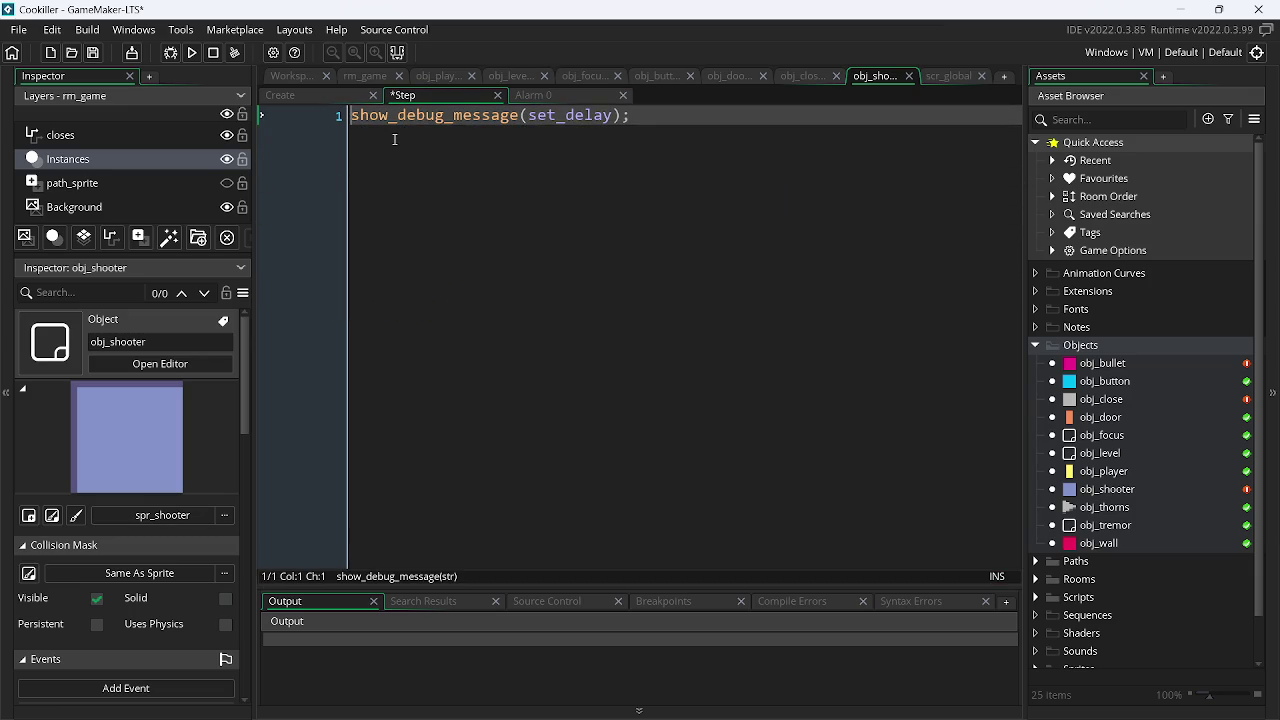
click(297, 96)
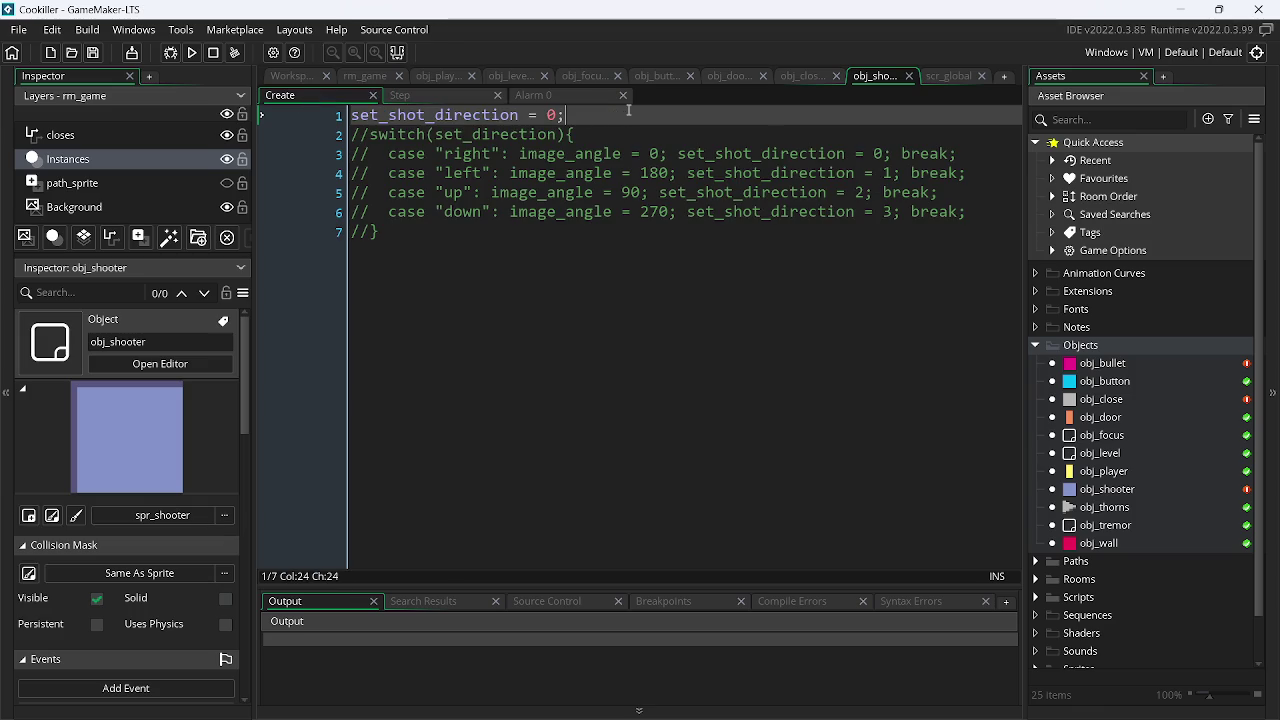
- Add 'alarm[0] = set_delay;' as line 2 of the Create event and run the game
key(Return)
text(alarm)
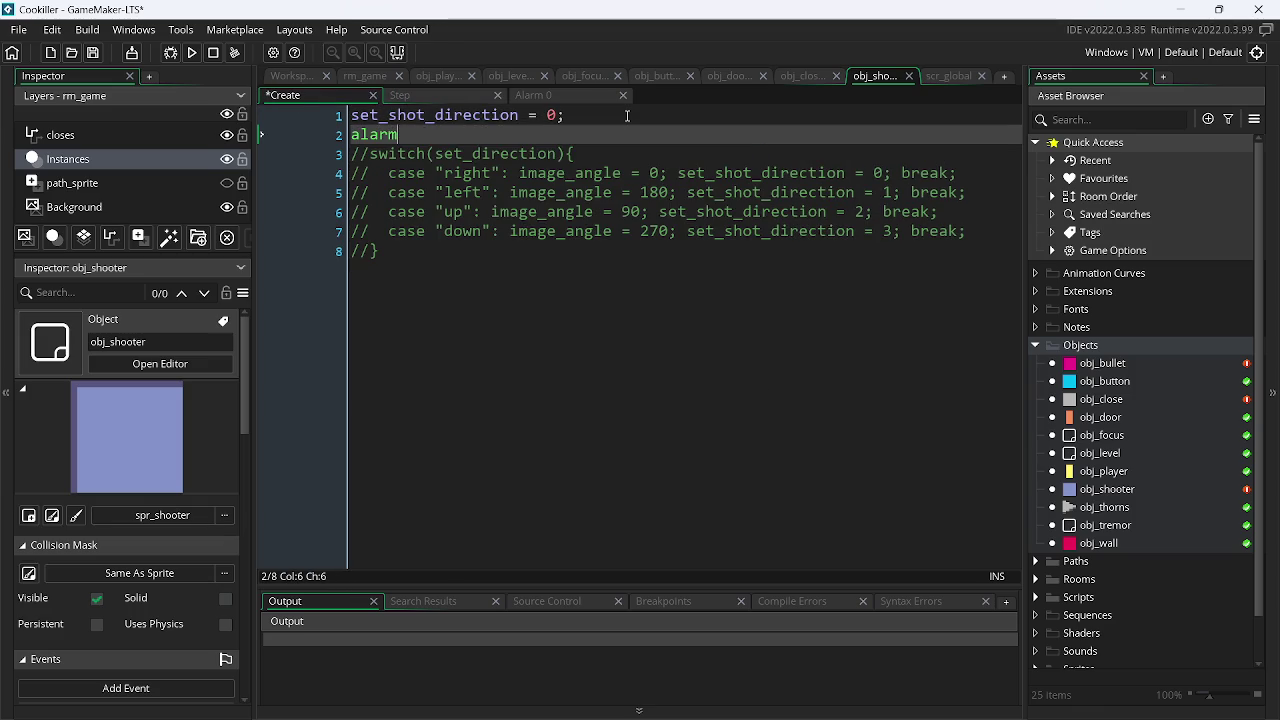
text([0)
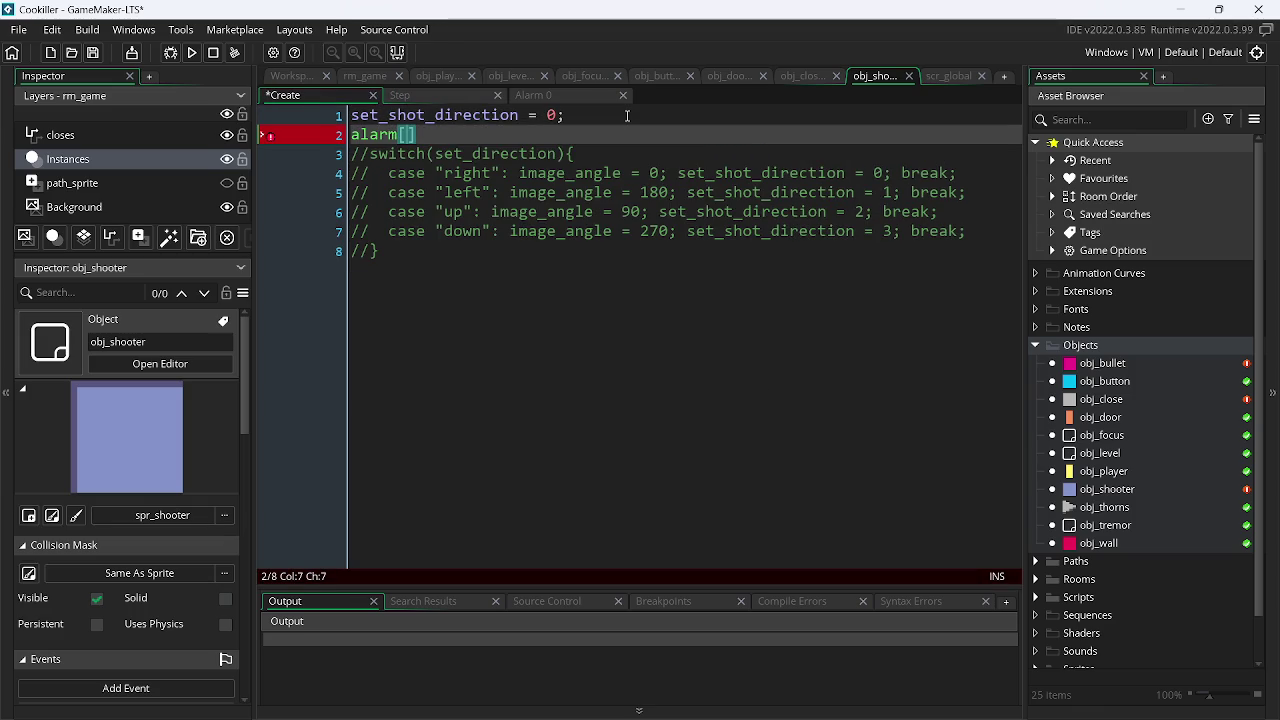
text(] = )
text(set_delay)
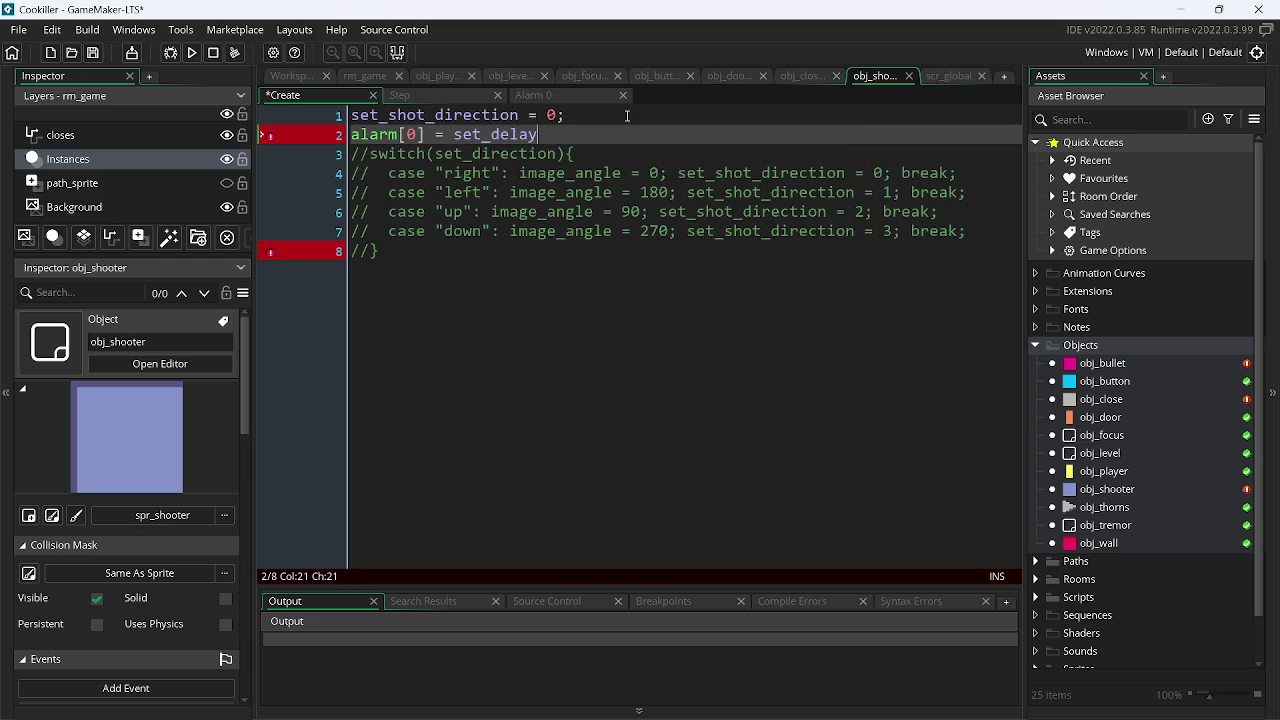
text(;)
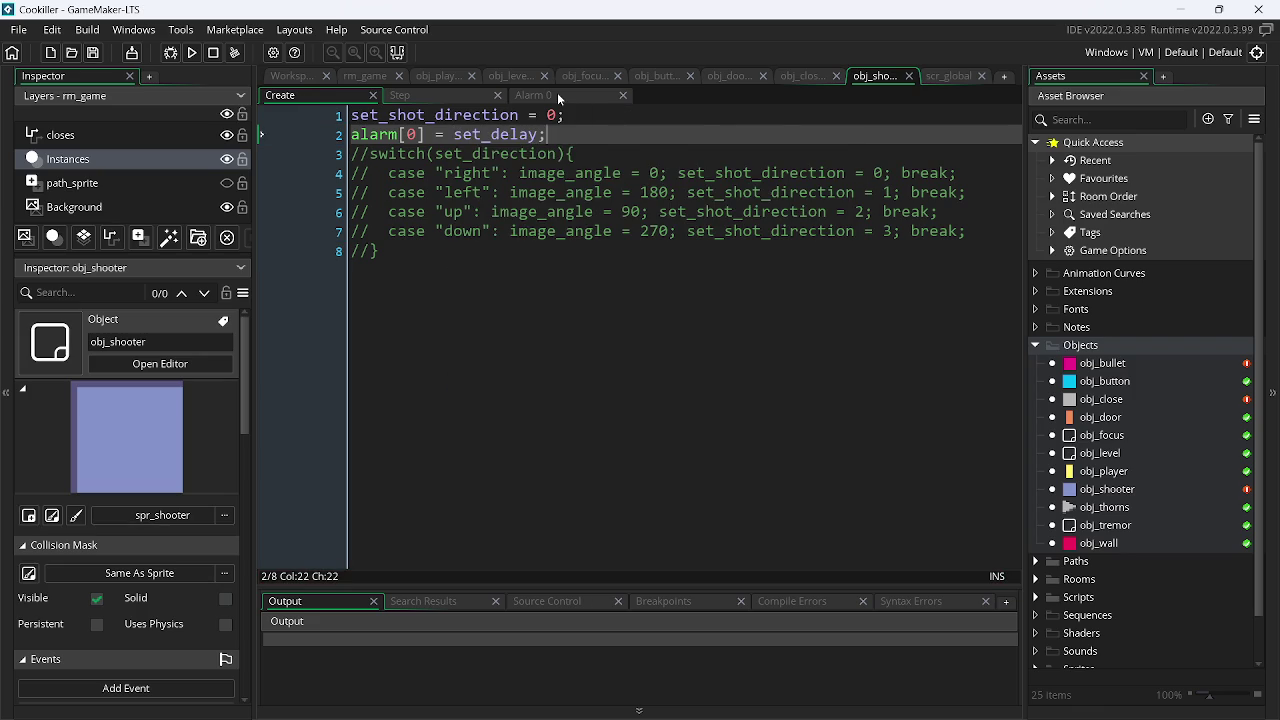
click(557, 95)
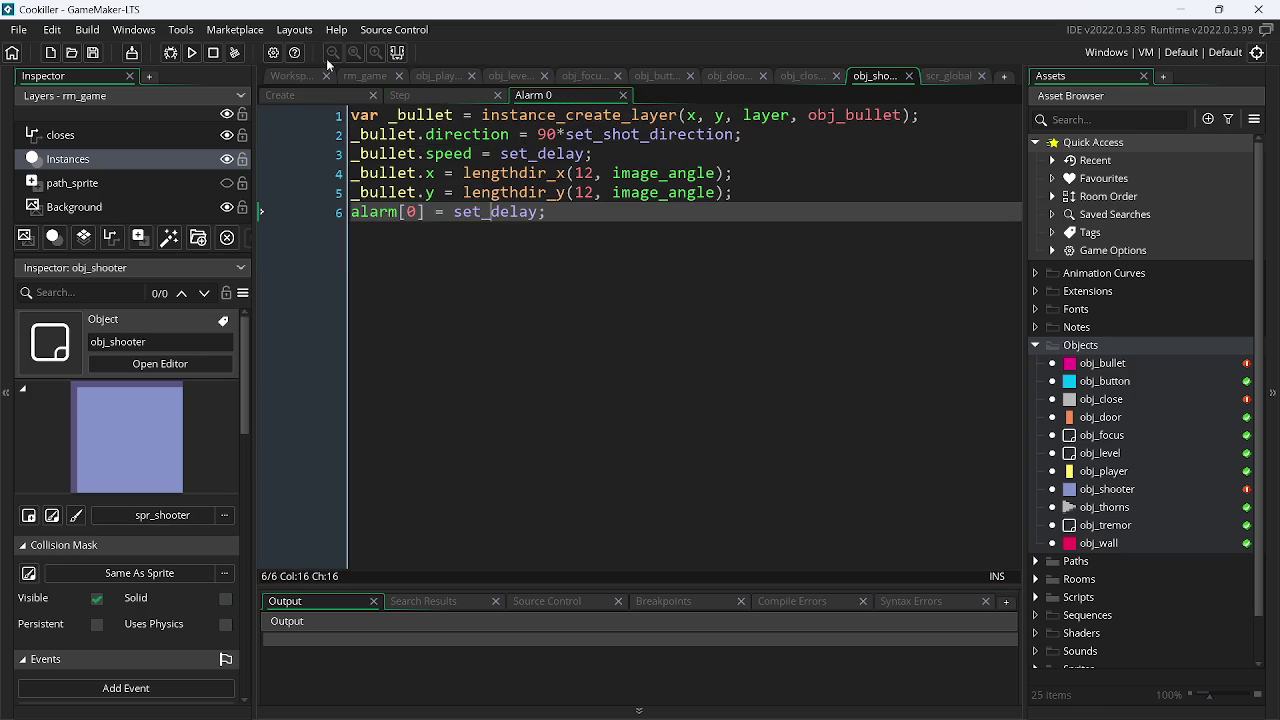
click(192, 54)
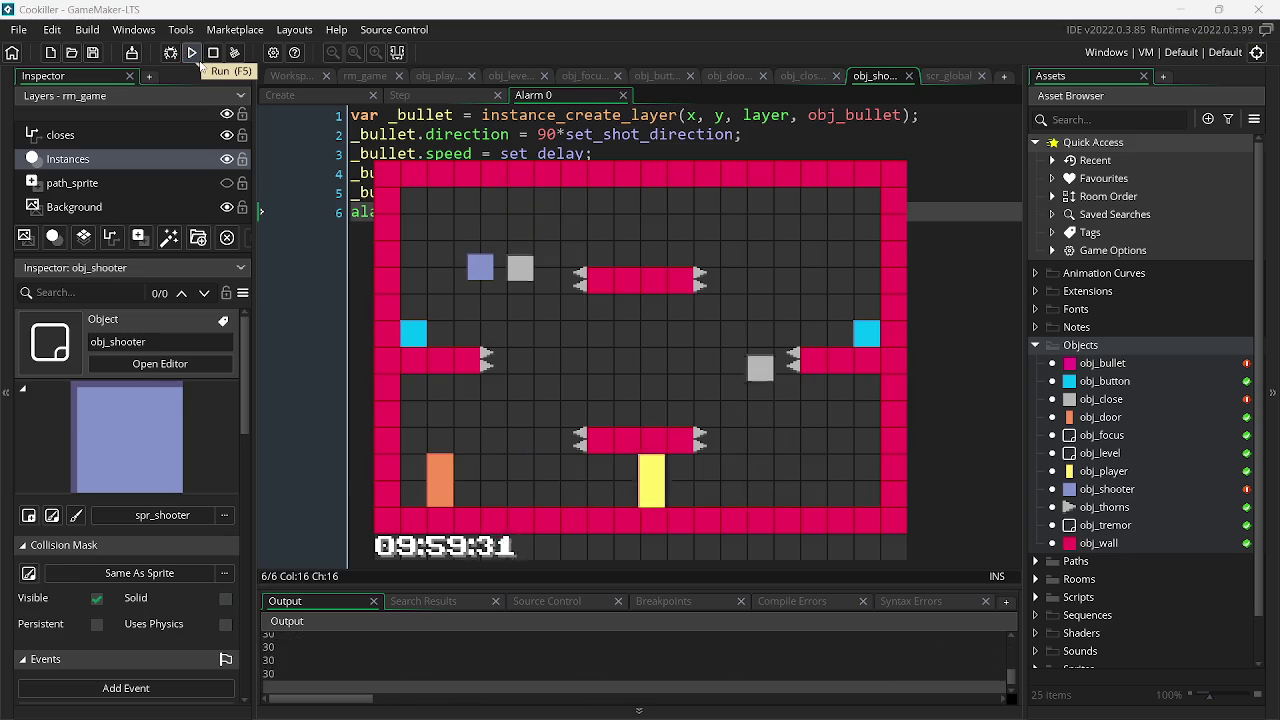
- Run the player left and right with the arrow keys, then quit the game with Escape
key(Right)
key(Right)
key(Left)
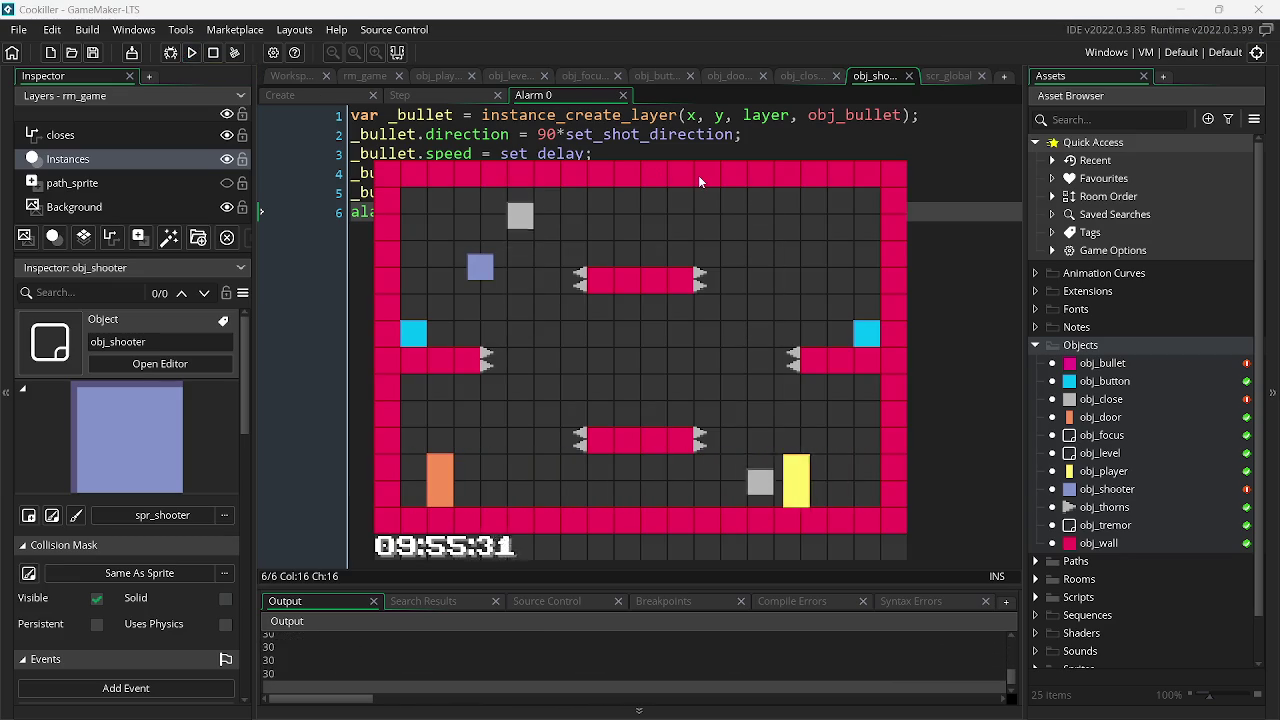
key(Right)
key(Left)
key(Right)
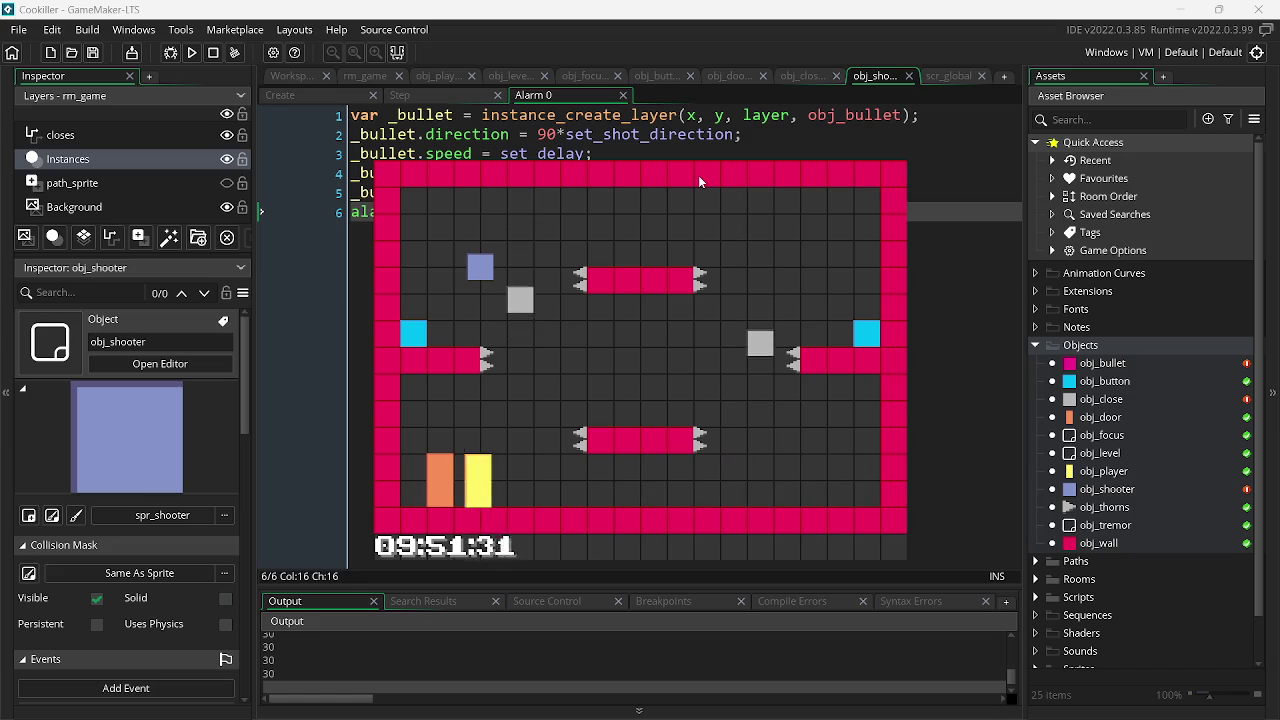
key(Left)
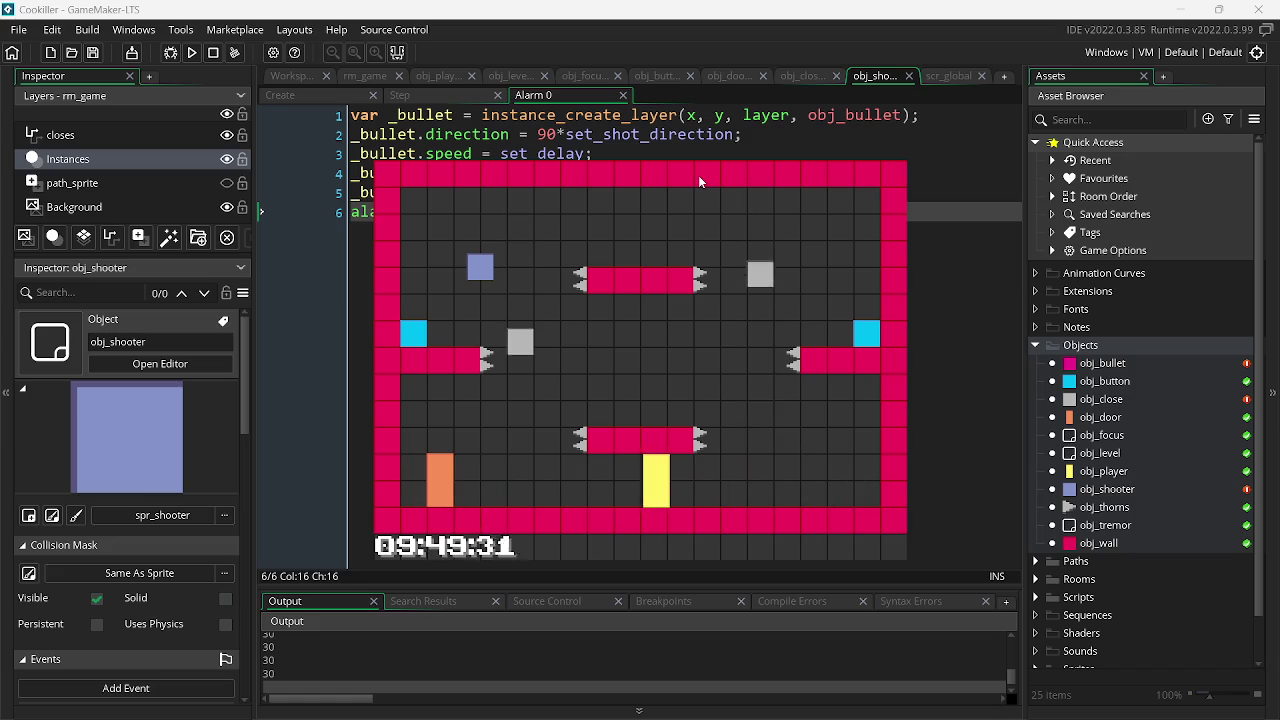
key(Escape)
- Compare obj_shooter's Create code with obj_cannon's Create code in the ICCCI project
click(441, 94)
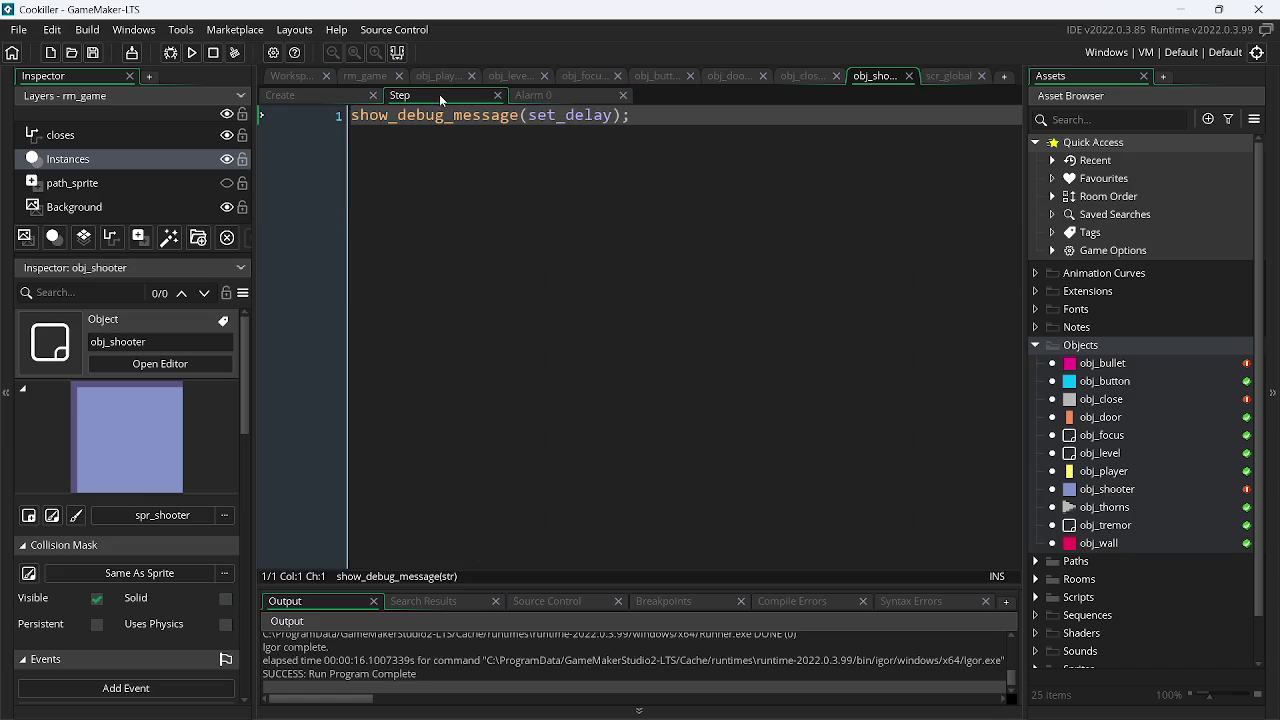
click(327, 93)
key(alt+Tab)
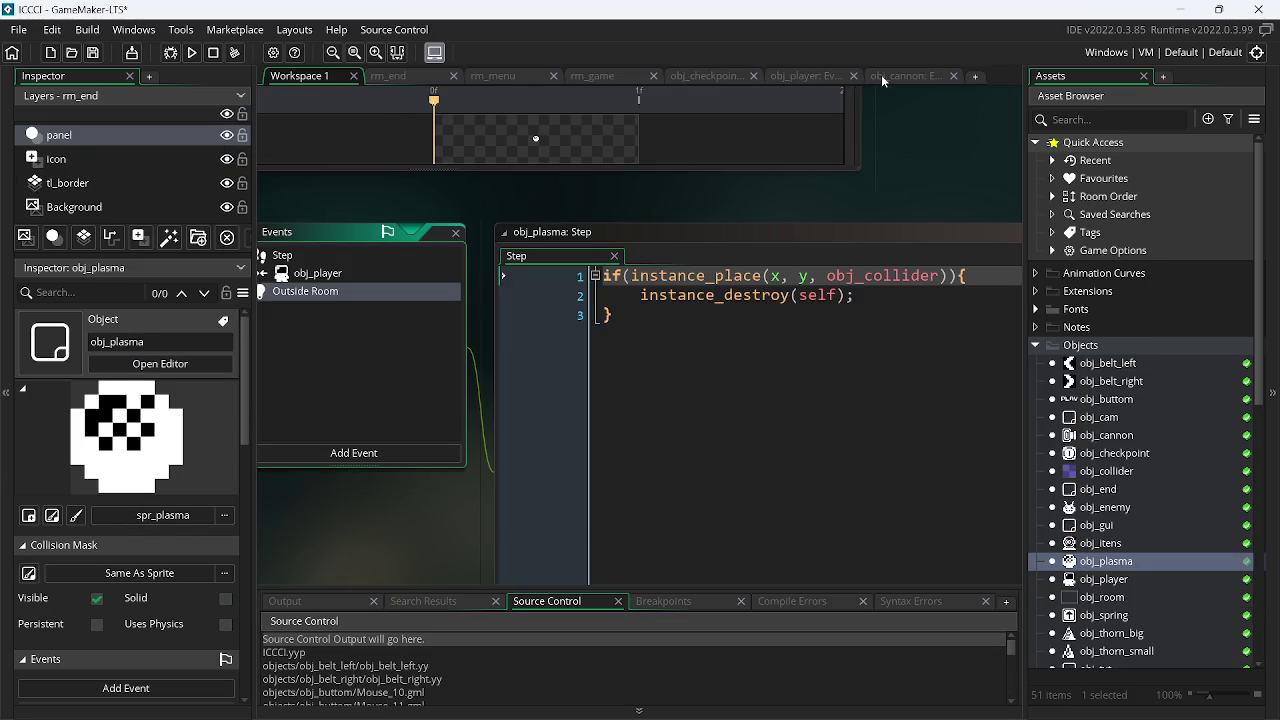
click(874, 76)
click(330, 95)
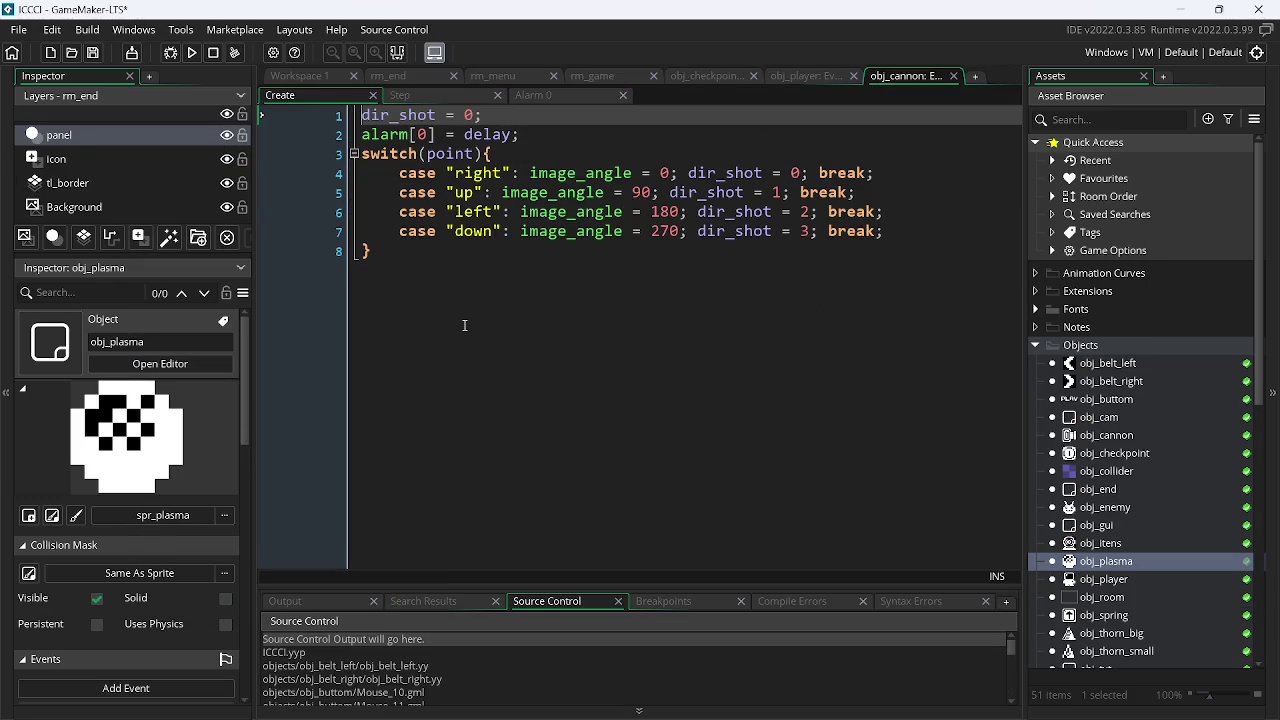
key(alt+Tab)
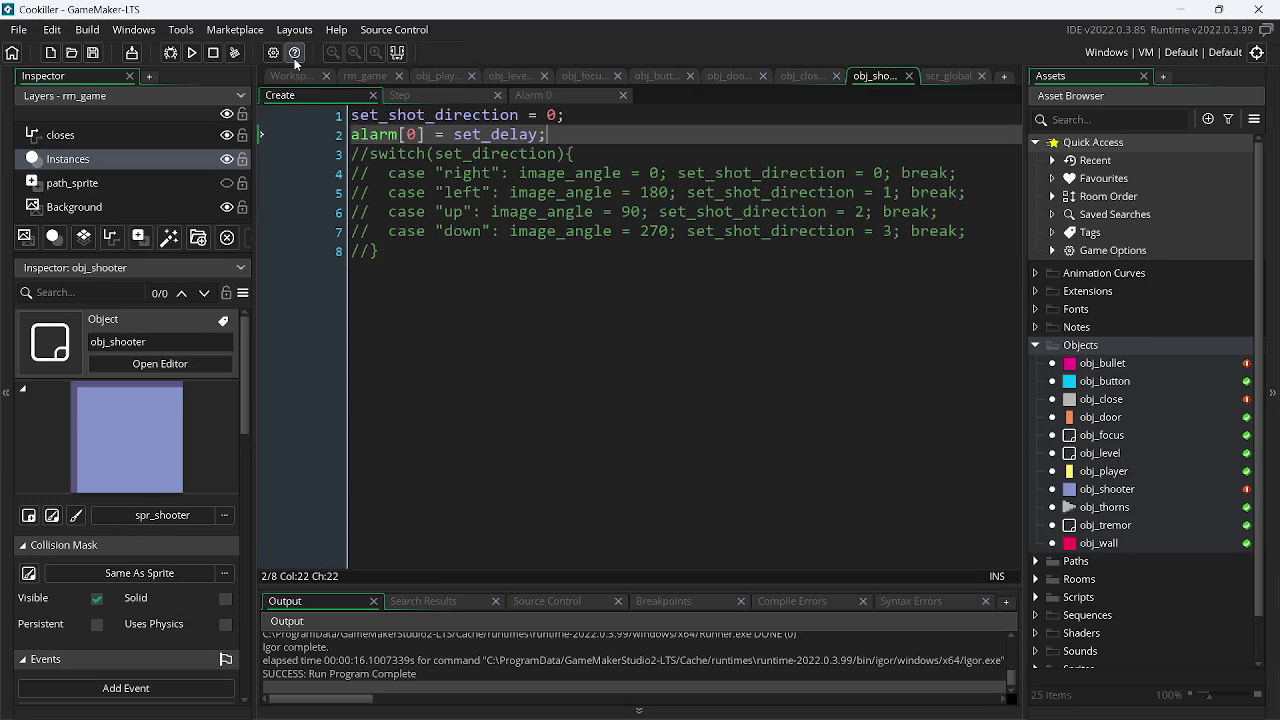
- Clean the Cookiller project's build cache and view obj_shooter's Alarm 0 code
click(235, 56)
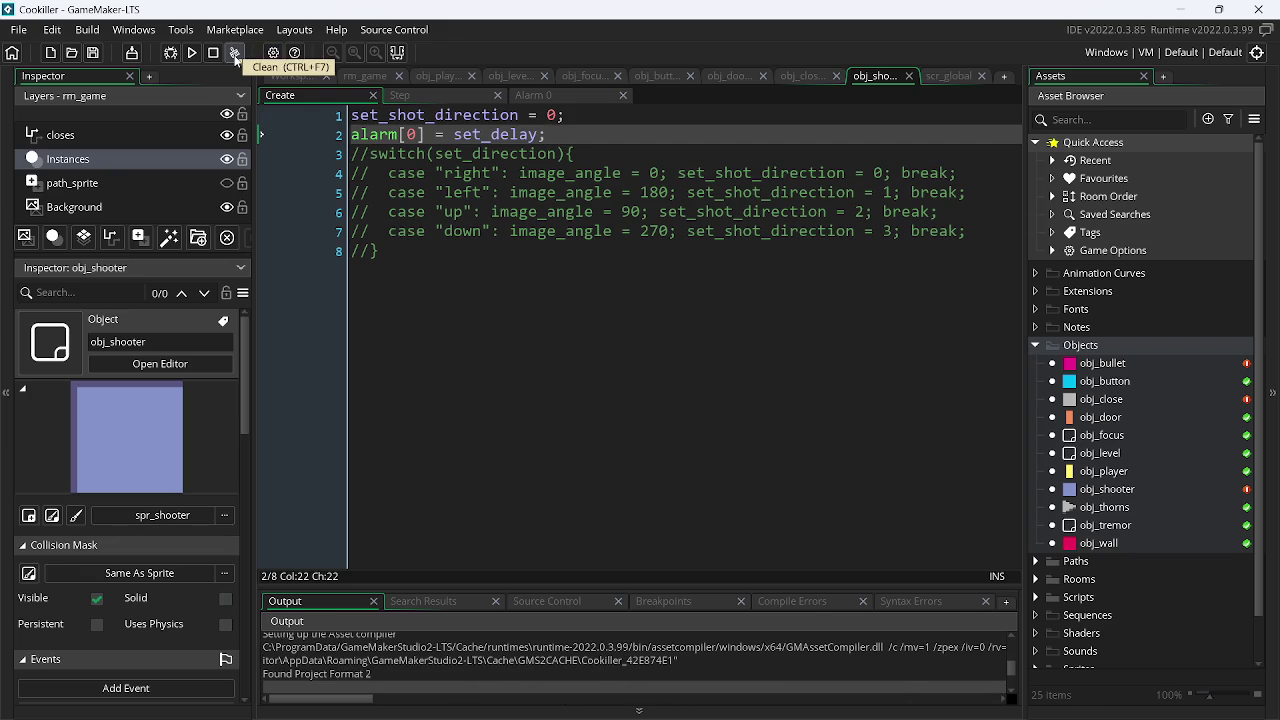
click(434, 95)
click(533, 95)
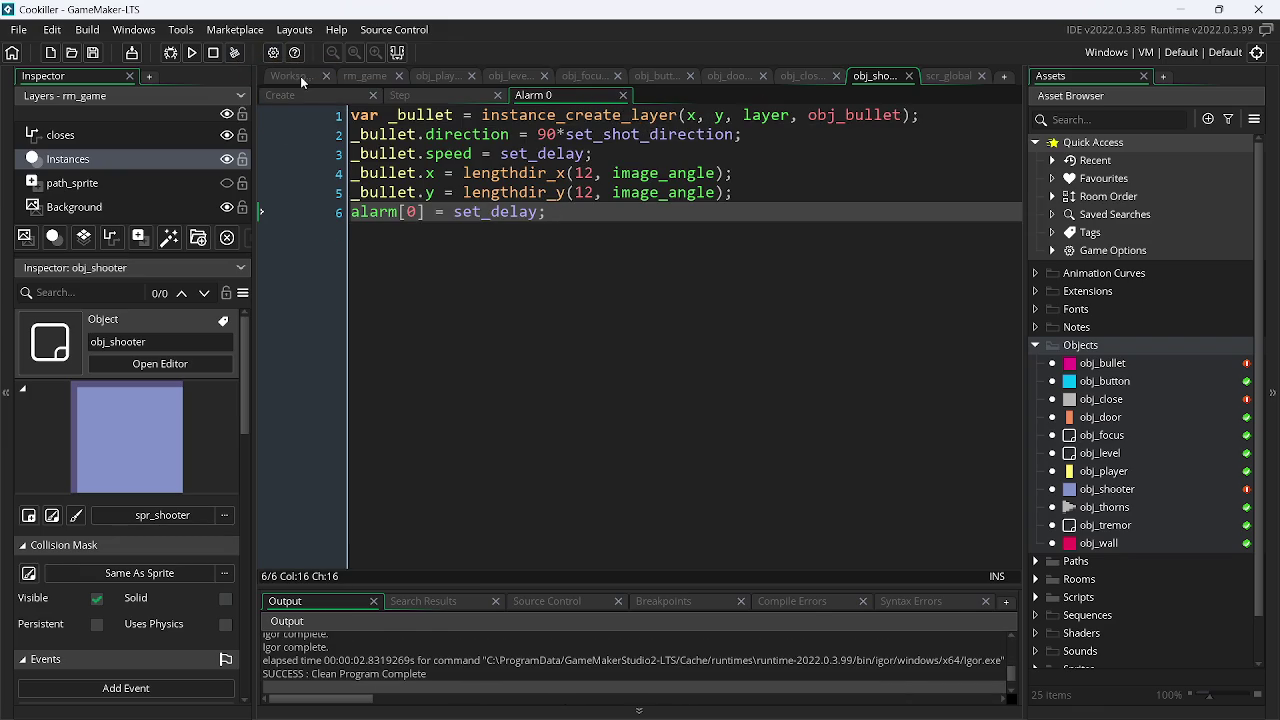
- Paste alarm[0] over set_delay in the Step debug message, then run and close the game
click(434, 95)
click(324, 97)
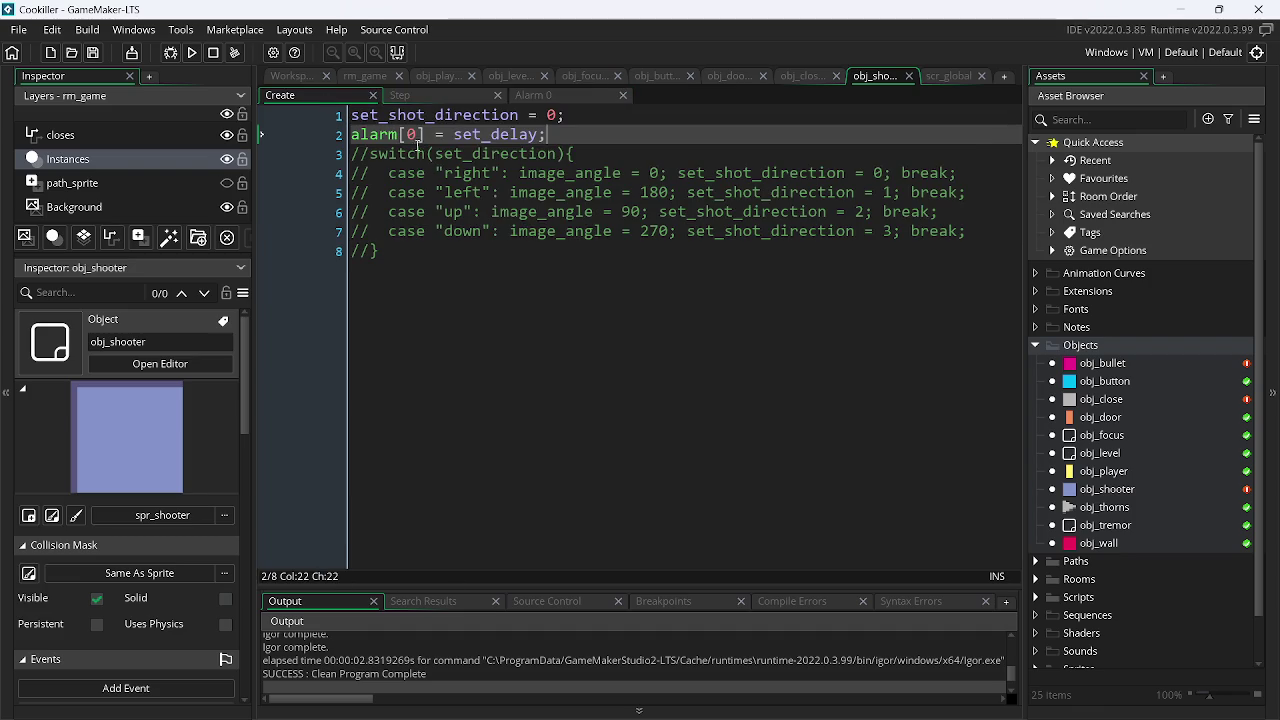
drag(424, 136, 350, 134)
key(ctrl+c)
click(422, 95)
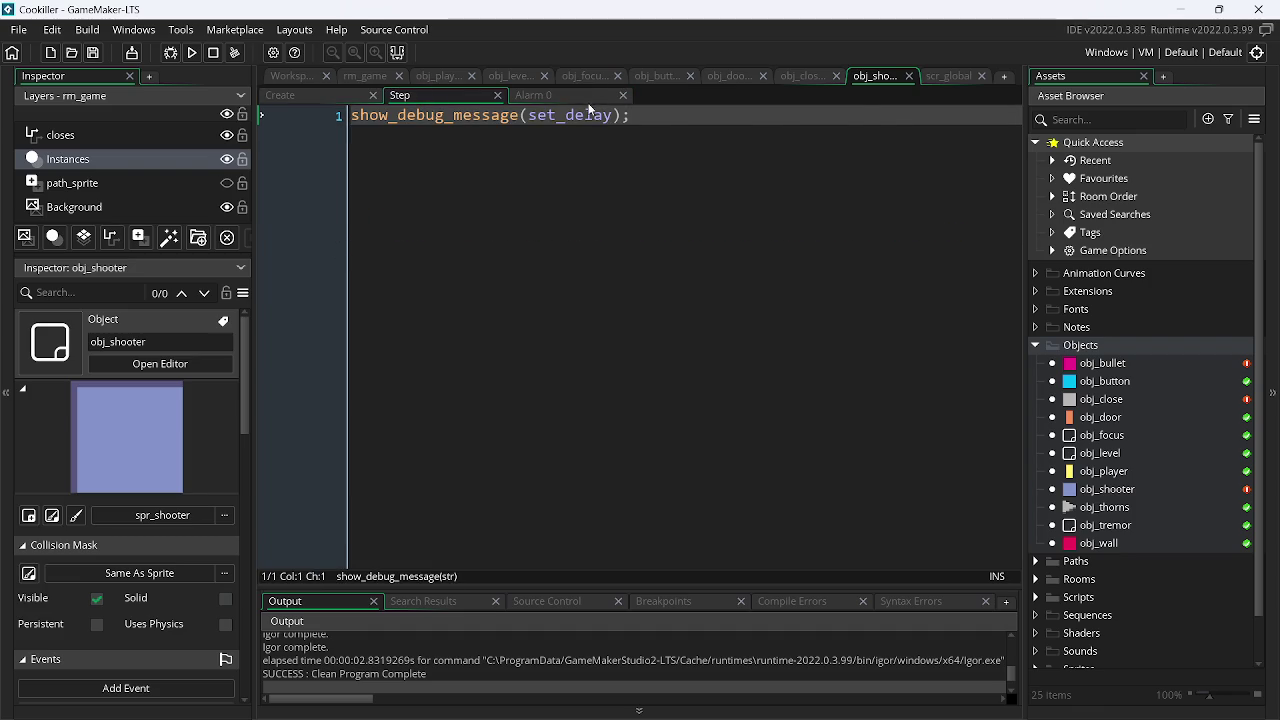
click(588, 97)
click(443, 96)
double_click(582, 118)
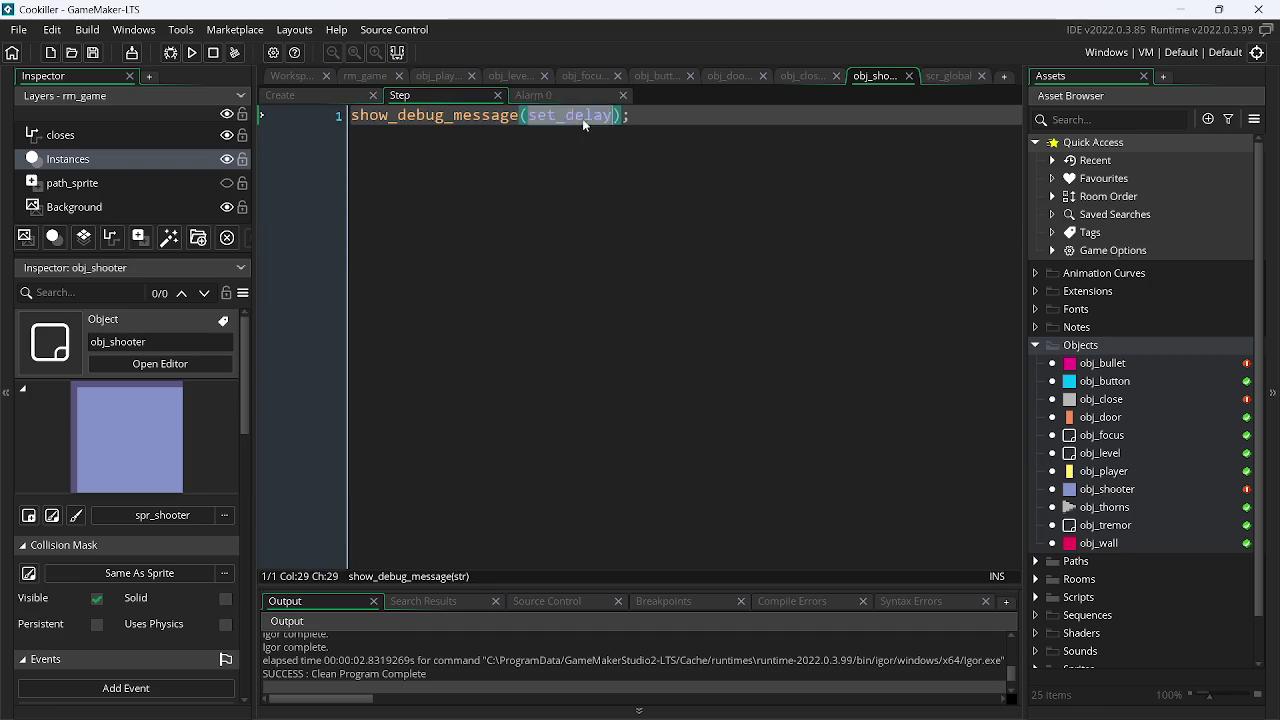
key(ctrl+v)
click(194, 53)
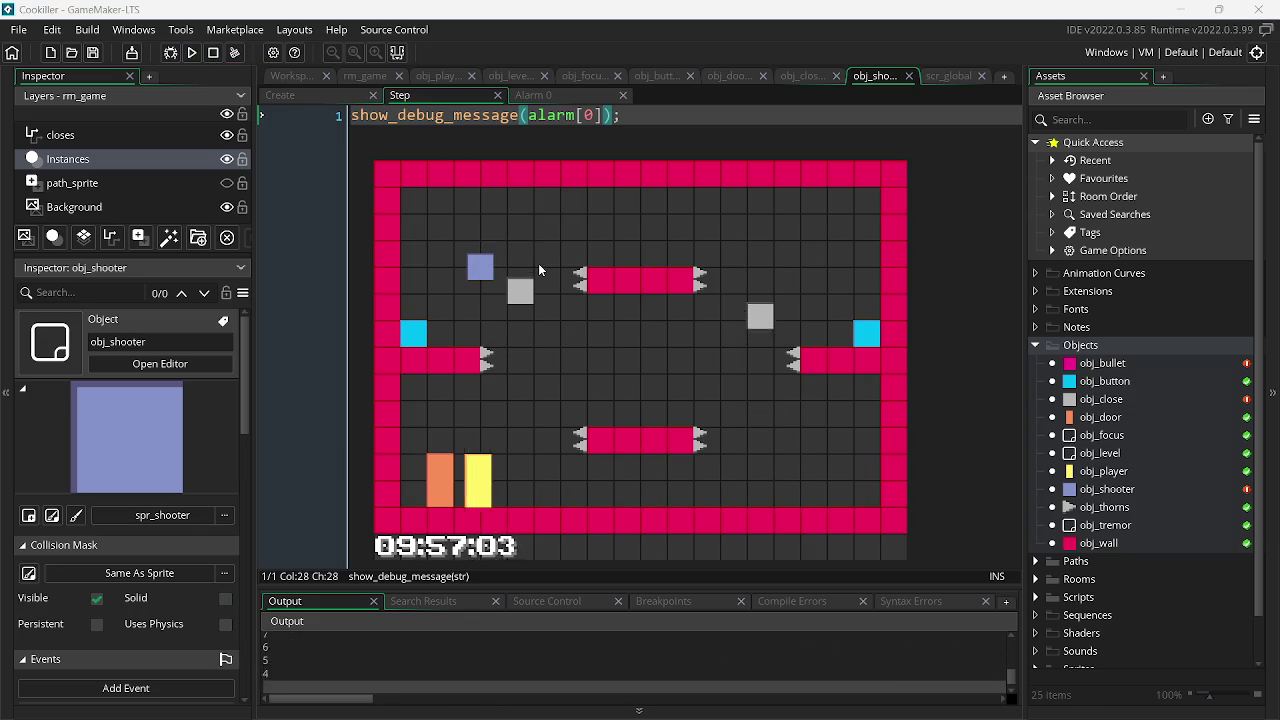
click(550, 99)
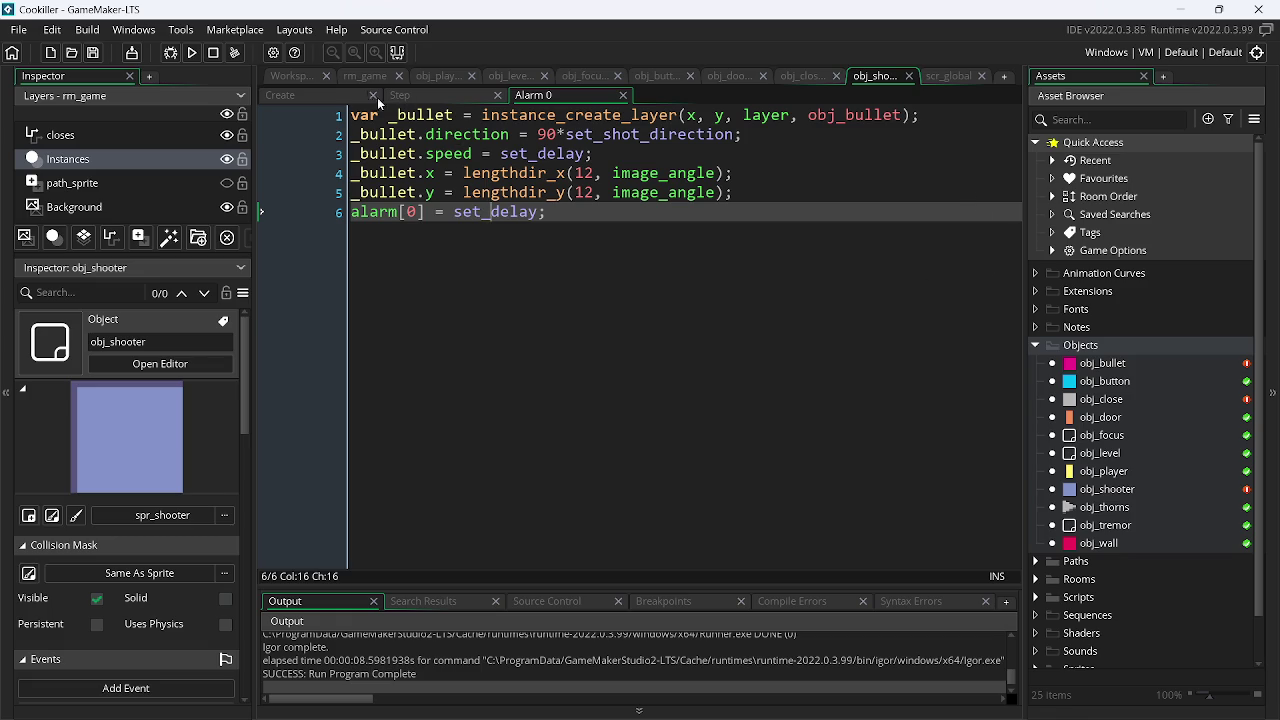
- Add image_angle = 0; below the alarm line in obj_shooter's Create event and save
click(334, 97)
click(600, 134)
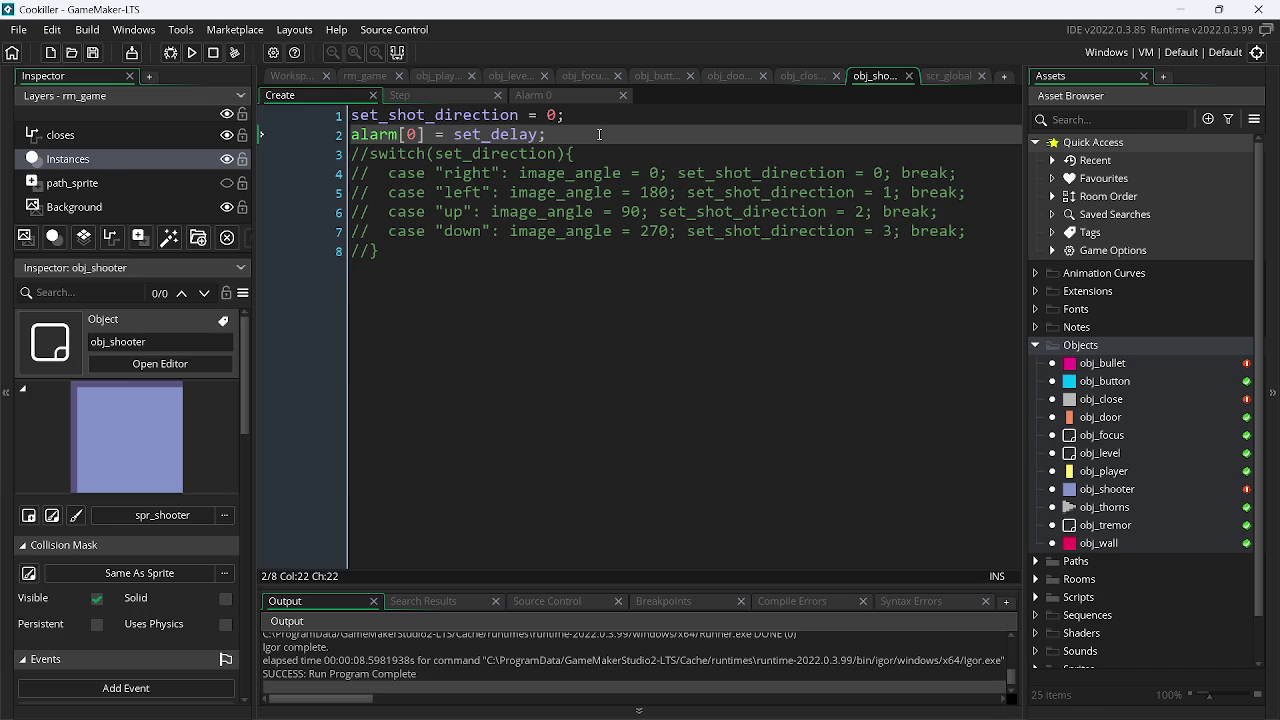
key(Return)
text(im)
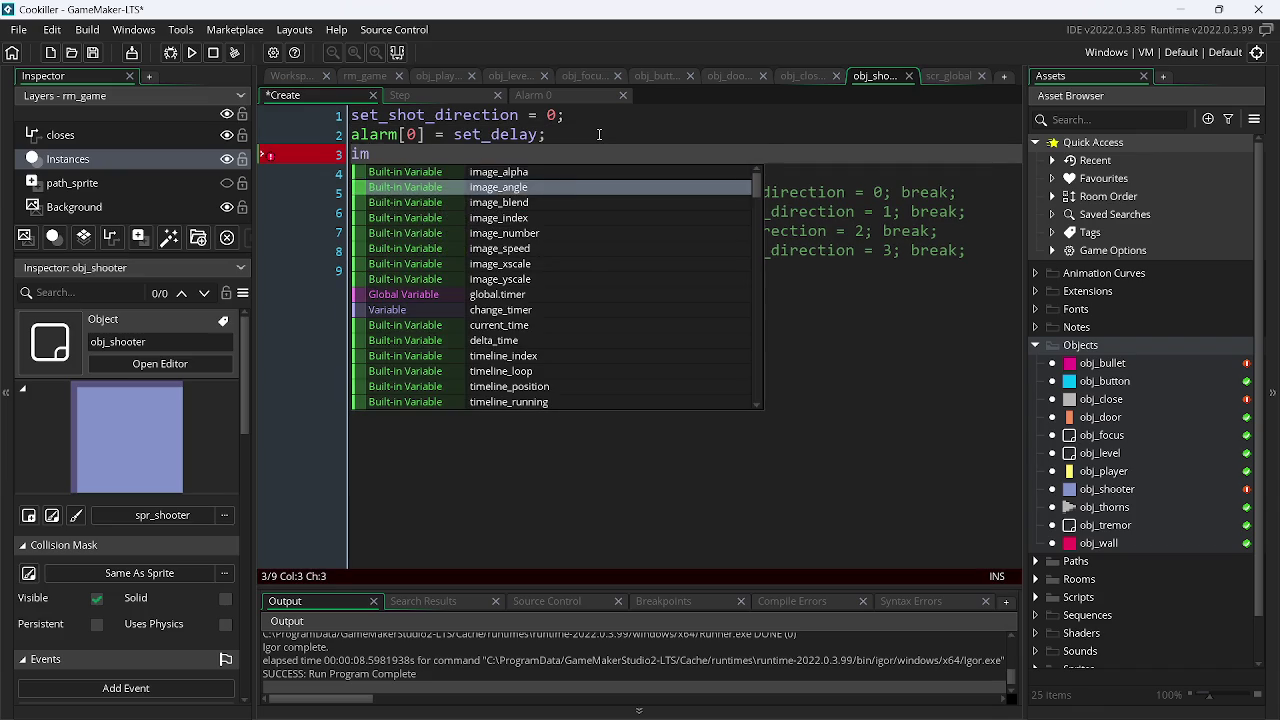
key(Return)
text(= )
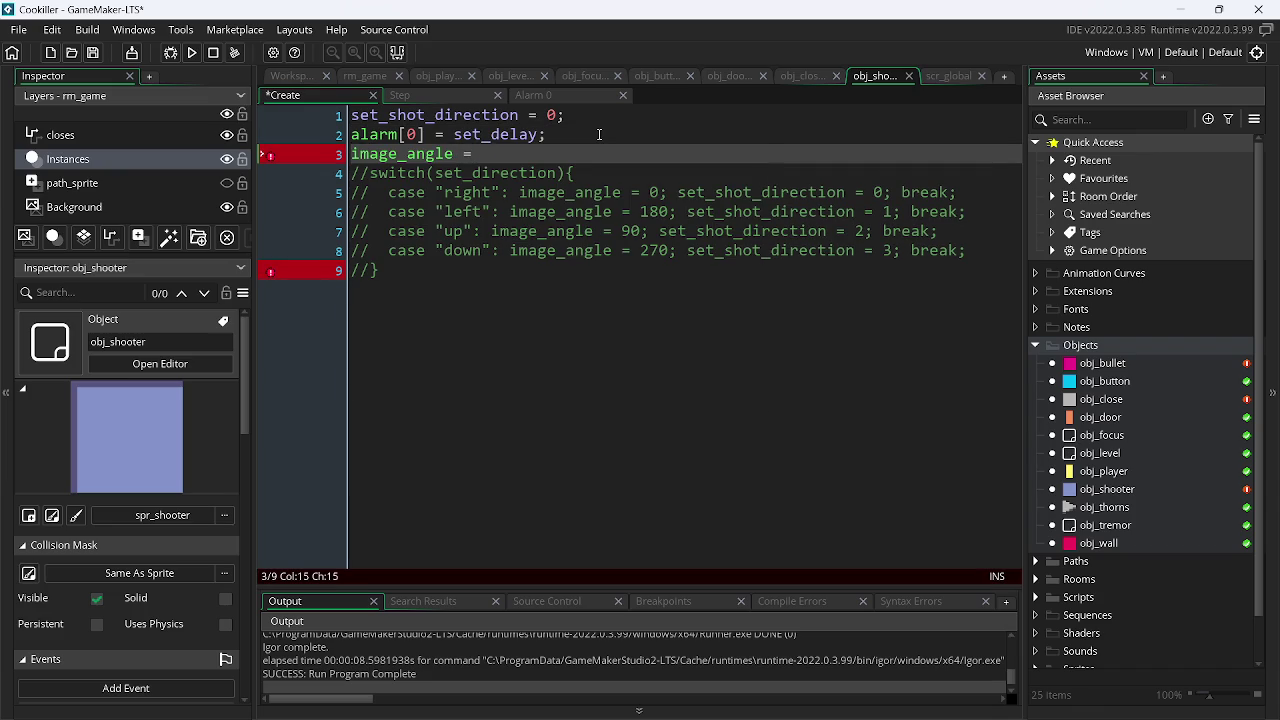
text(0;.)
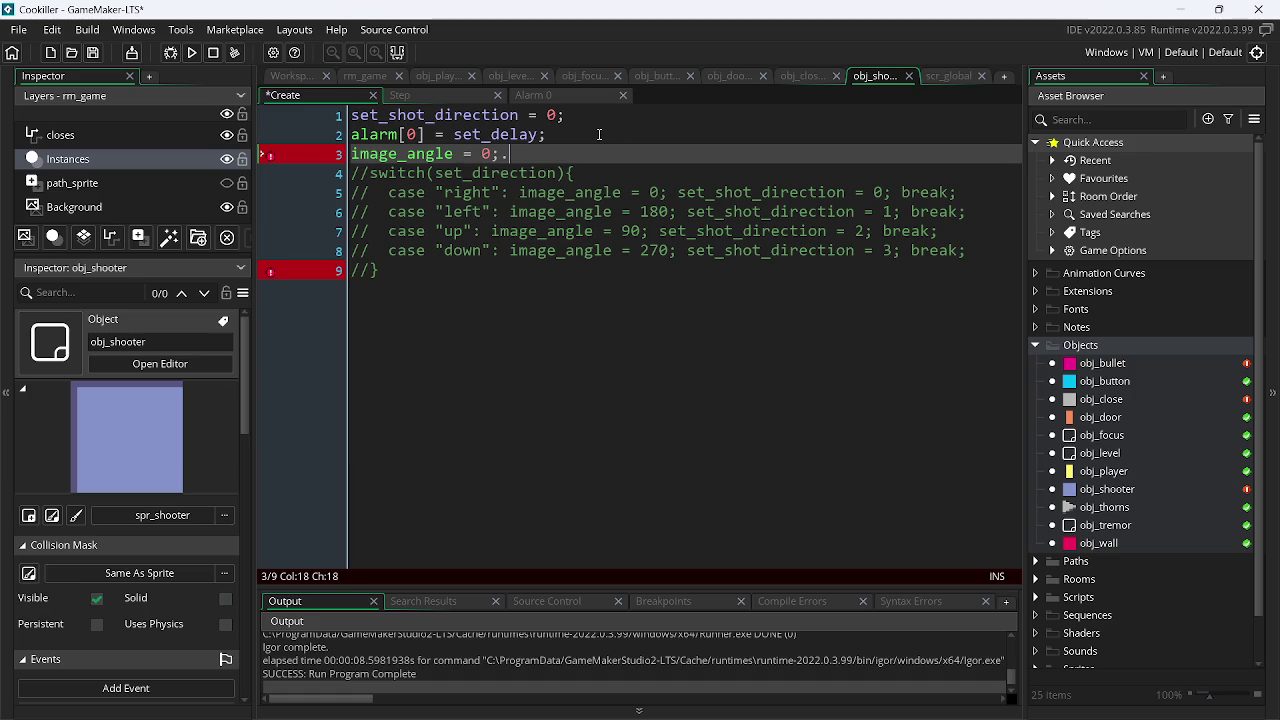
key(ctrl+s)
- Run the game, steer the player right and left, stop it, and return to the Step code
click(192, 52)
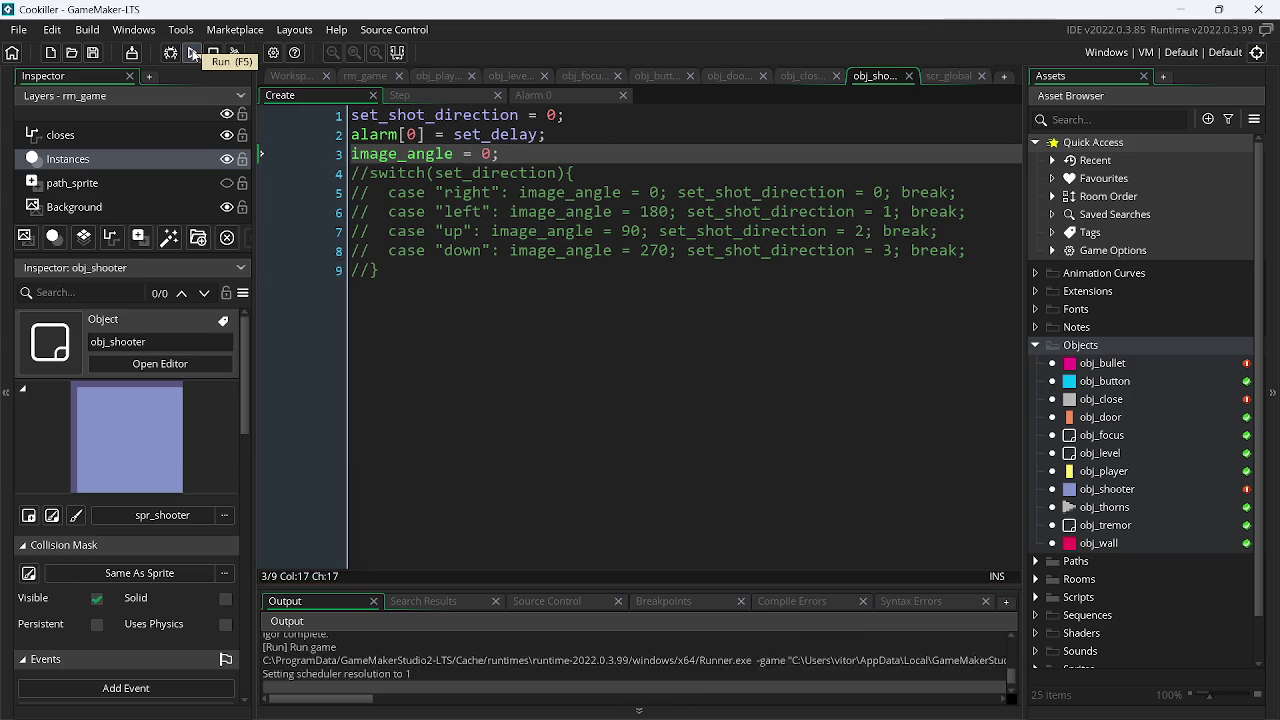
key(Right)
key(Left)
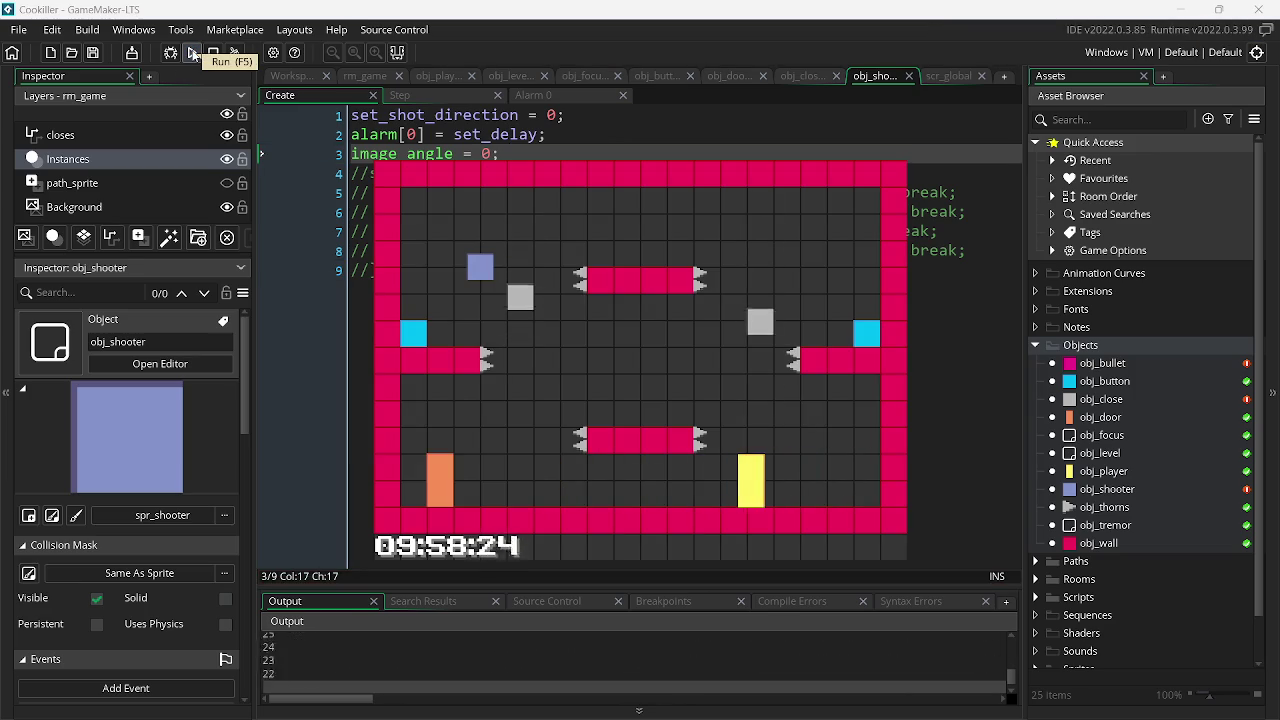
key(Right)
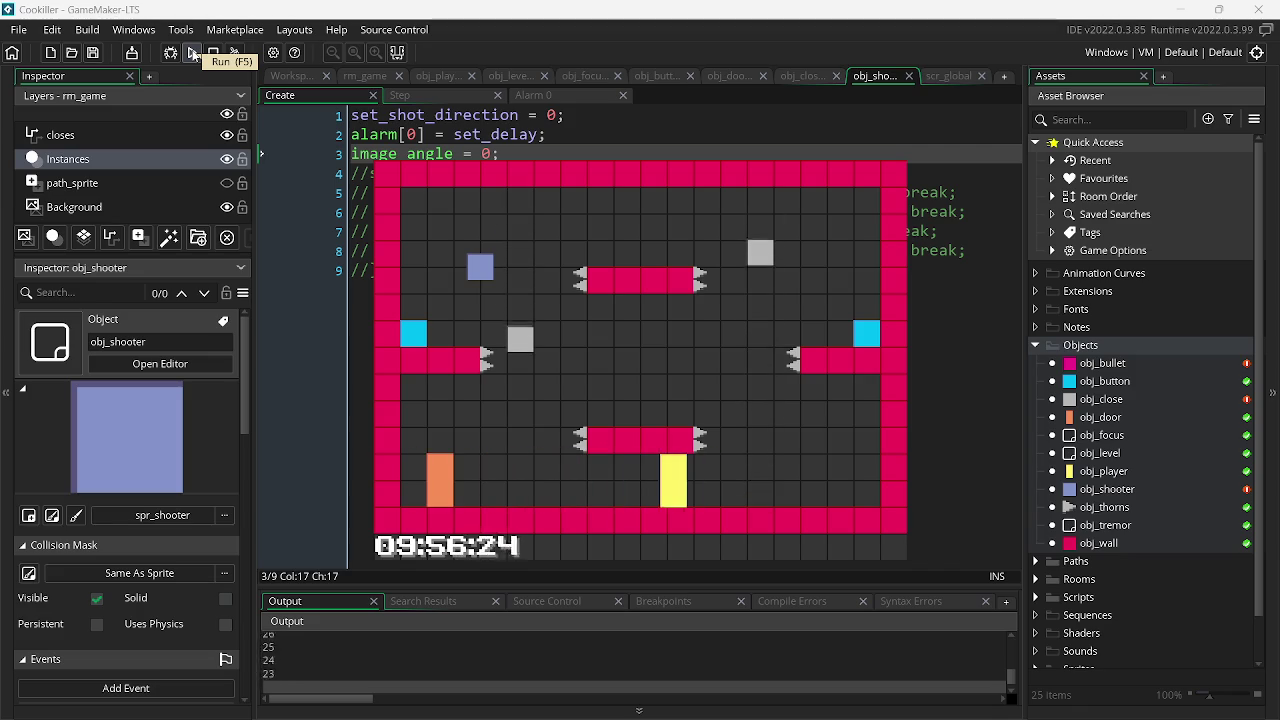
key(Left)
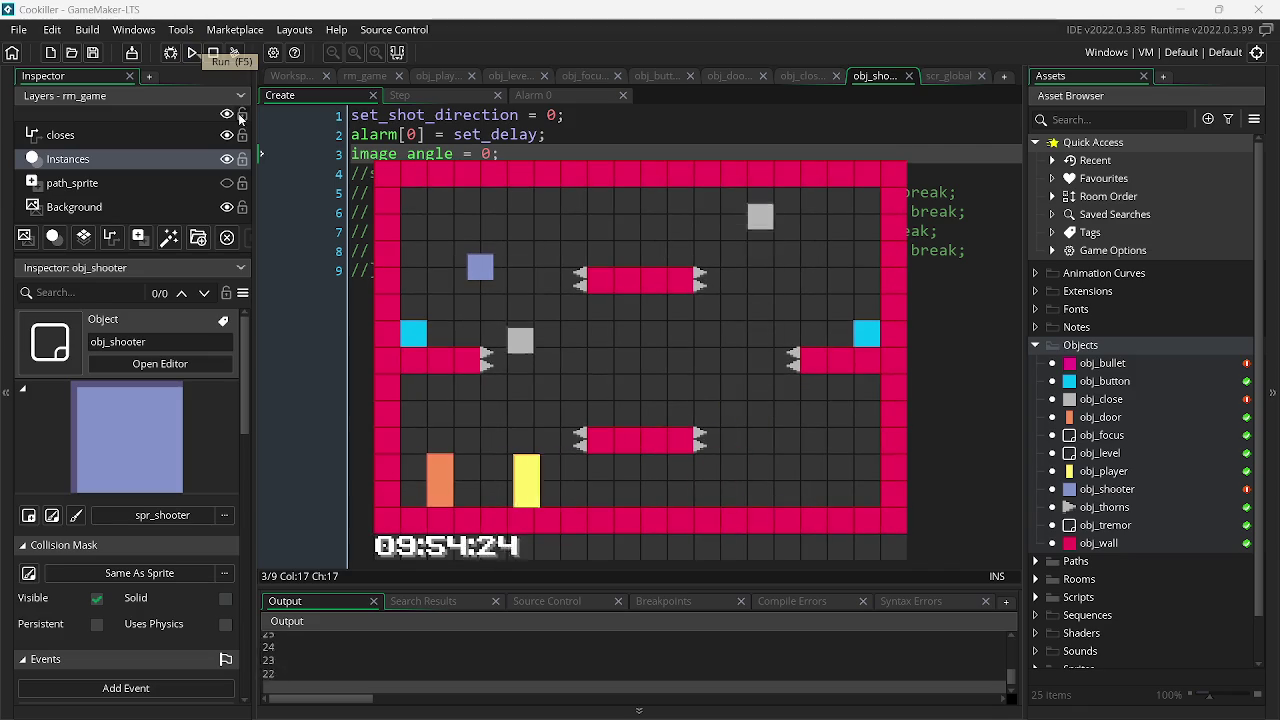
click(213, 52)
click(436, 100)
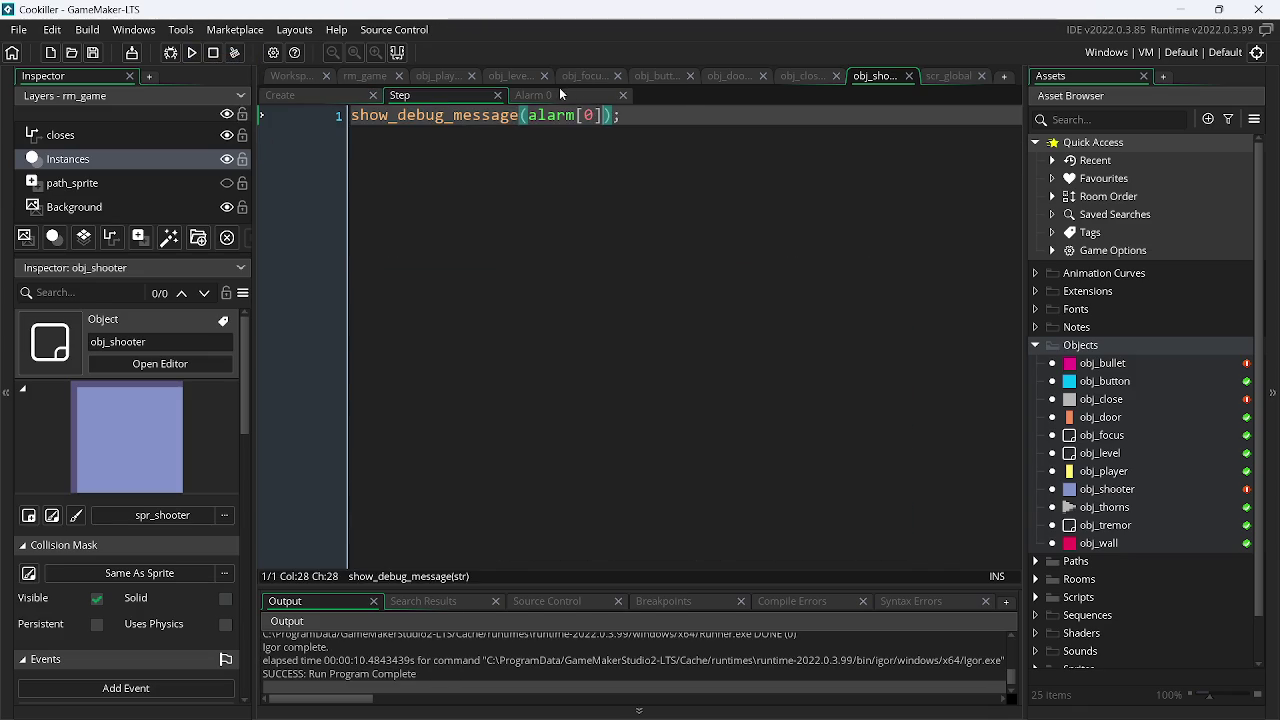
- Compare obj_cannon's Alarm 0 with obj_shooter's Alarm 0 and select set_delay in the bullet speed line
click(584, 78)
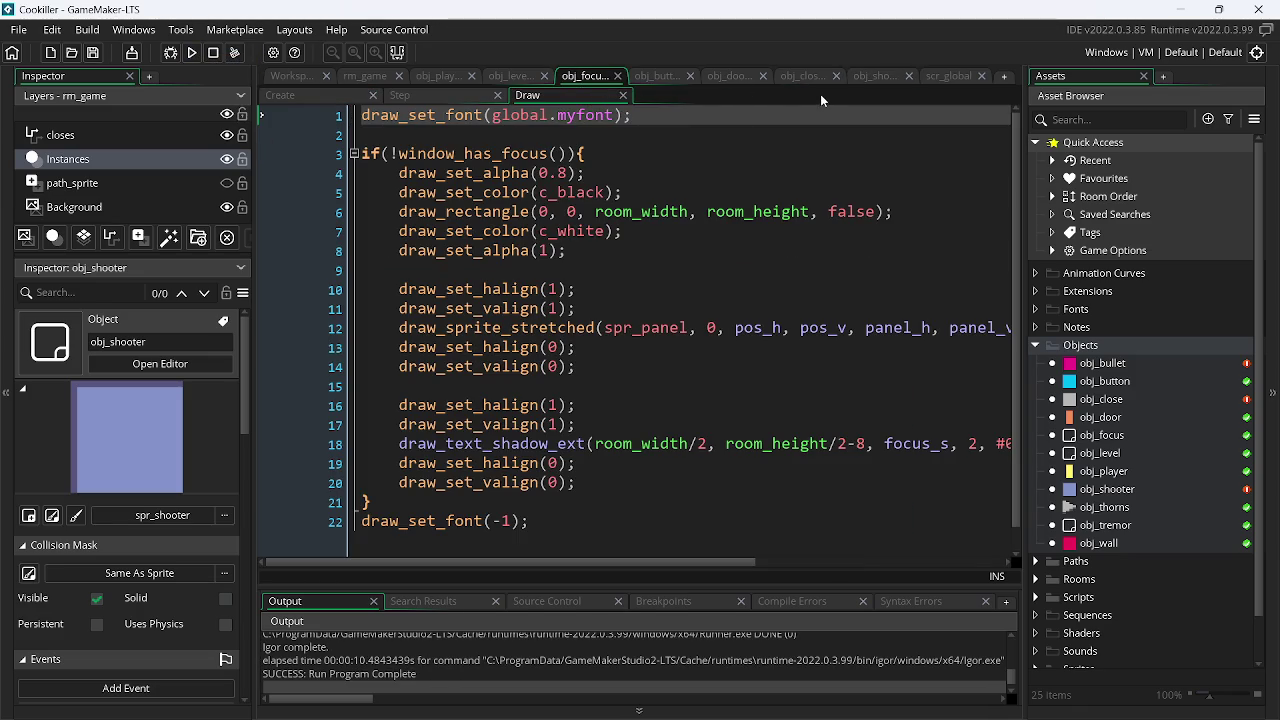
click(883, 78)
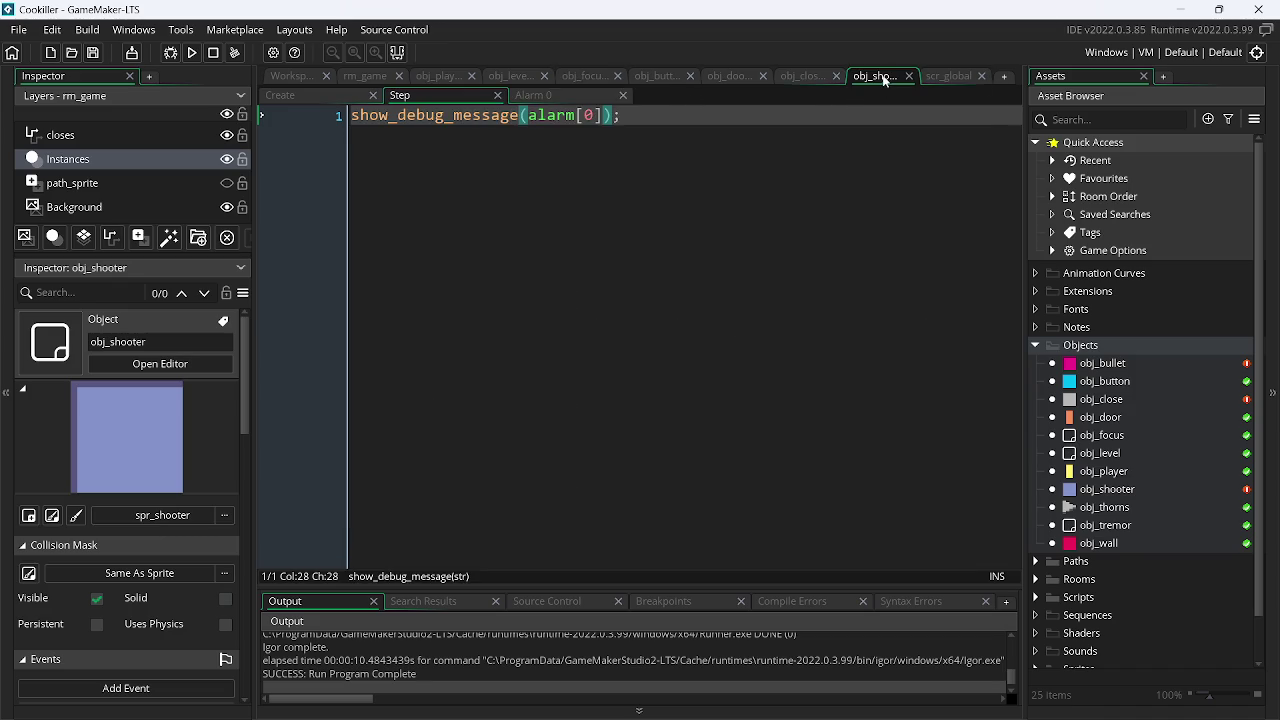
click(558, 92)
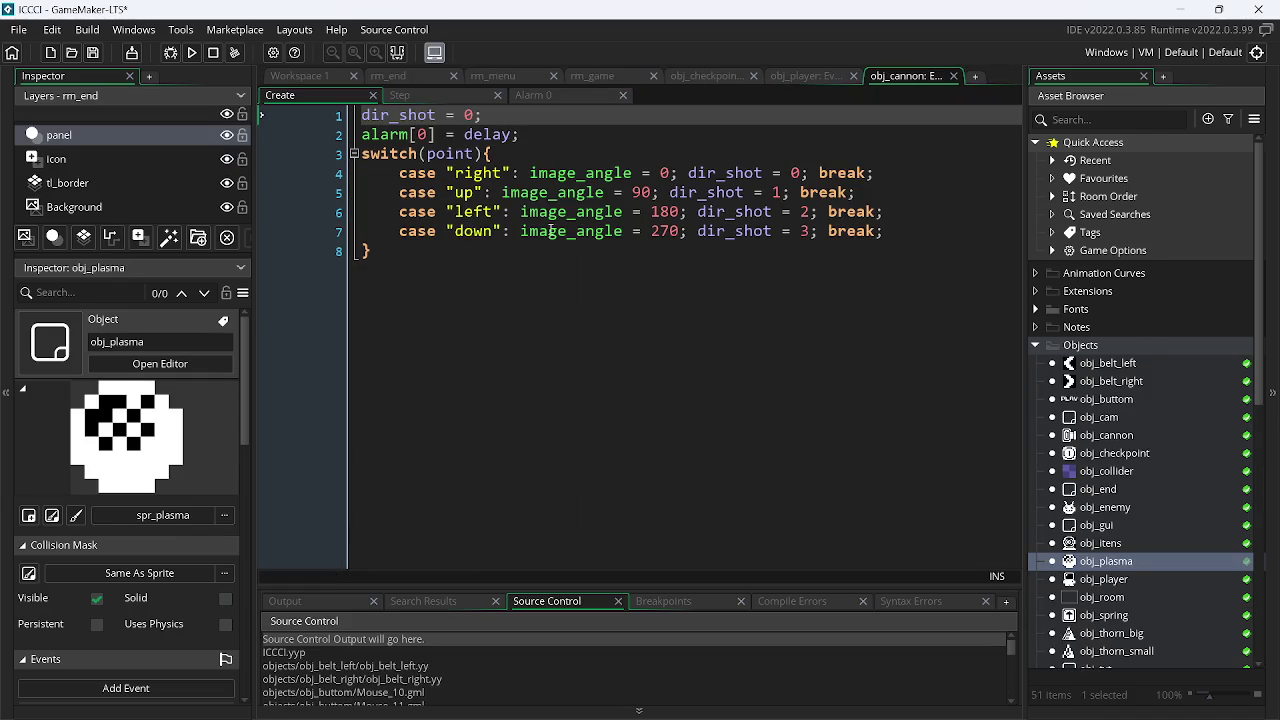
click(558, 97)
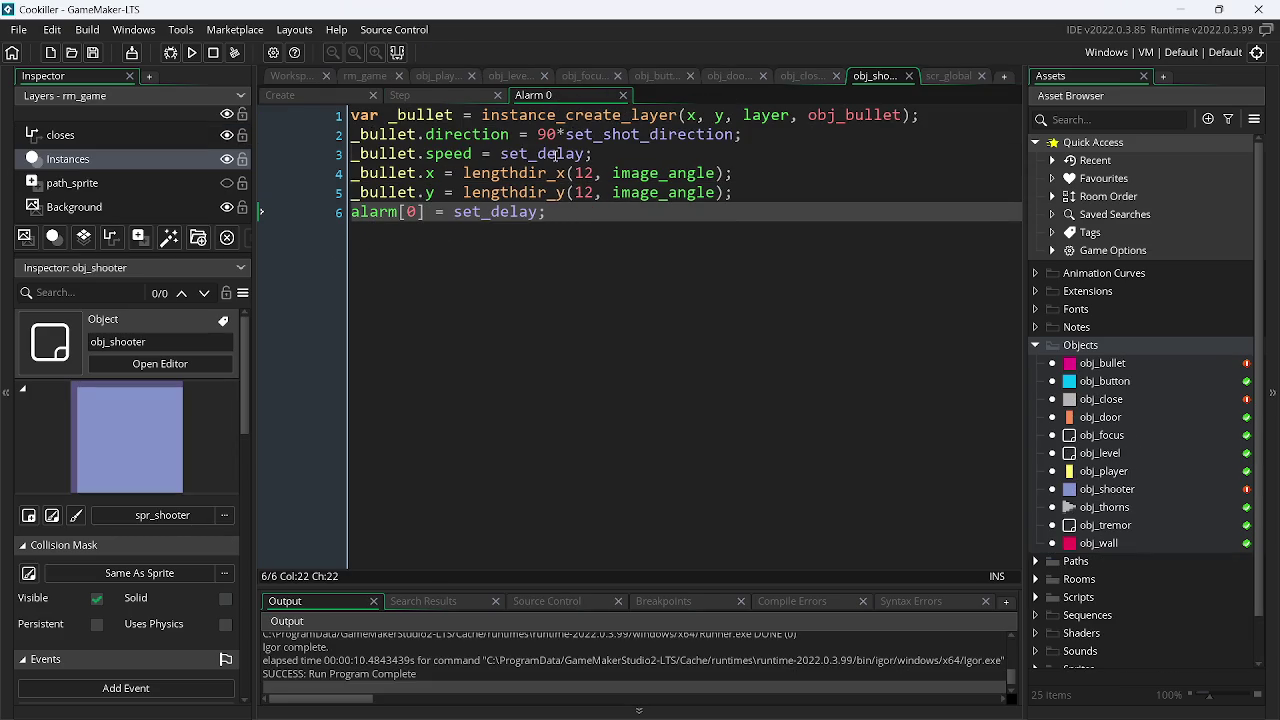
double_click(556, 154)
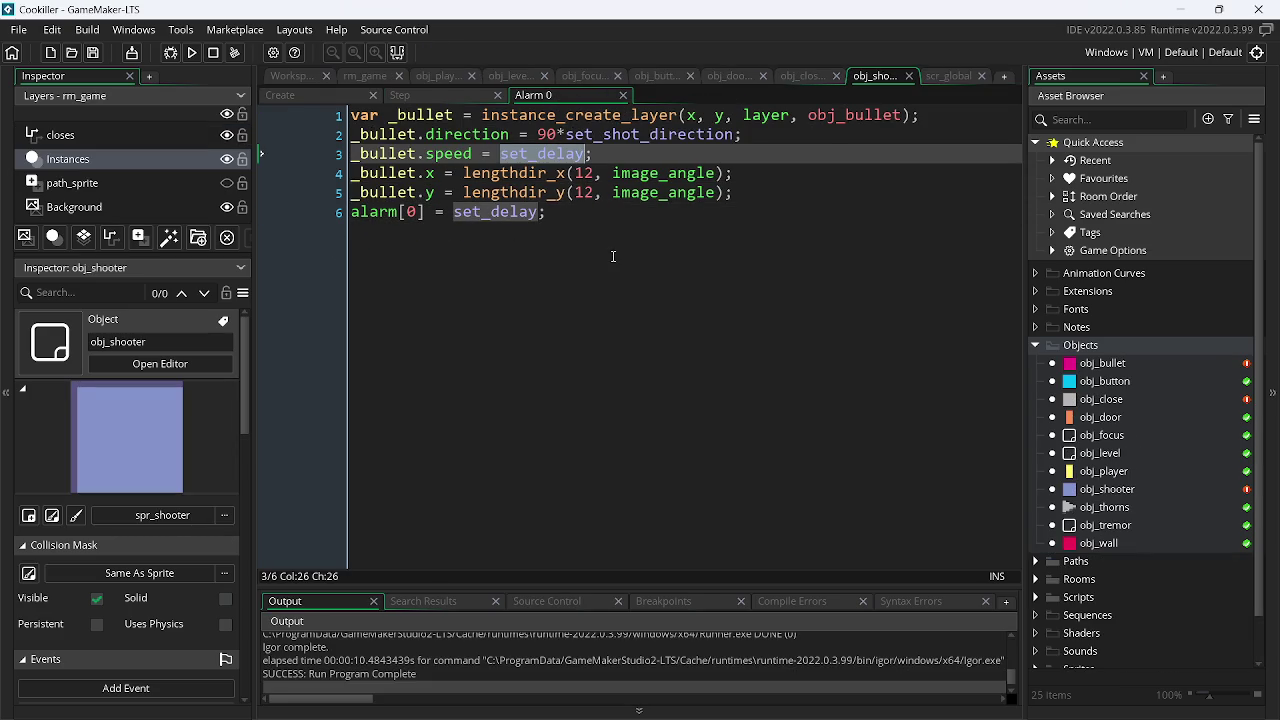
- Replace set_delay with 2 as the bullet speed and test-run the game
text(2)
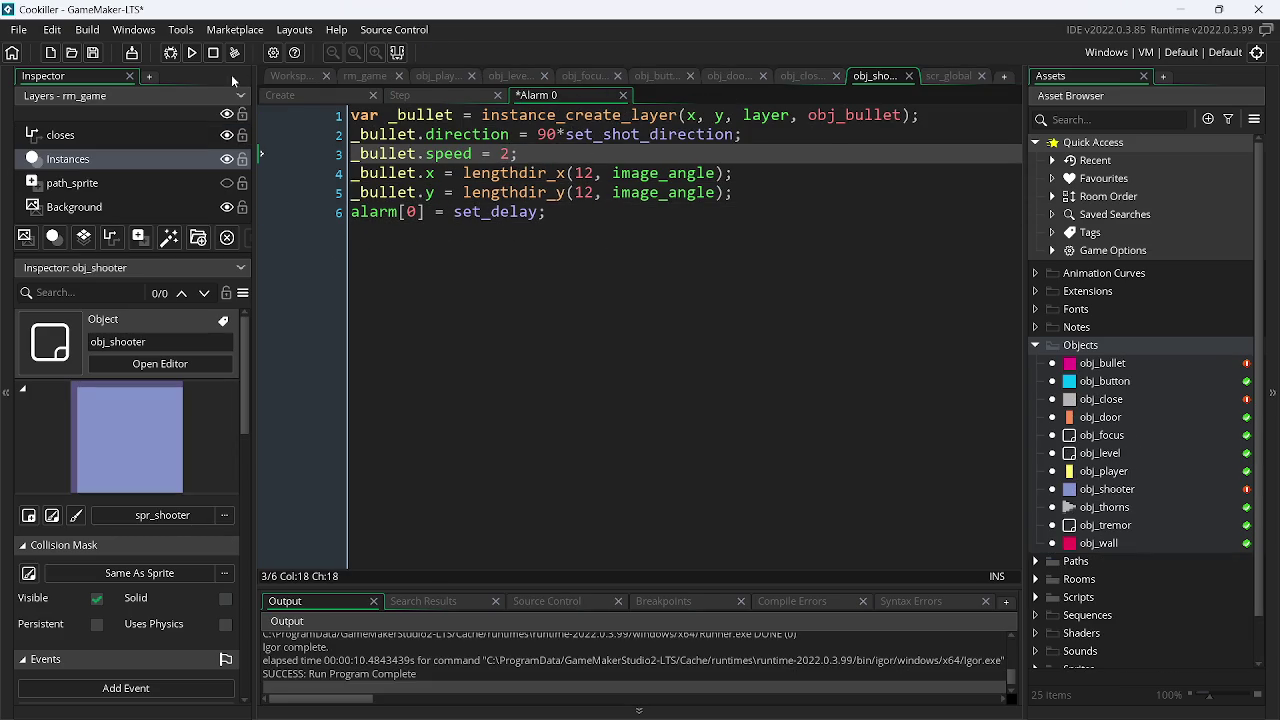
click(193, 52)
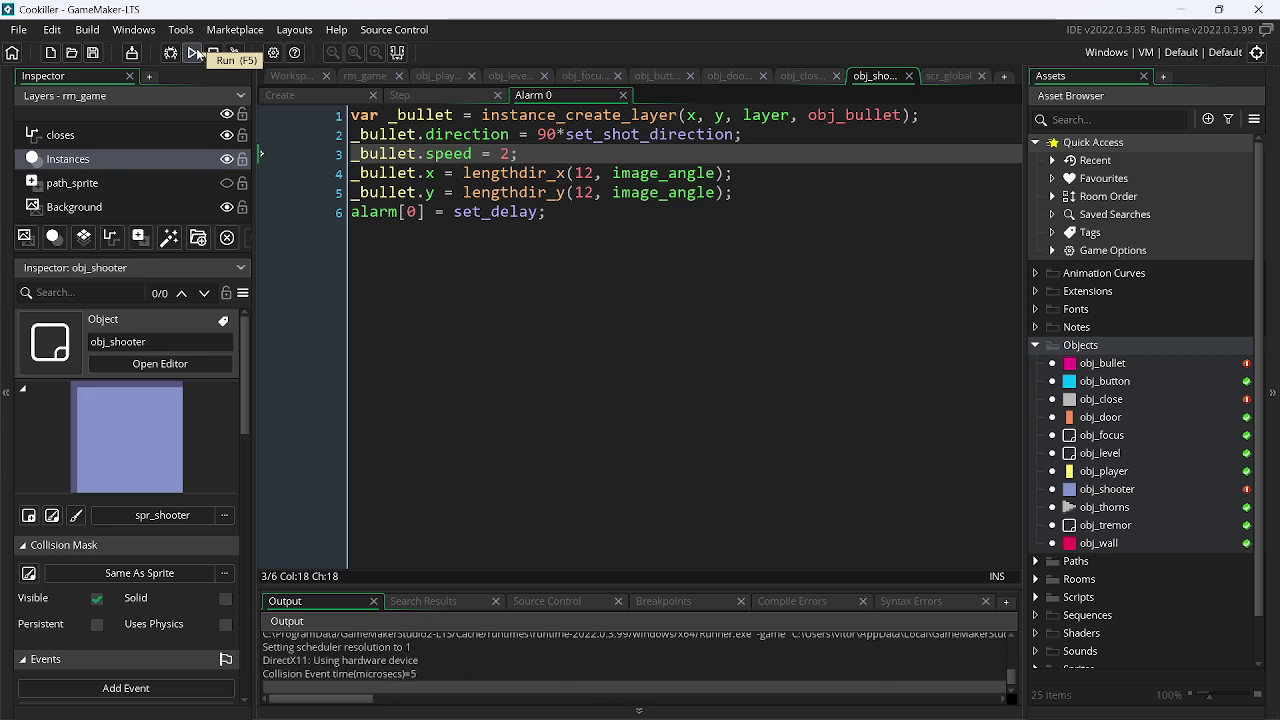
key(Left)
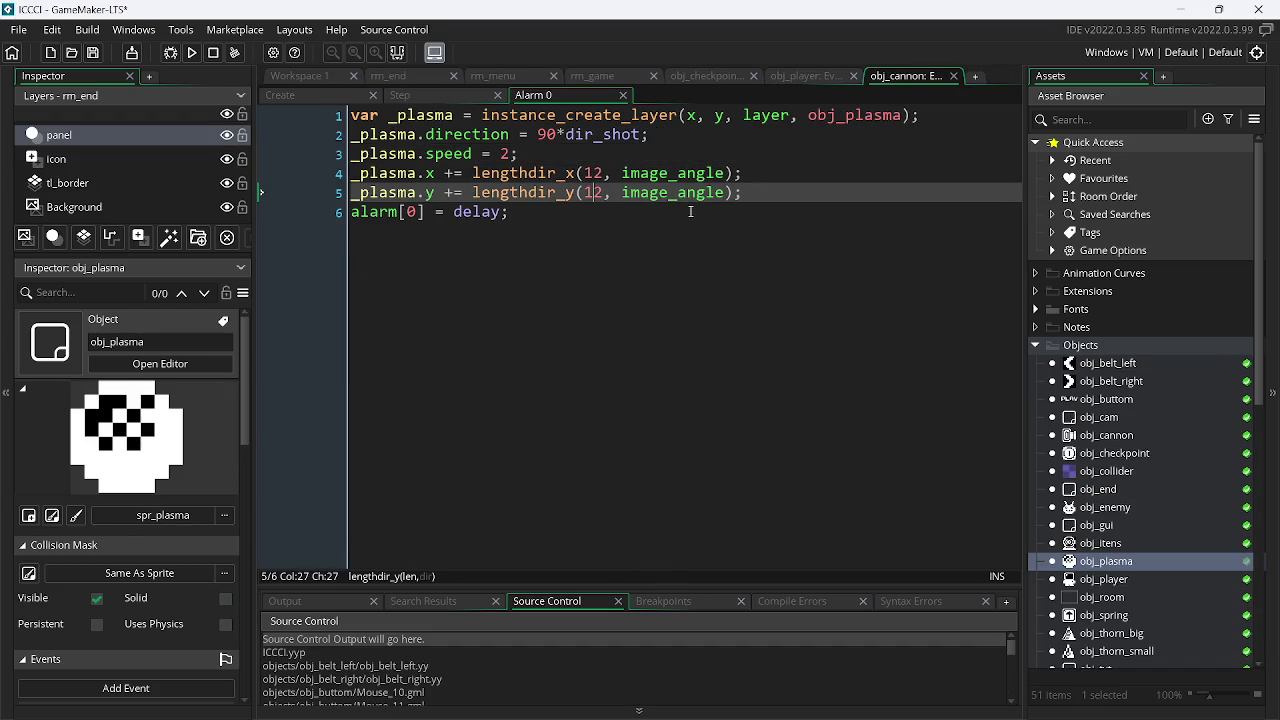
- Back in Cookiller, open obj_bullet, clean the compiled build, and return to obj_shooter's Alarm 0
key(alt+Tab)
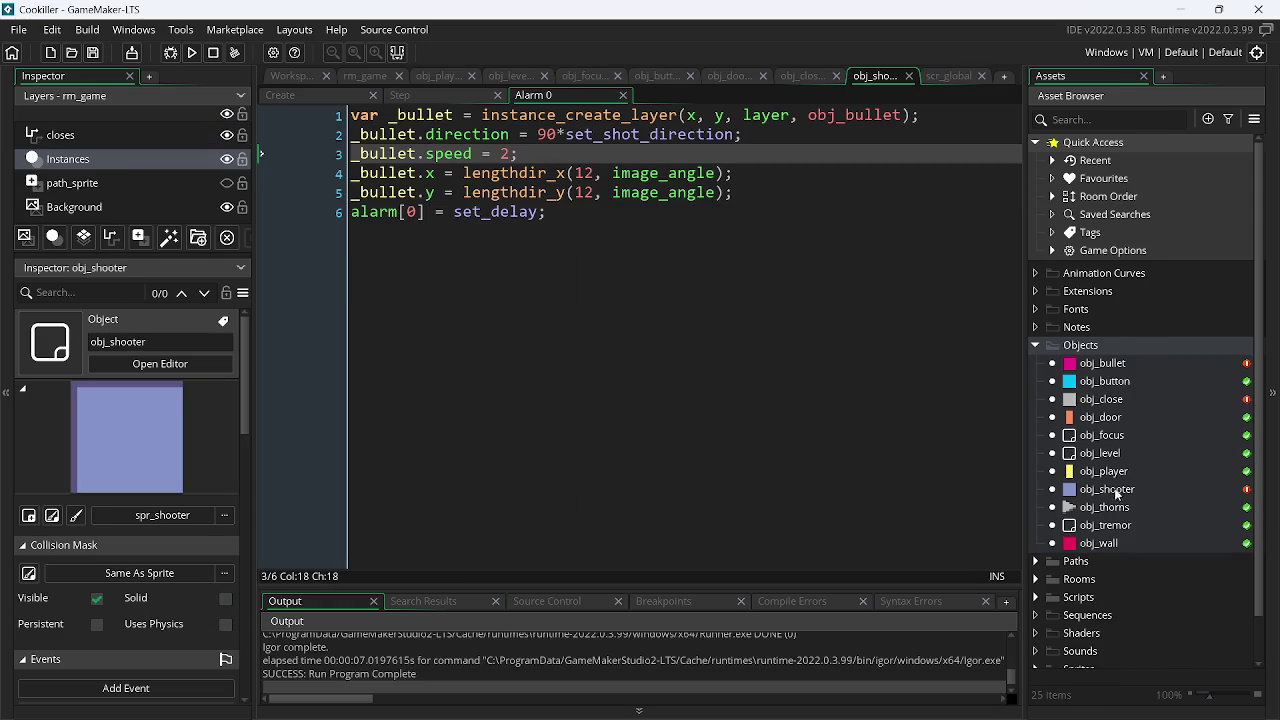
double_click(1131, 364)
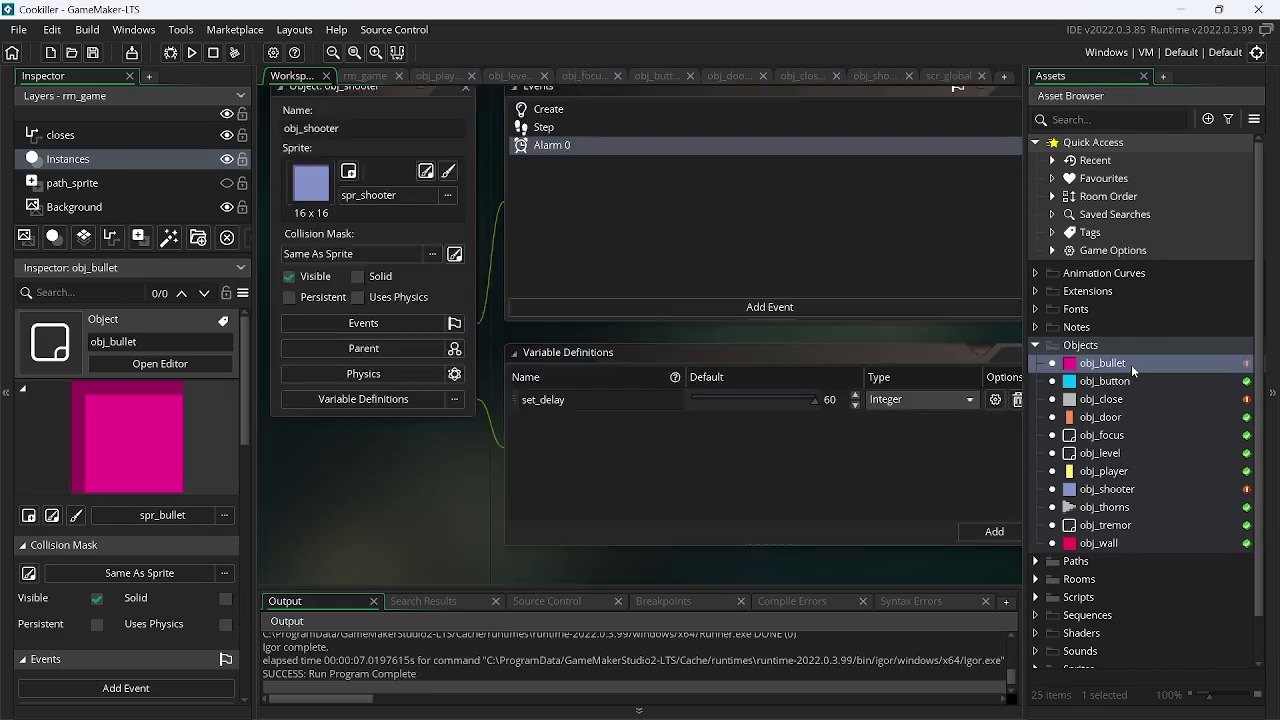
click(235, 56)
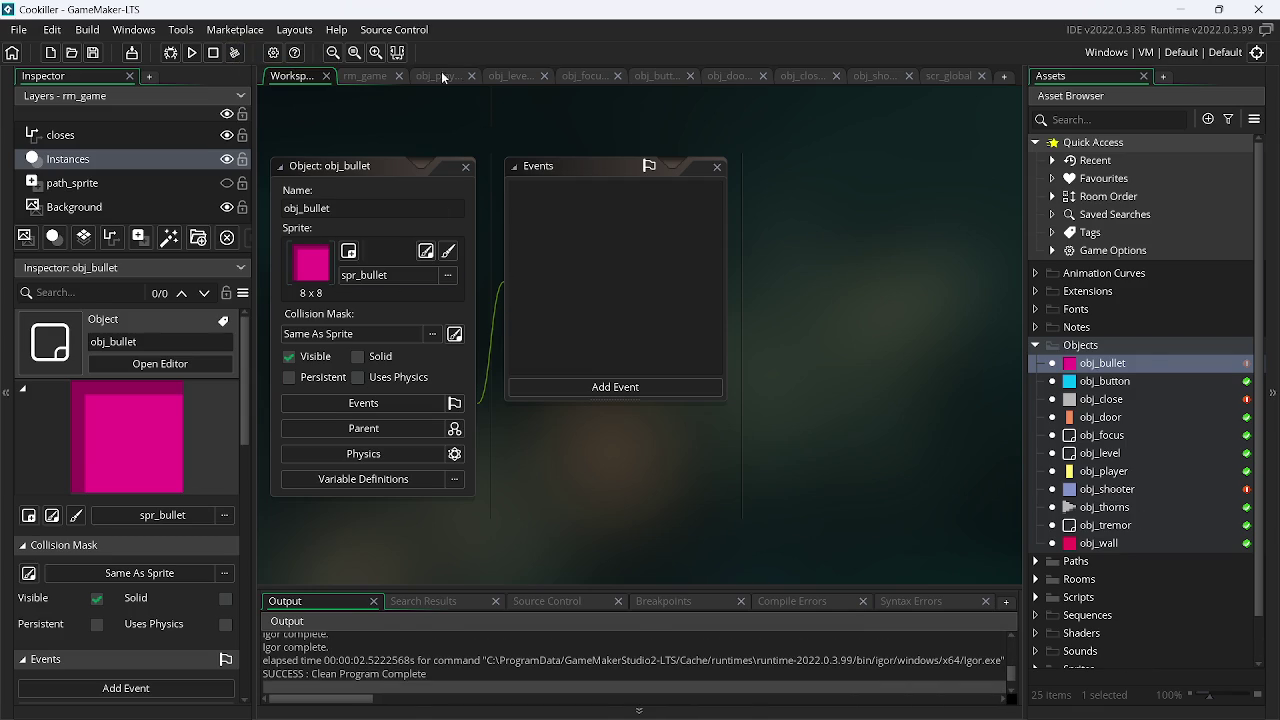
click(878, 76)
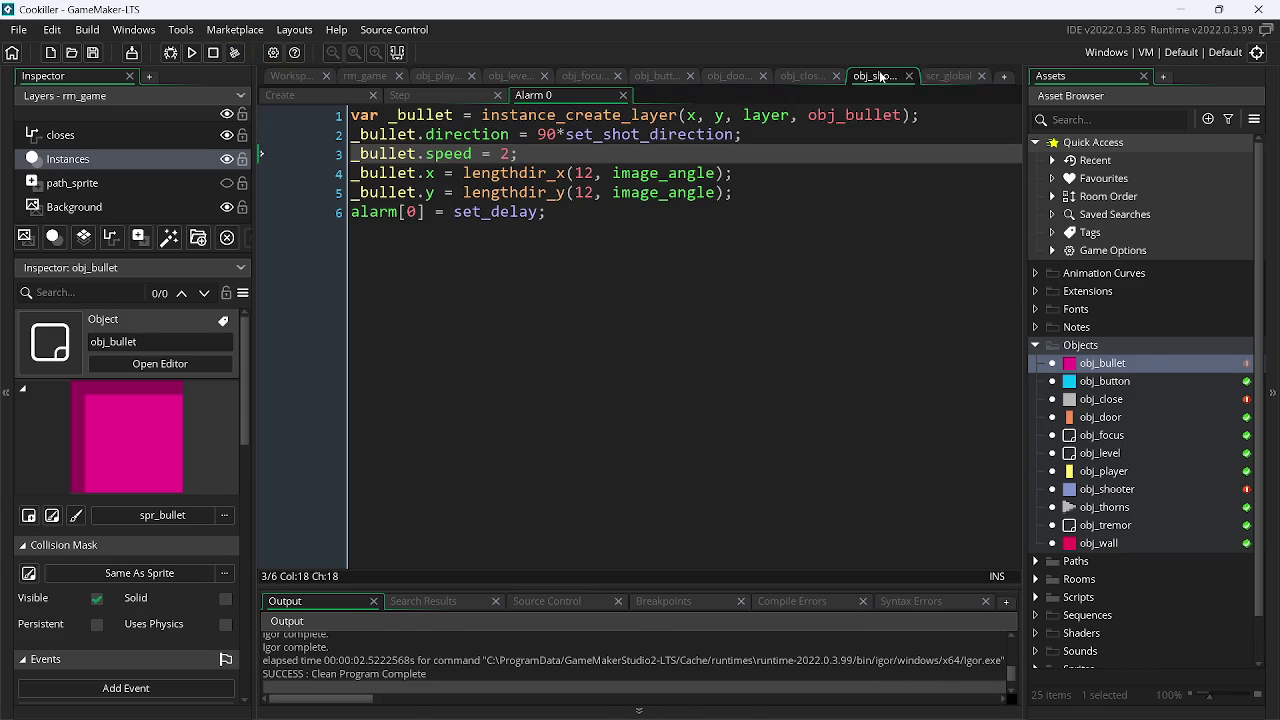
- From obj_shooter's Create code, test-run the game with the lengthdir offsets, then close it
click(447, 95)
click(307, 94)
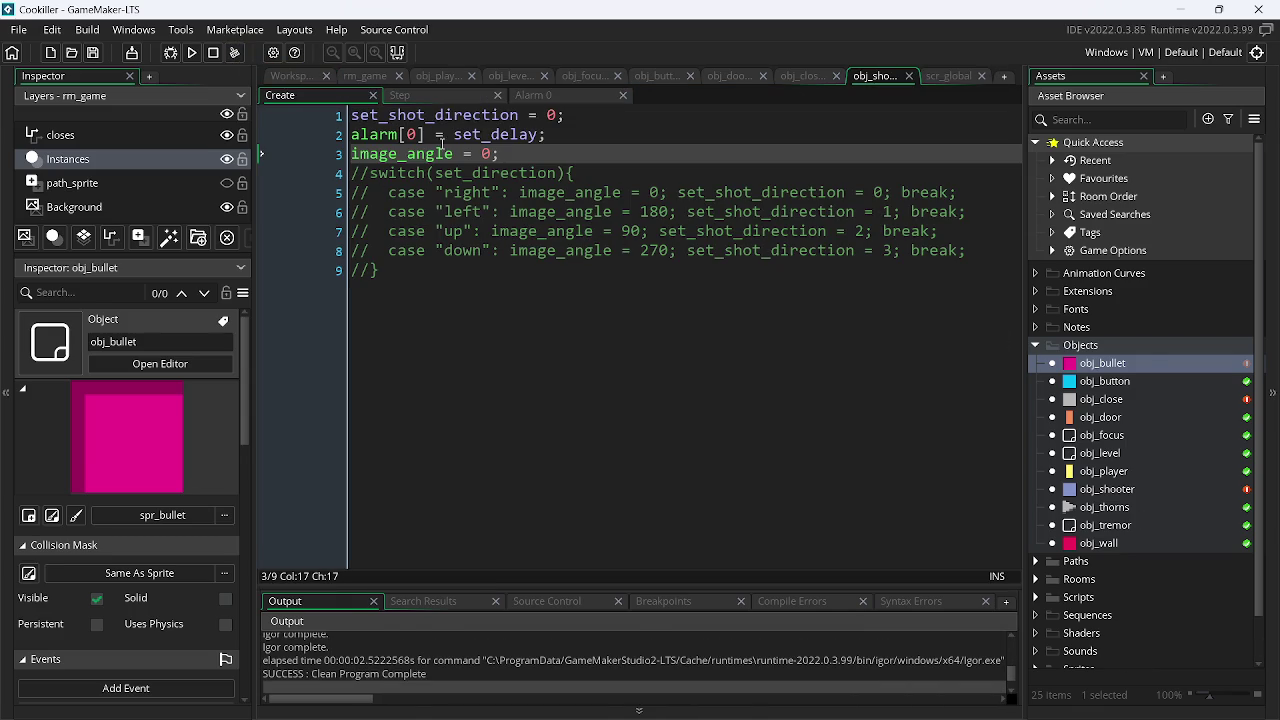
click(192, 53)
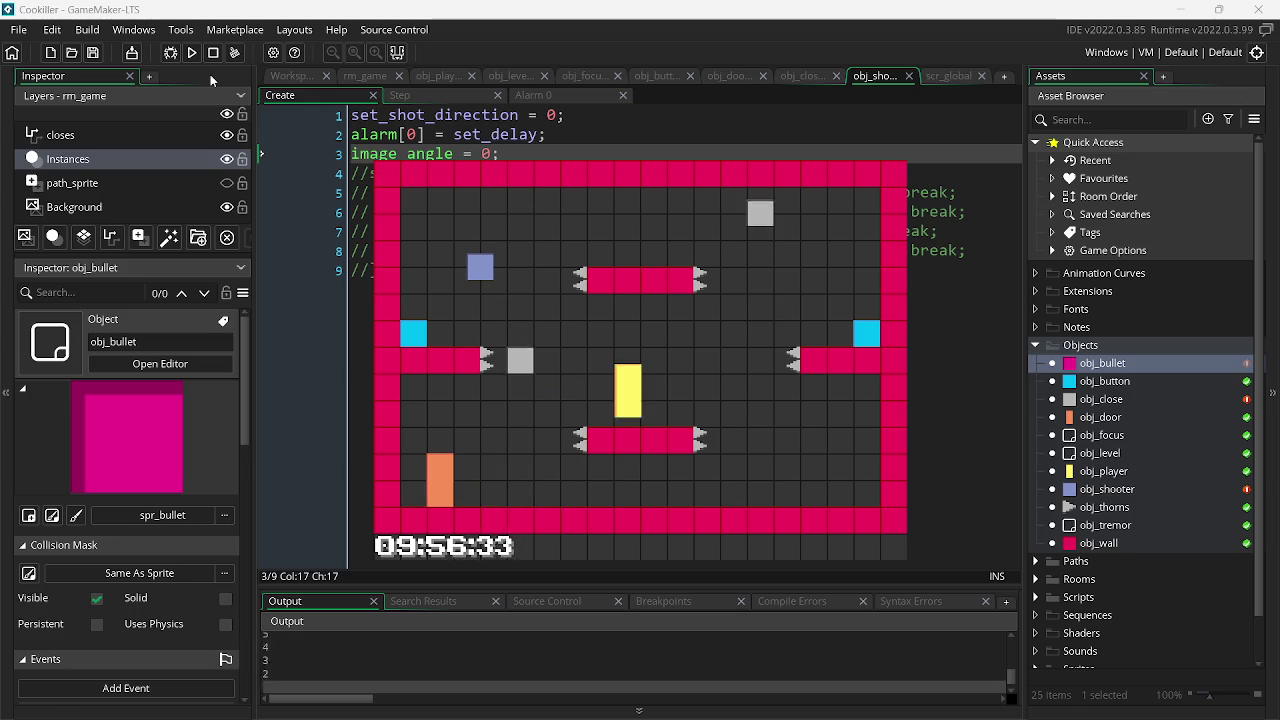
key(Escape)
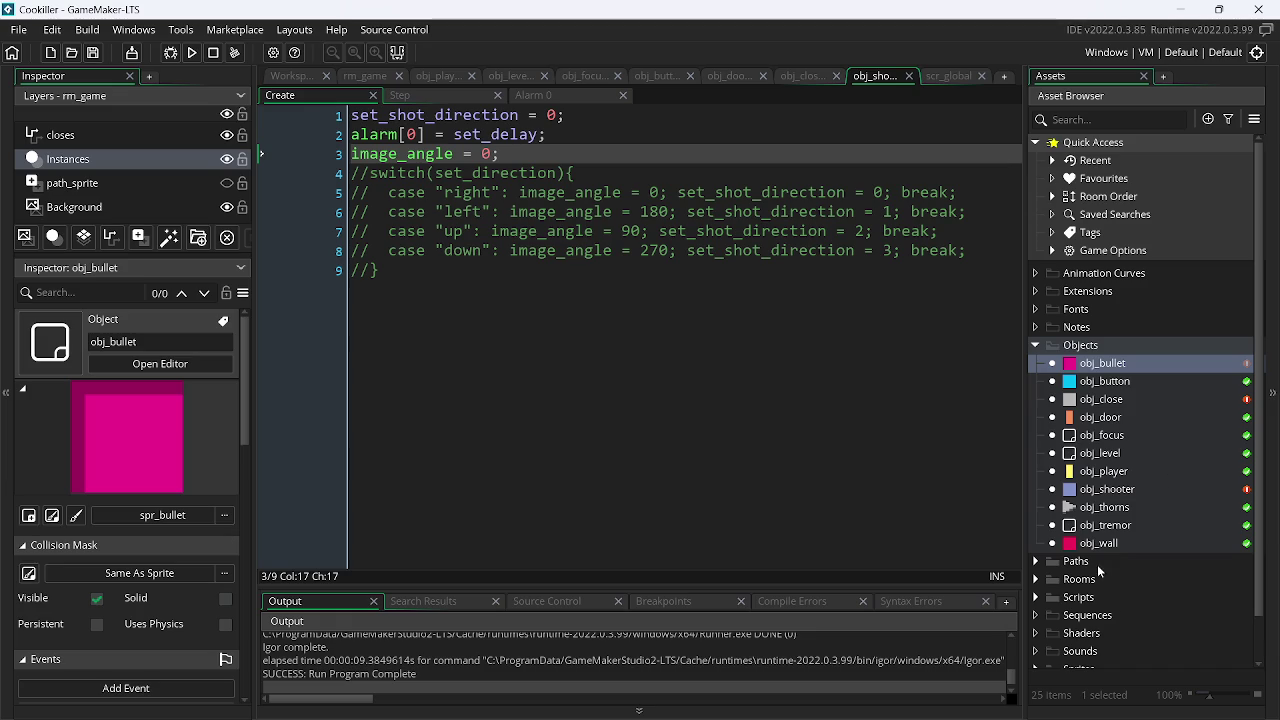
- Change the bullet x and y offset lines in Alarm 0 to += and test-run the game
click(512, 94)
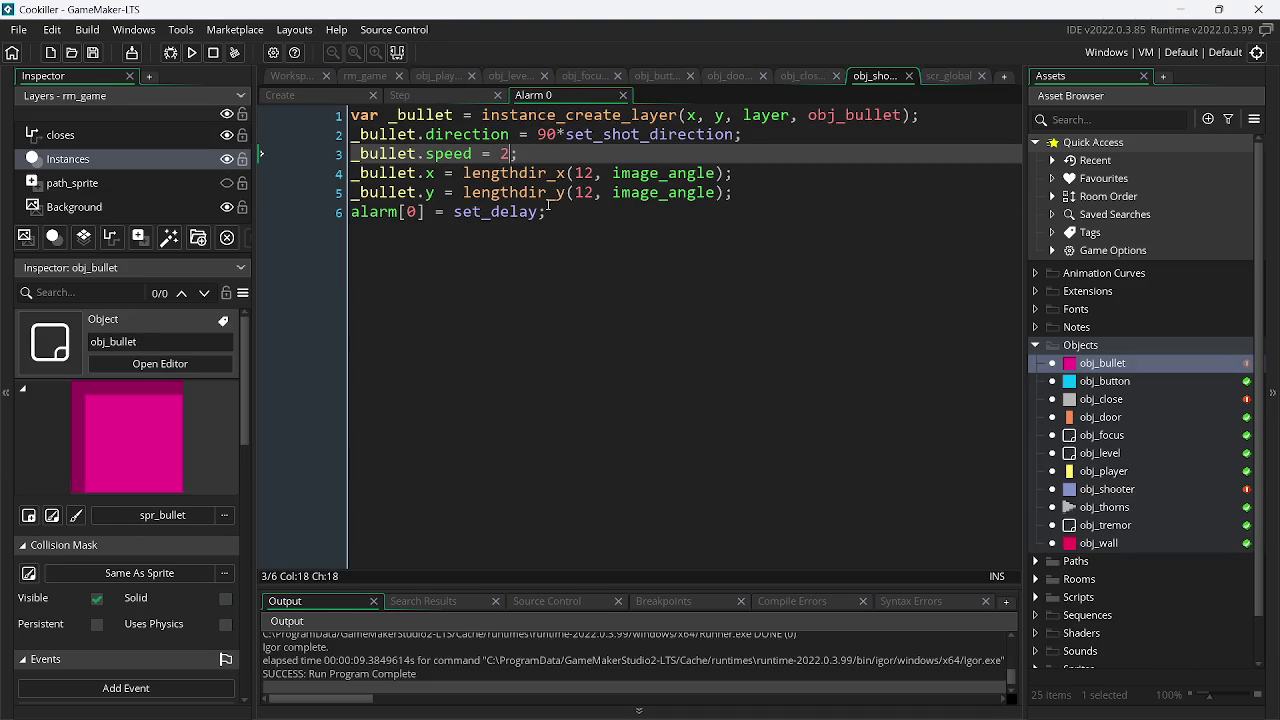
click(448, 173)
text(+)
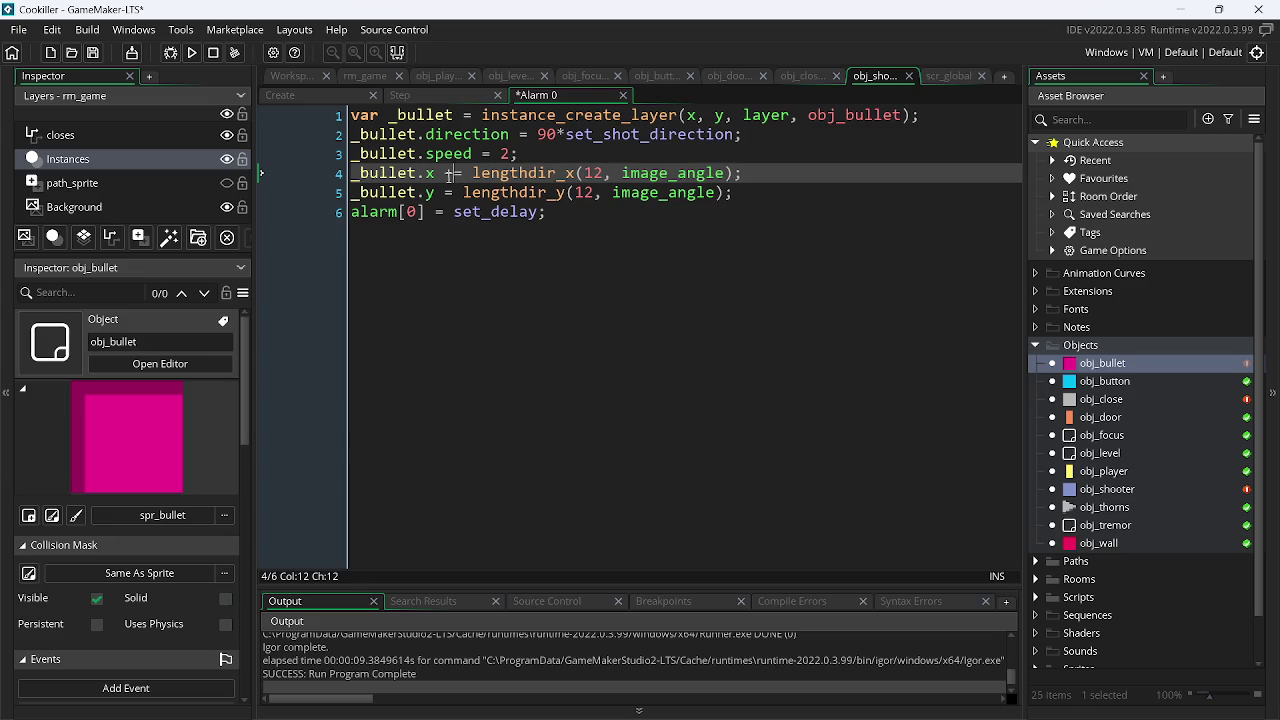
key(Down)
key(Left)
text(+)
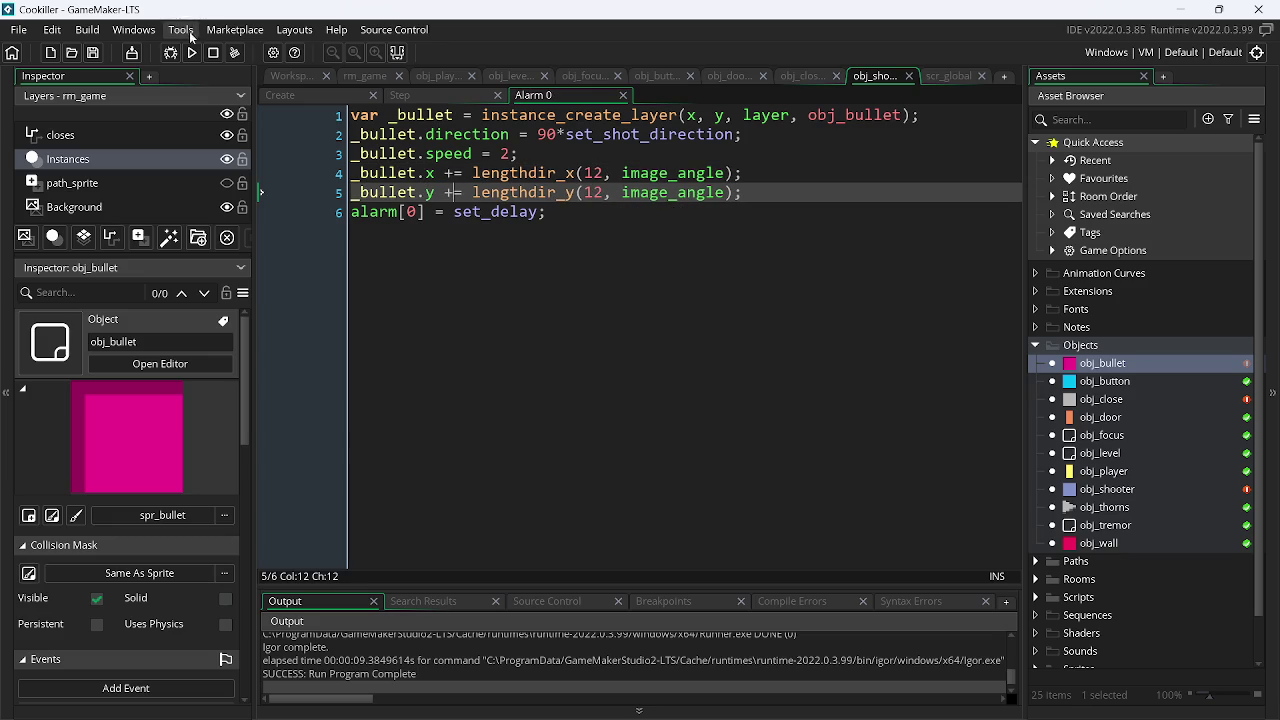
click(193, 53)
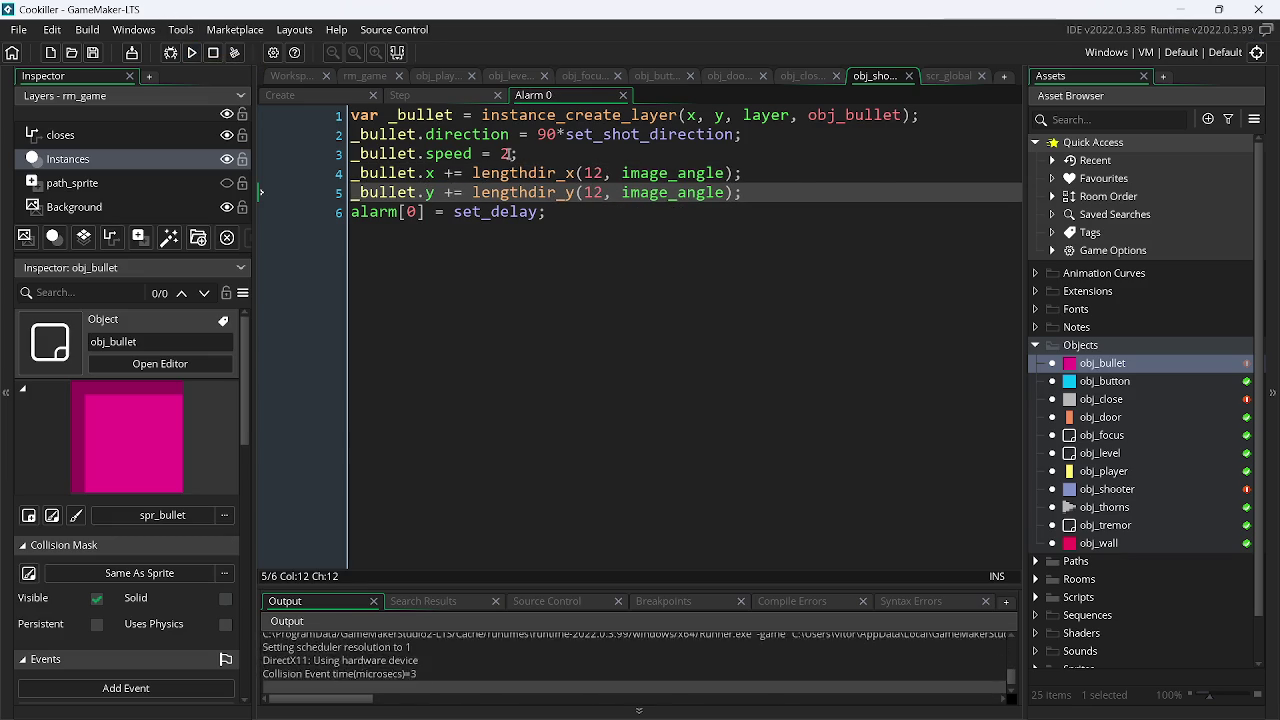
key(Right)
key(Left)
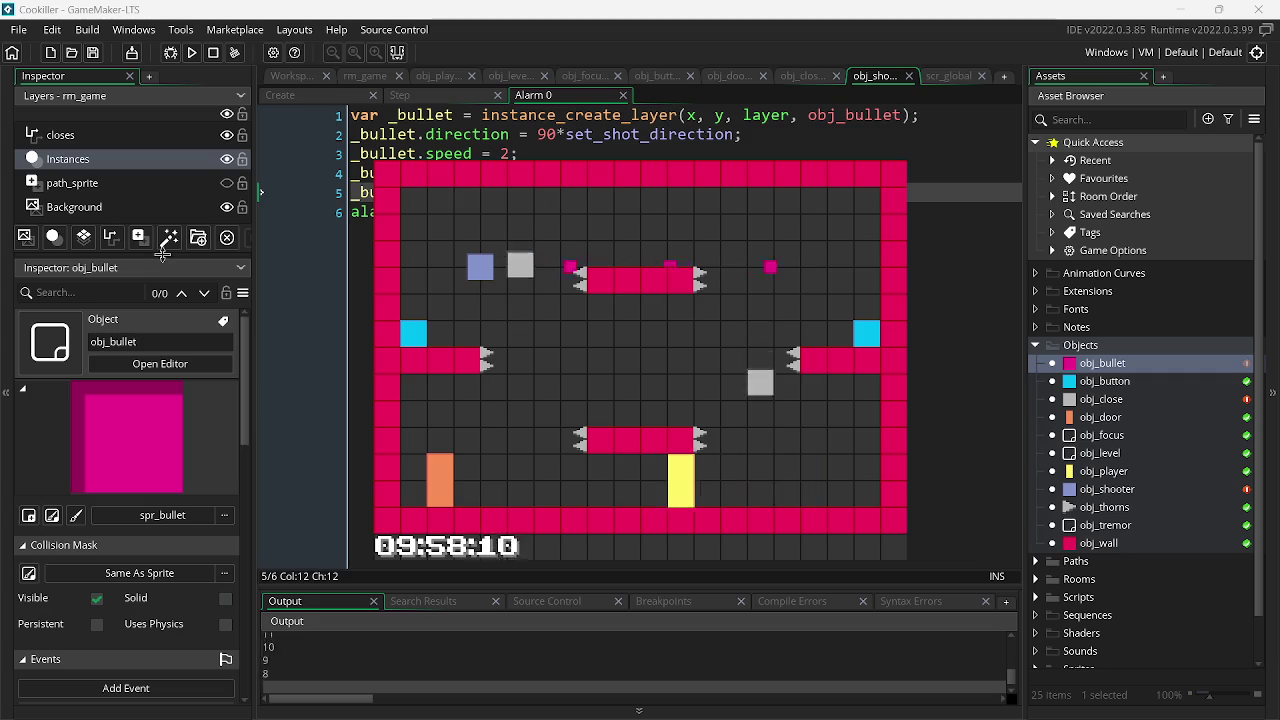
- Set the bullet speed to set_delay and test-run the game
click(507, 153)
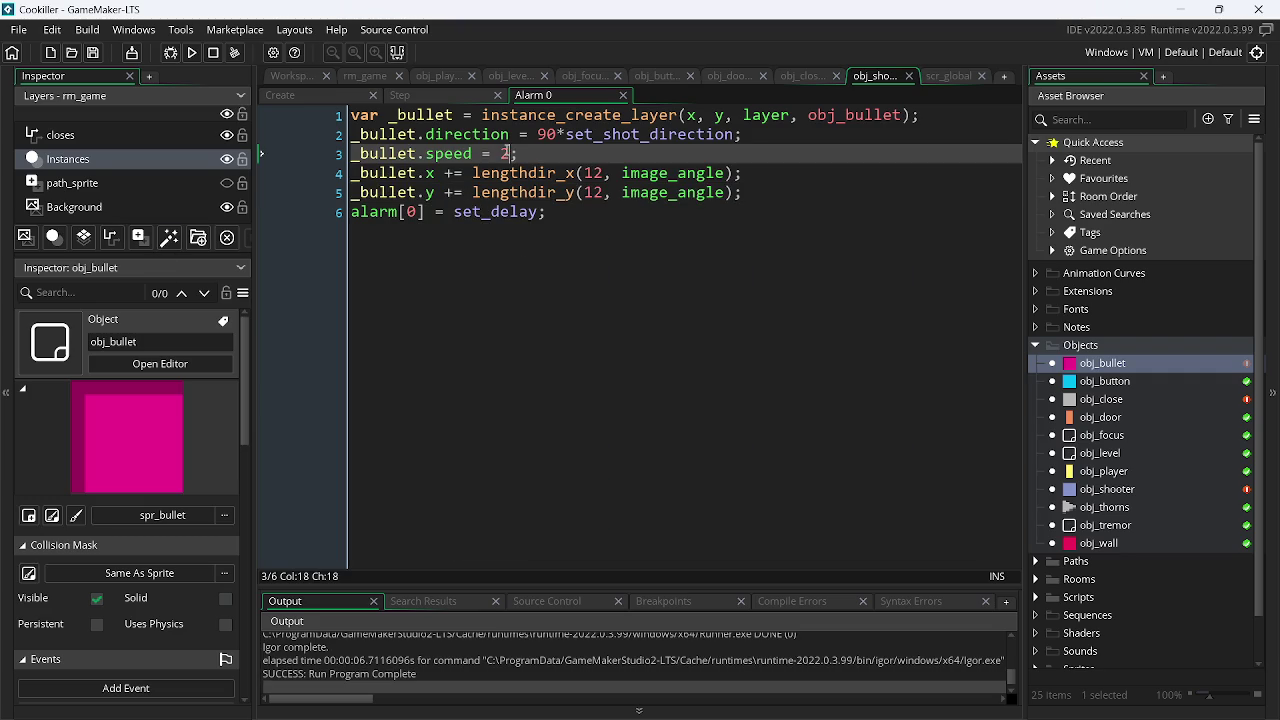
key(BackSpace)
key(BackSpace)
key(BackSpace)
text(5)
key(BackSpace)
key(BackSpace)
text(et)
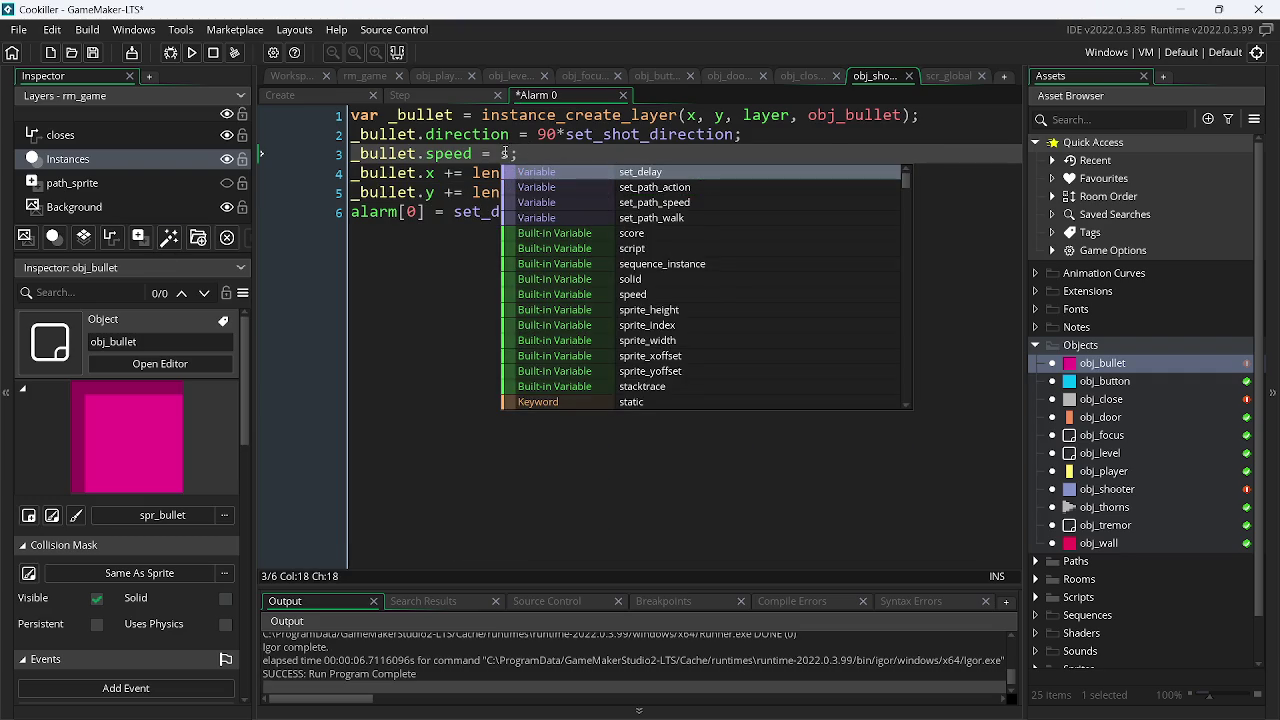
key(Return)
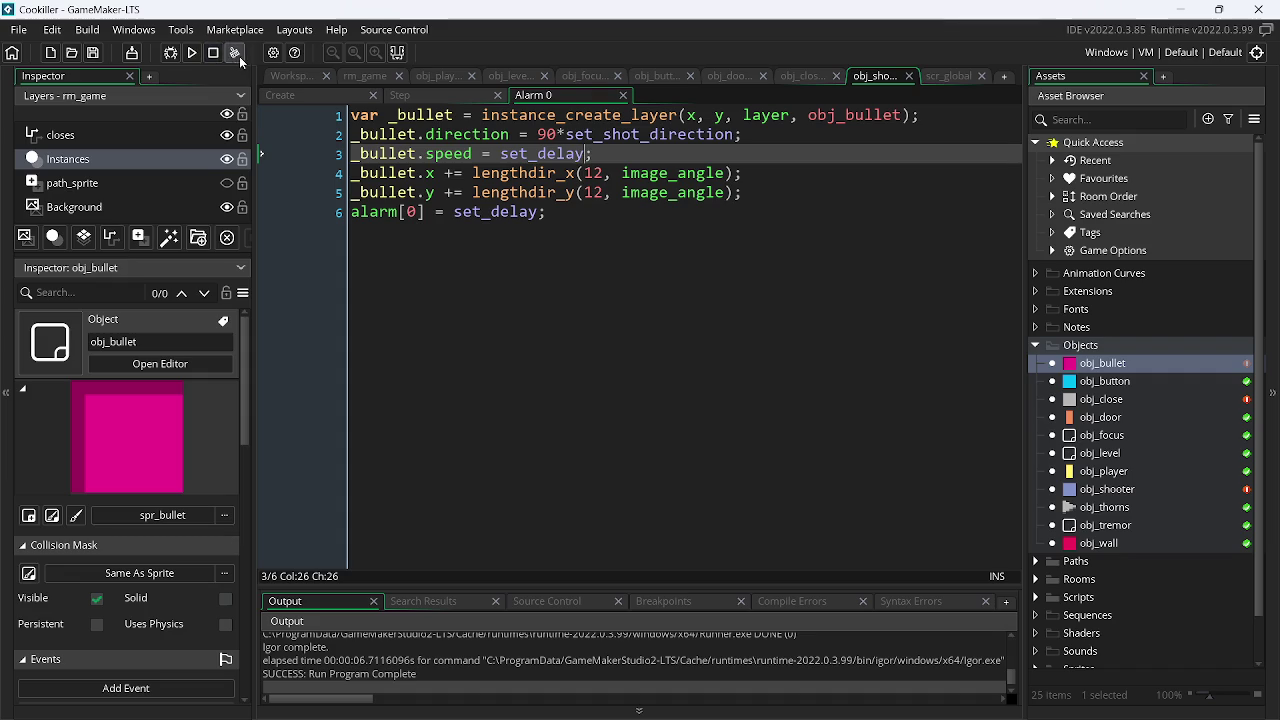
click(193, 53)
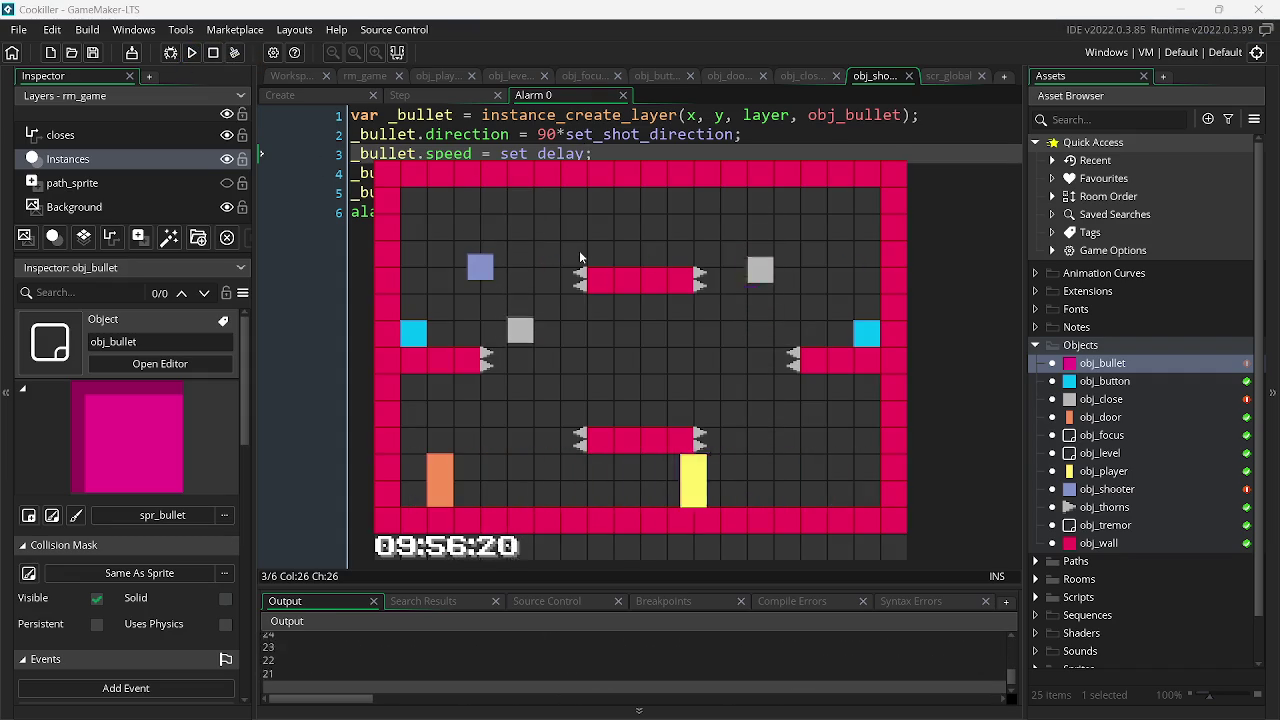
key(Escape)
- Set the bullet speed back to 2 and play-test, moving right, left and up
double_click(527, 158)
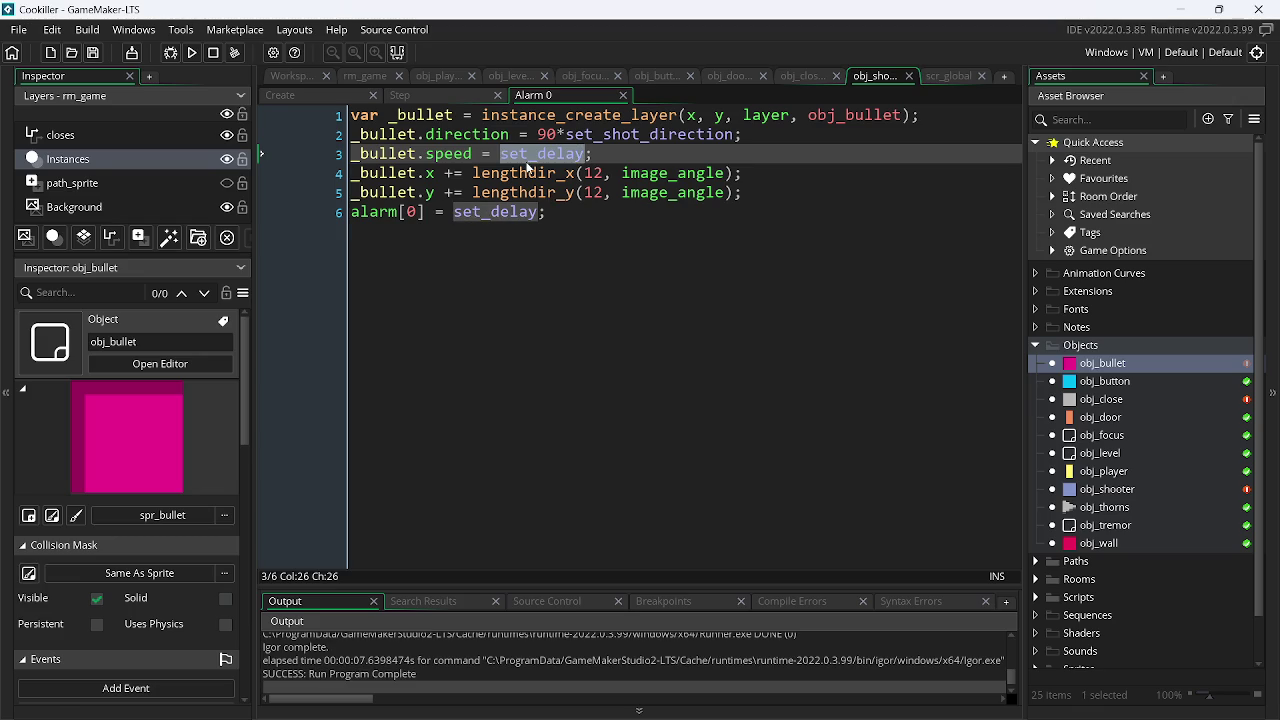
text(2)
click(193, 53)
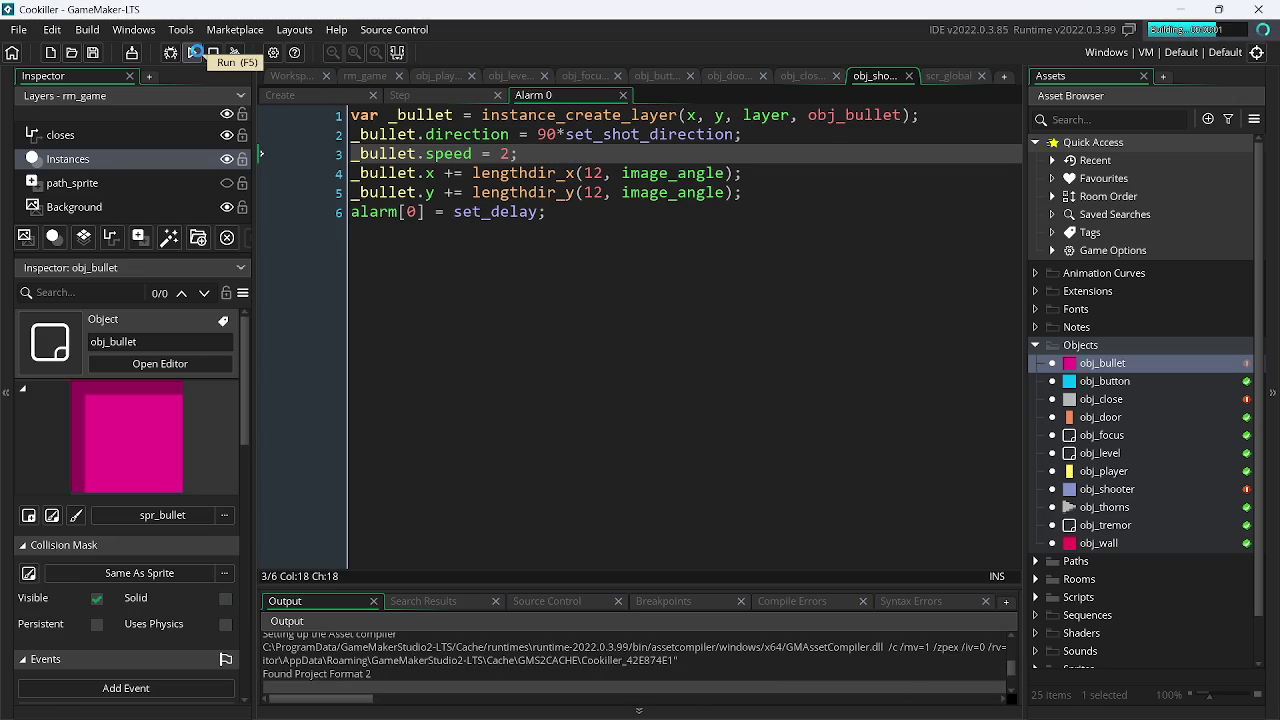
key(Right)
key(Left)
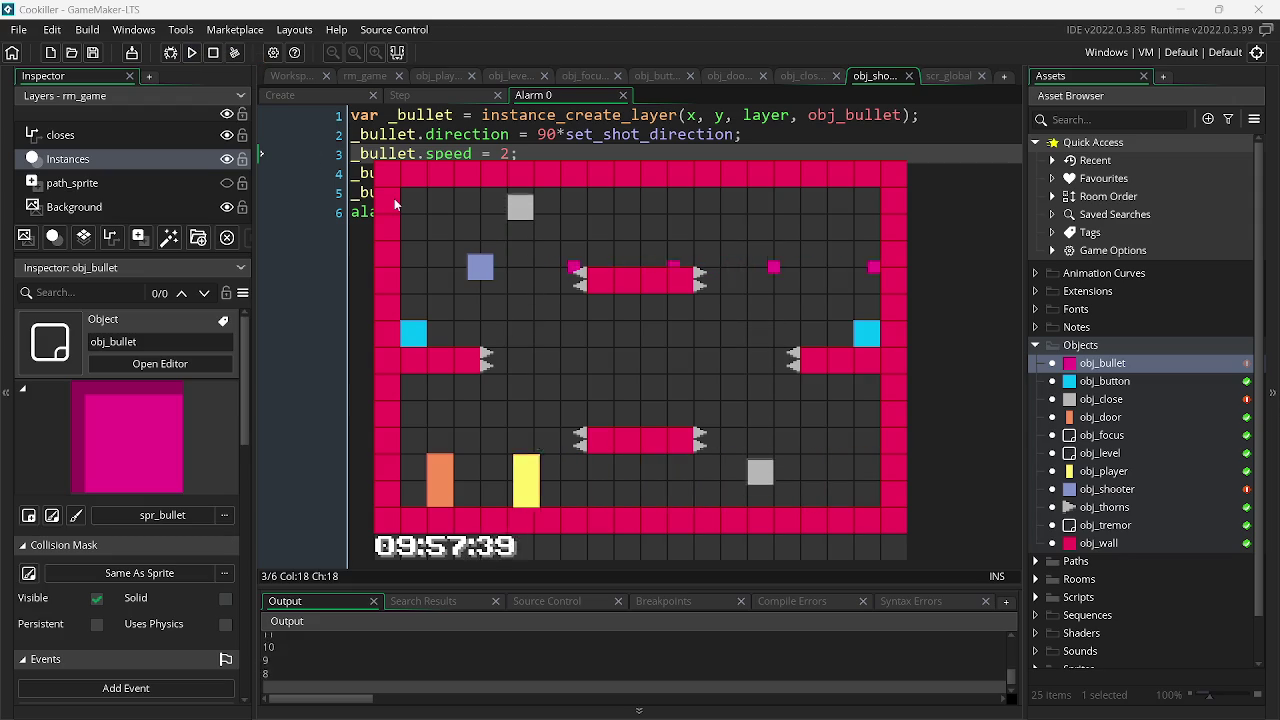
key(Up)
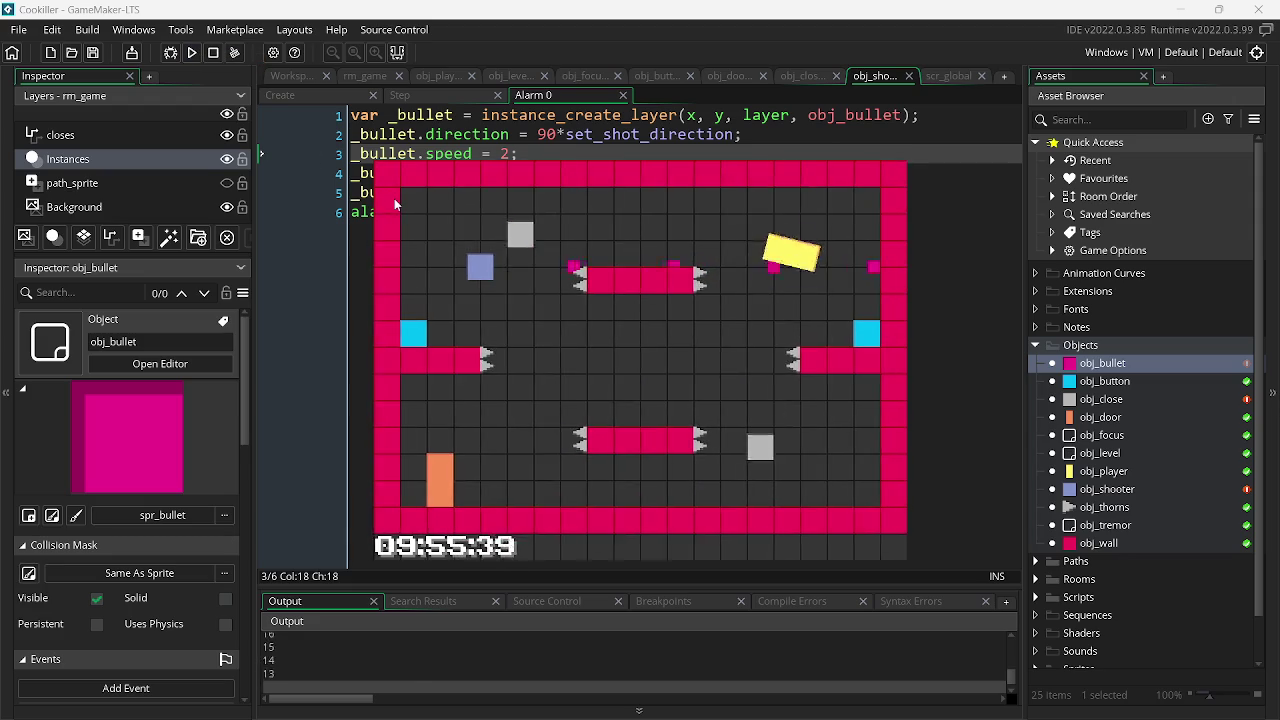
key(Escape)
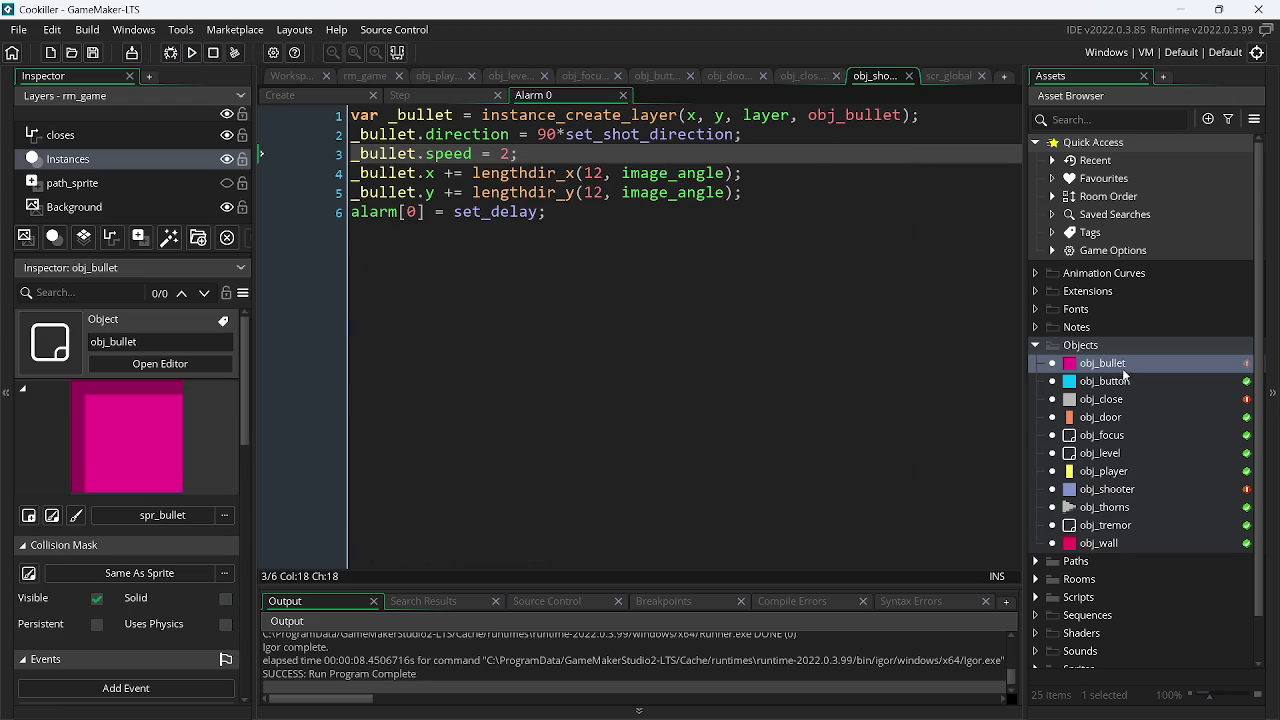
- Add a Step event to obj_bullet and clear its template code
double_click(1133, 368)
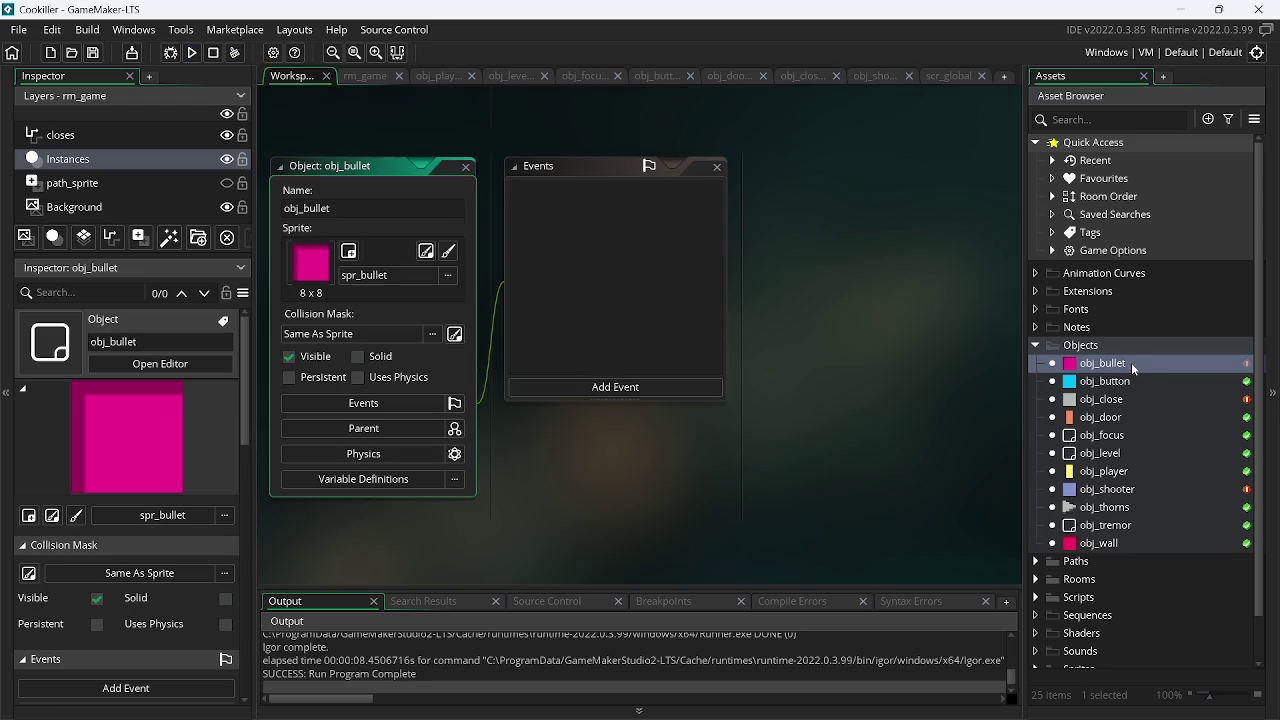
click(568, 391)
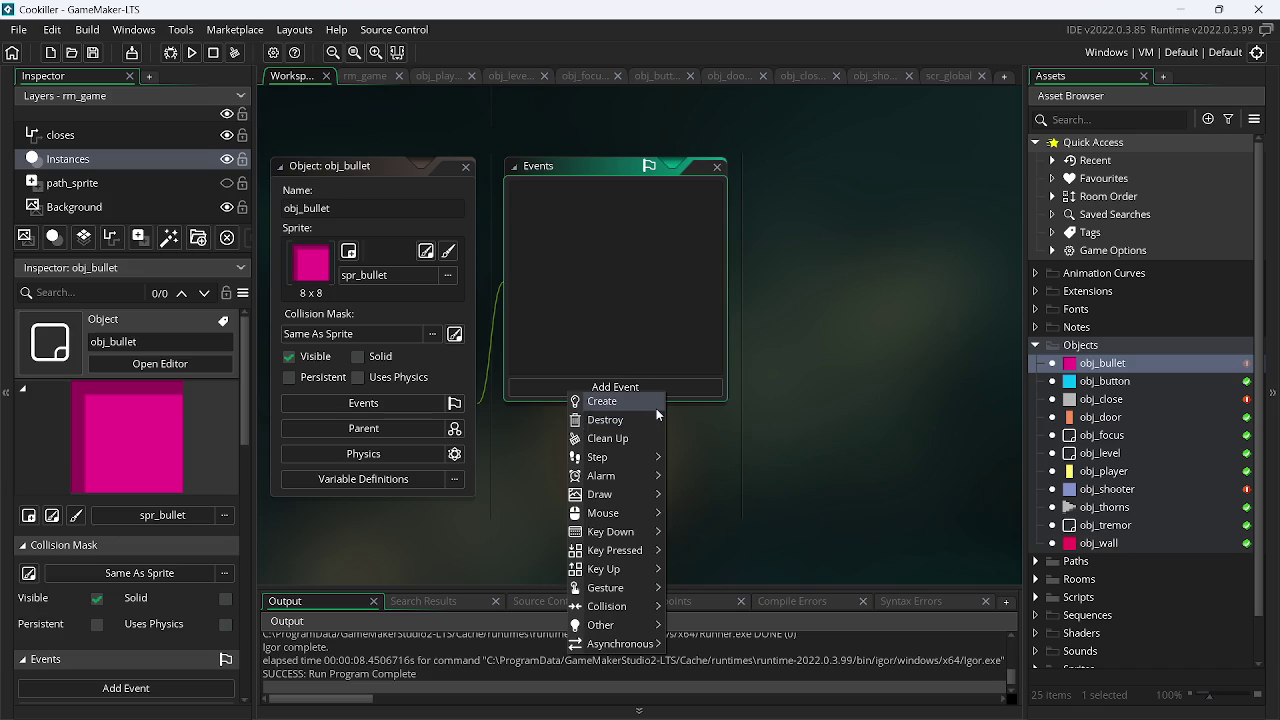
mouse_move(646, 462)
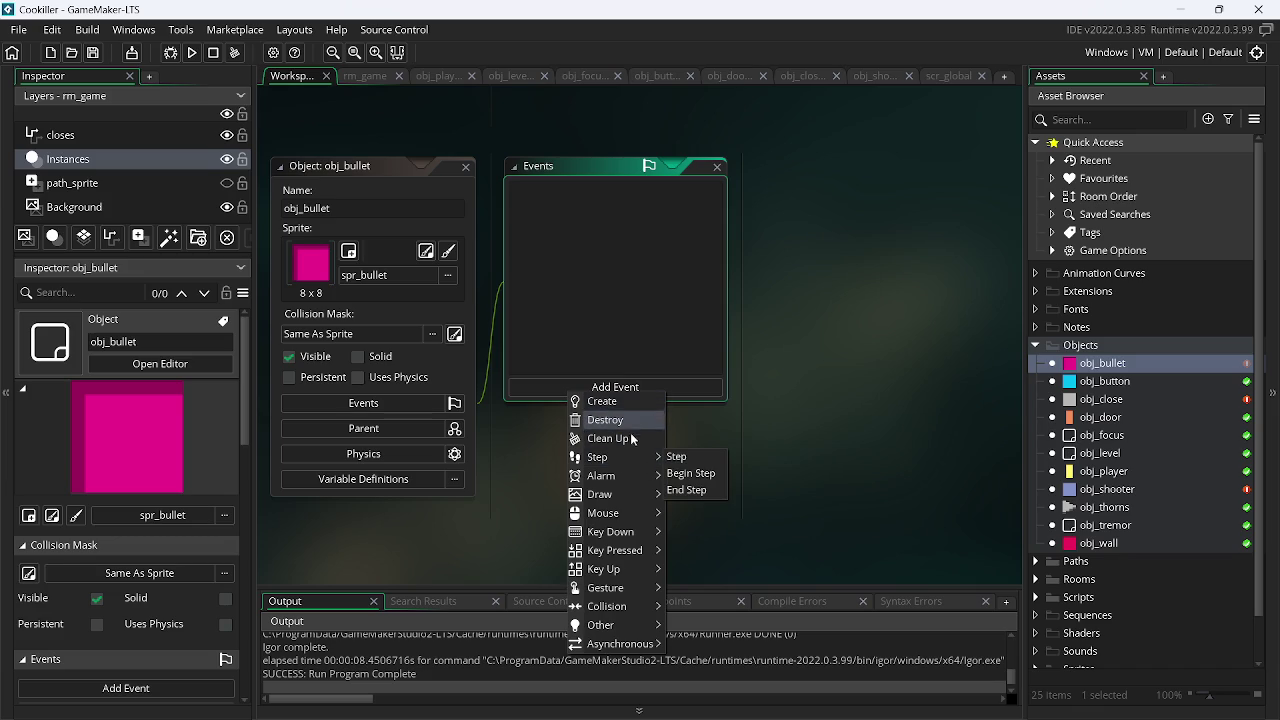
click(680, 456)
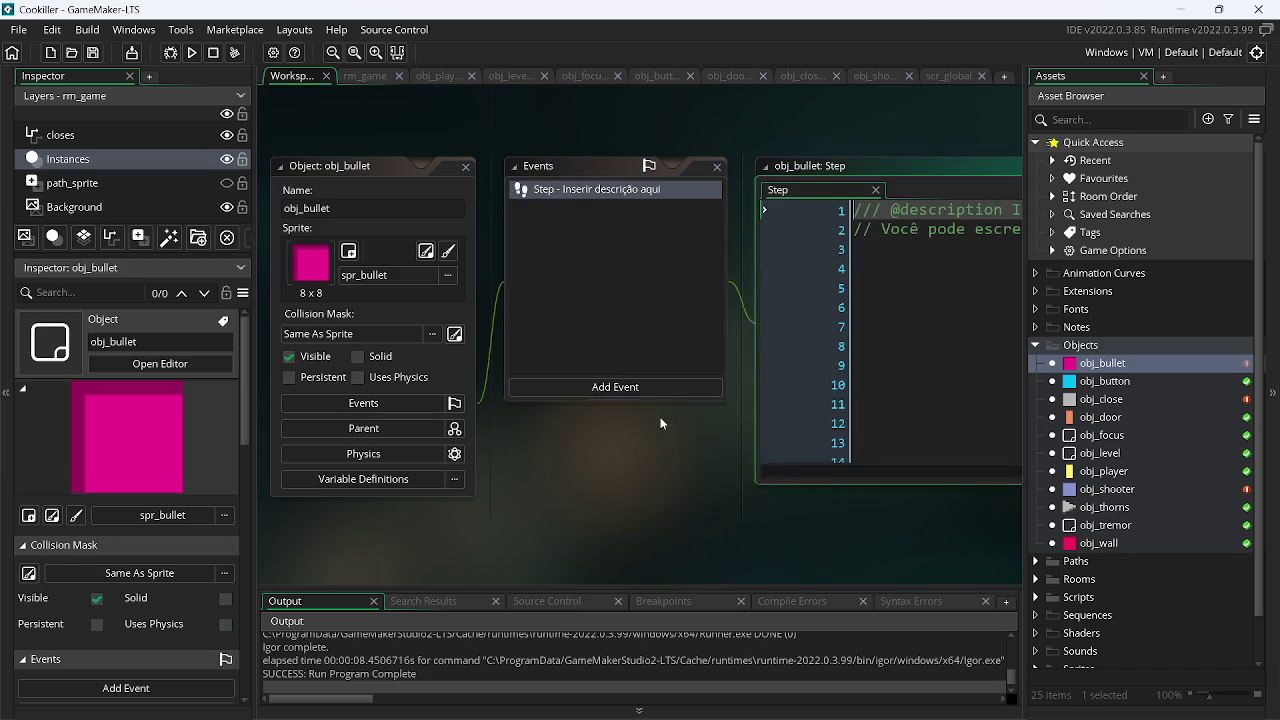
key(ctrl+a)
key(Delete)
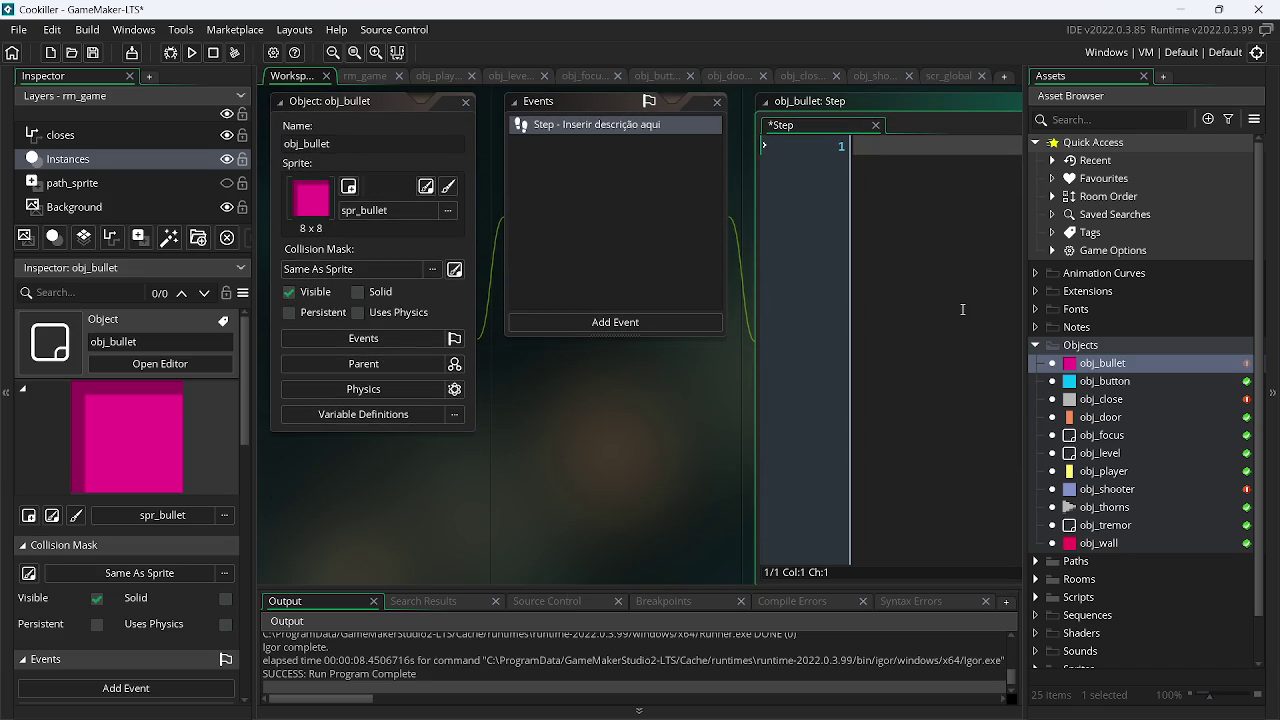
- Write if(place_meeting(x, y, obj_wall)) instance_destroy(); in the Step event
text(if())
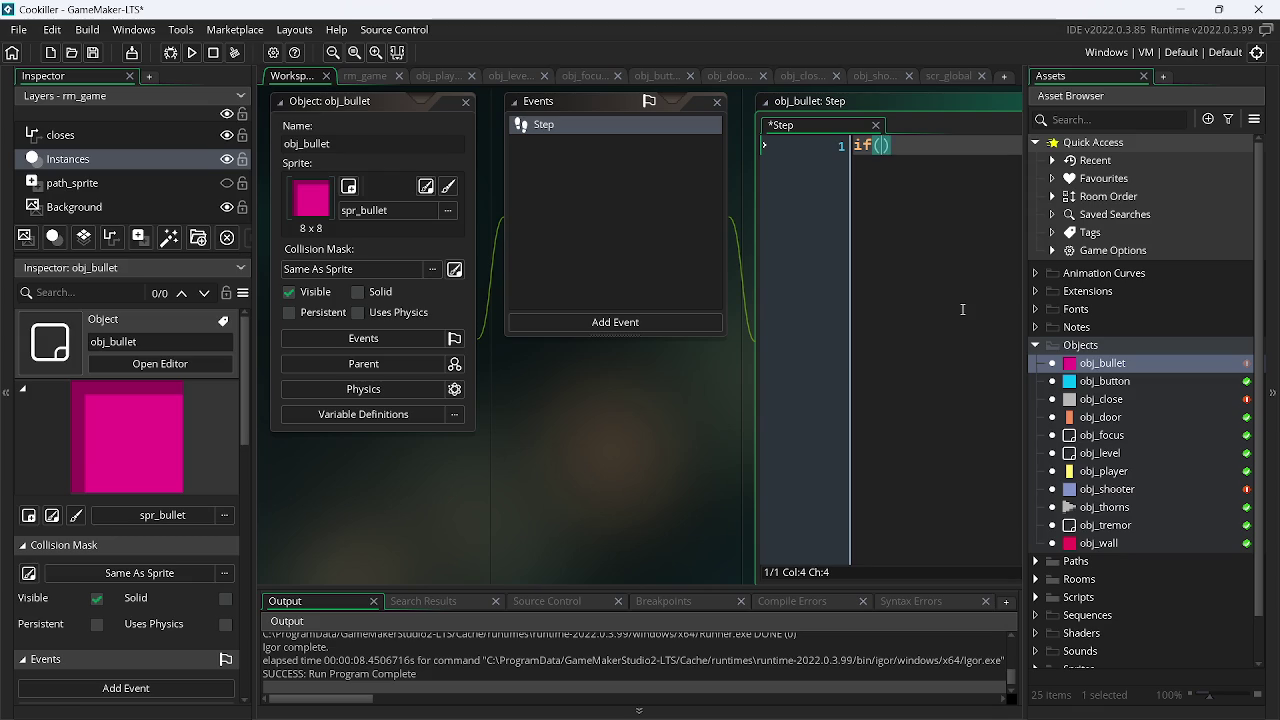
text(pla)
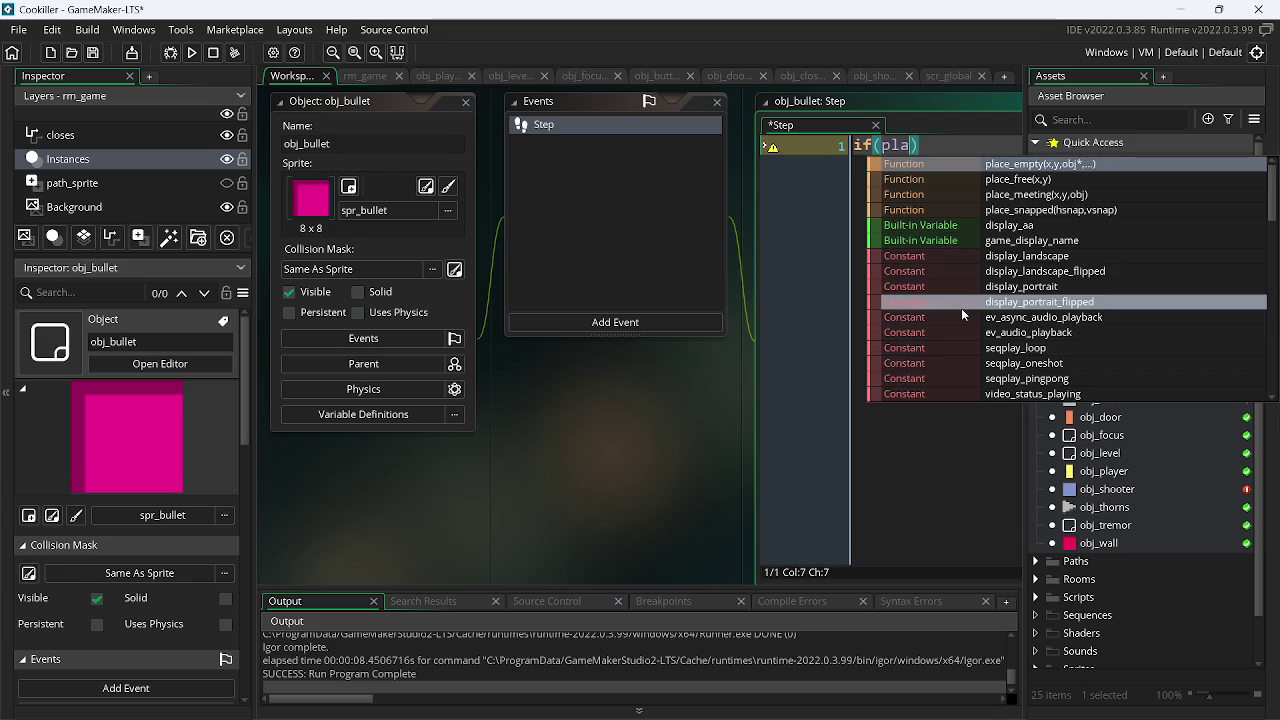
key(Return)
text(x, ,)
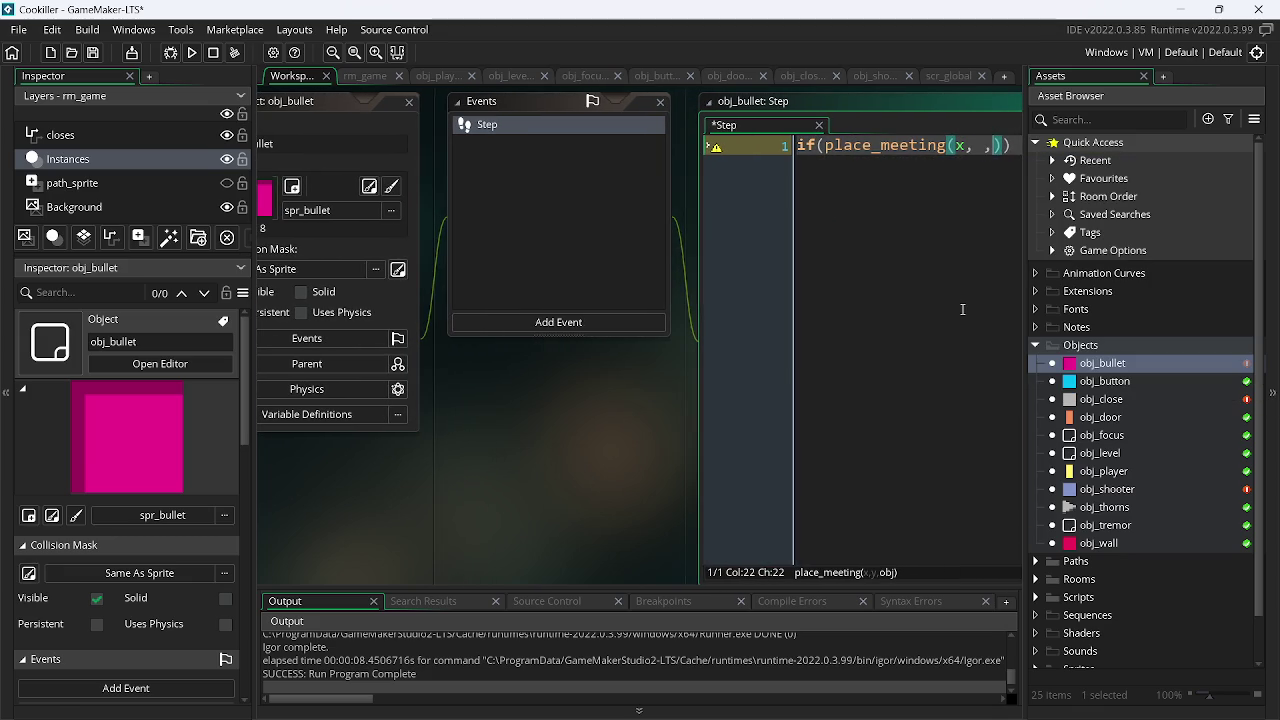
key(BackSpace)
text(y, )
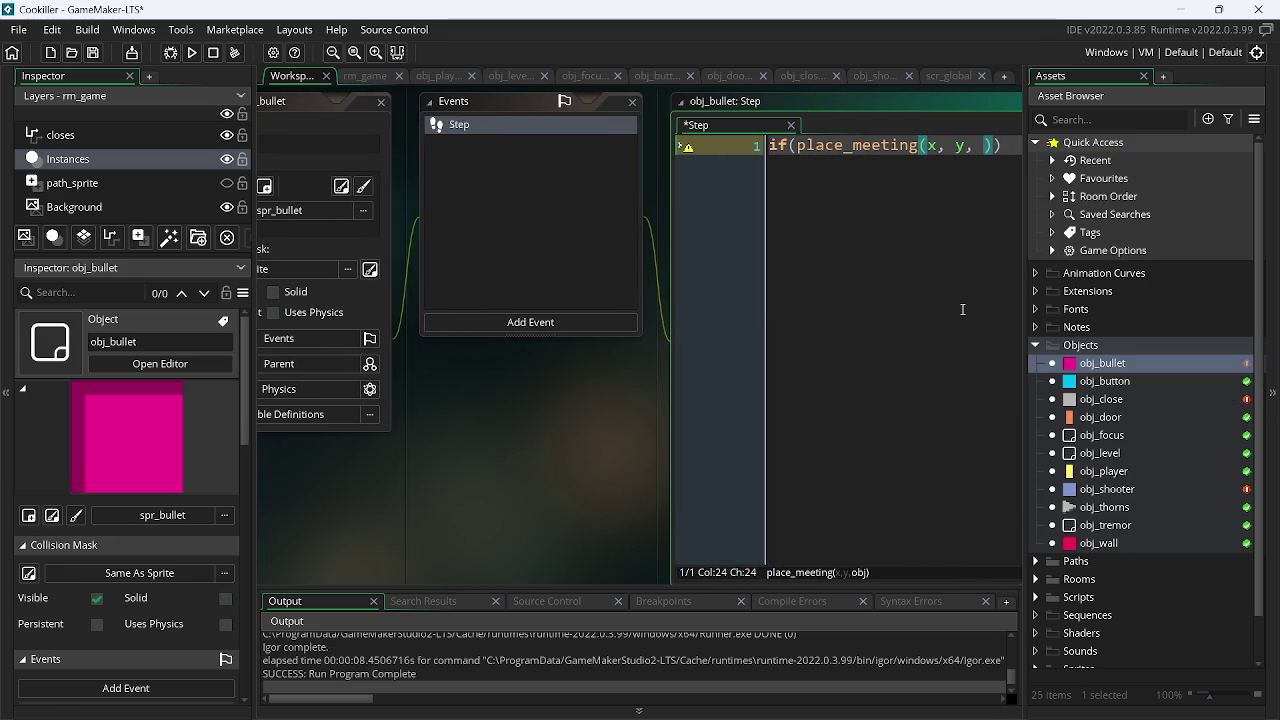
text(obj_w)
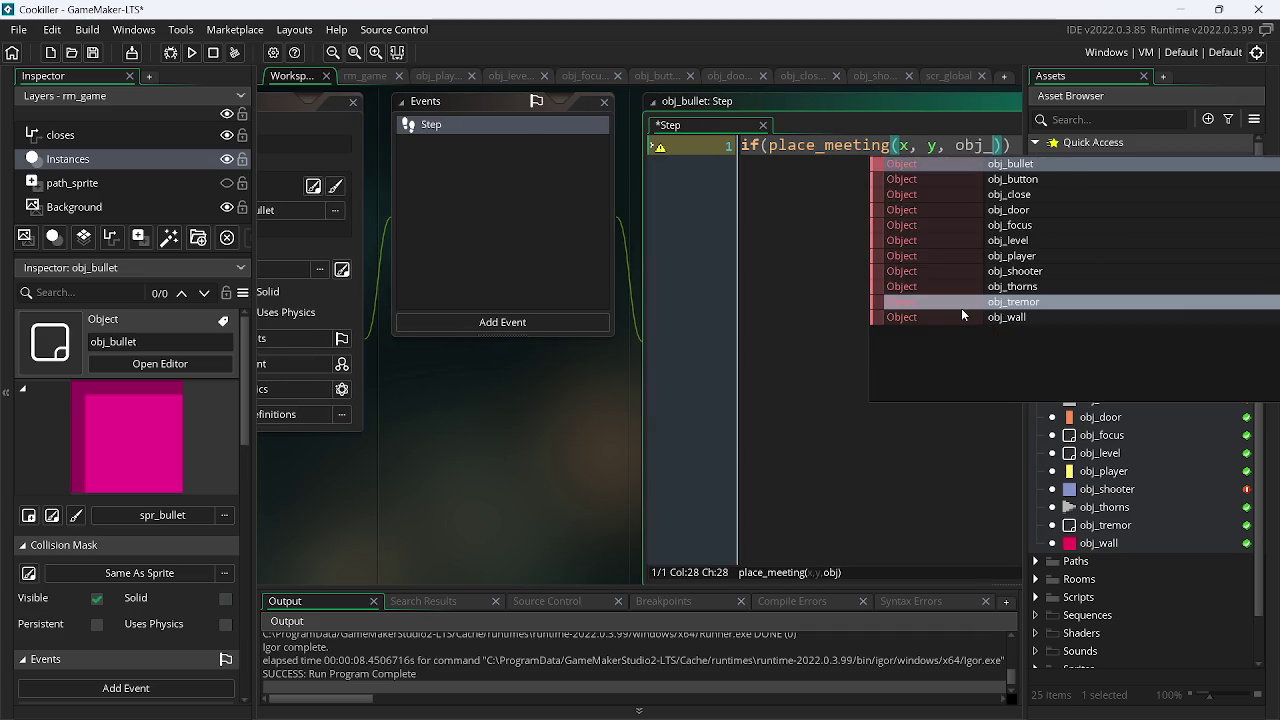
key(Return)
text())
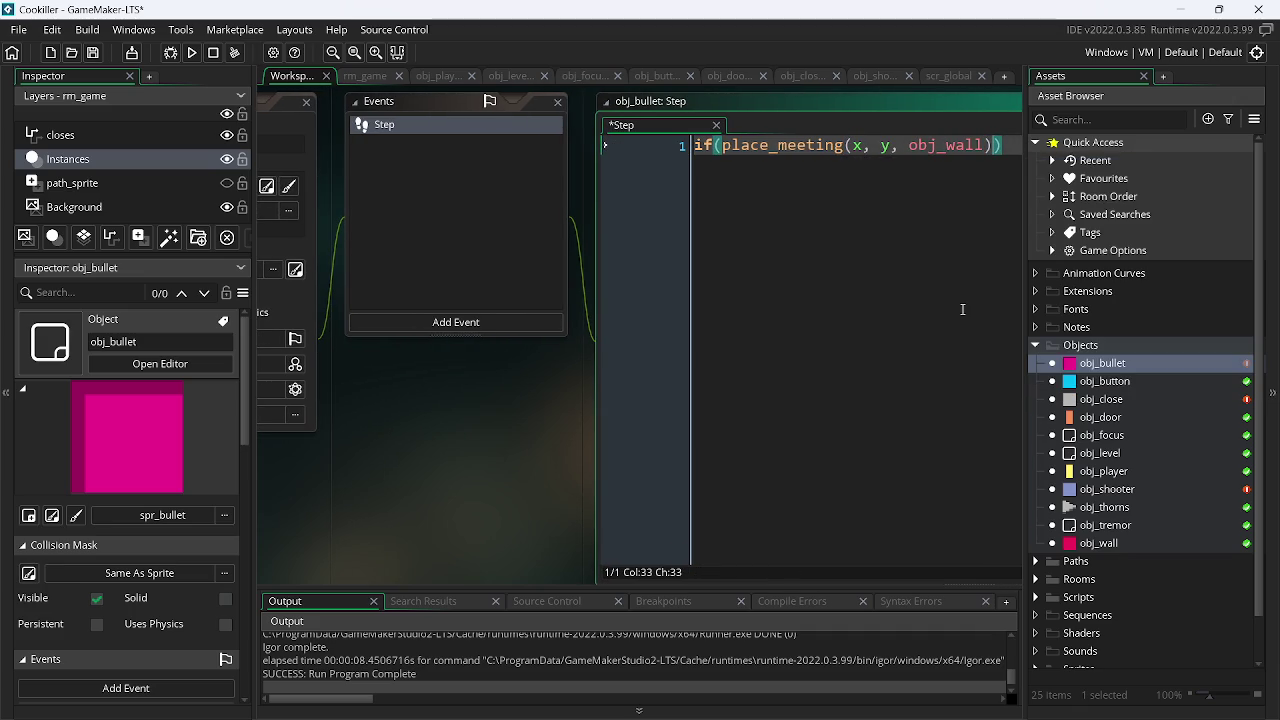
text( ins)
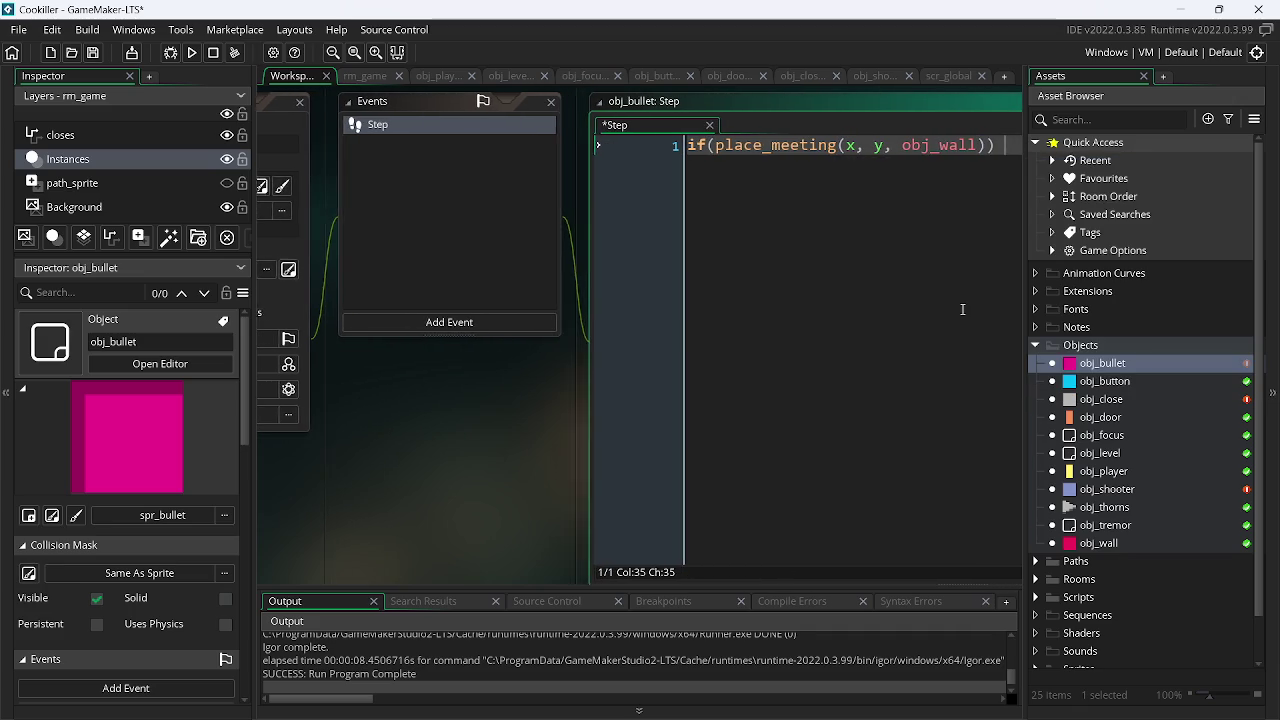
key(Down)
key(Down)
key(Down)
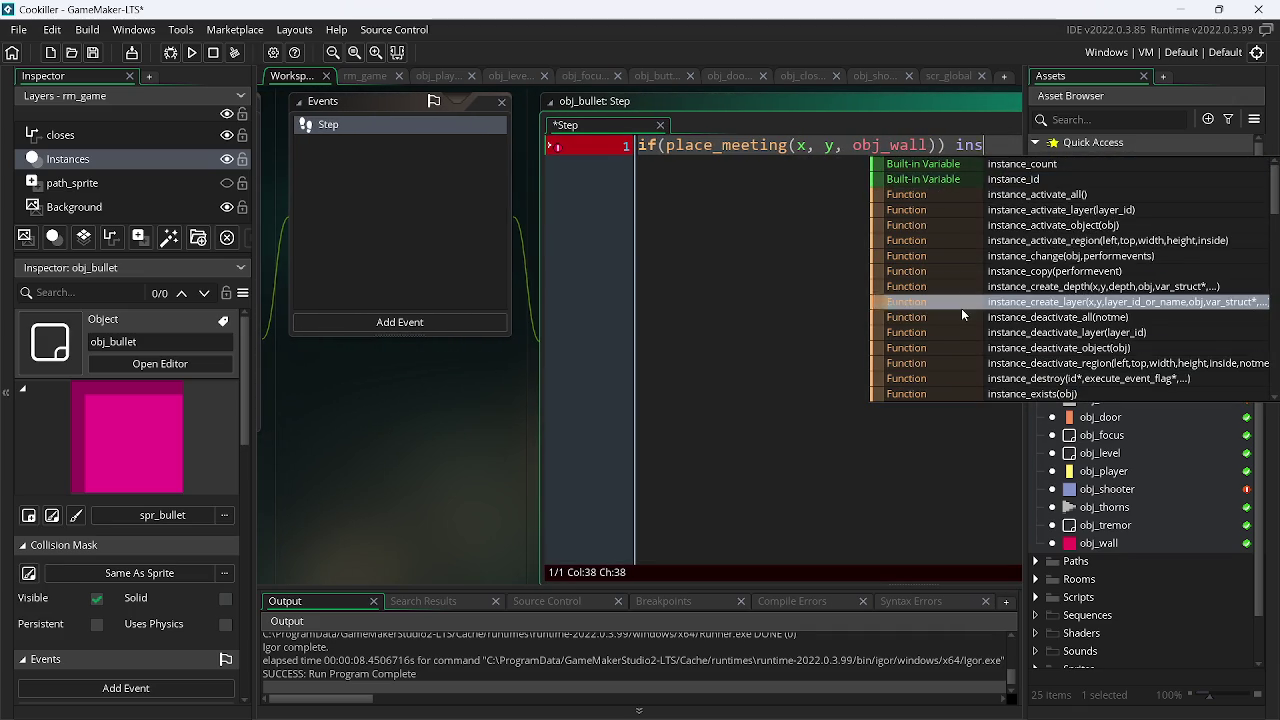
key(Return)
text((se)
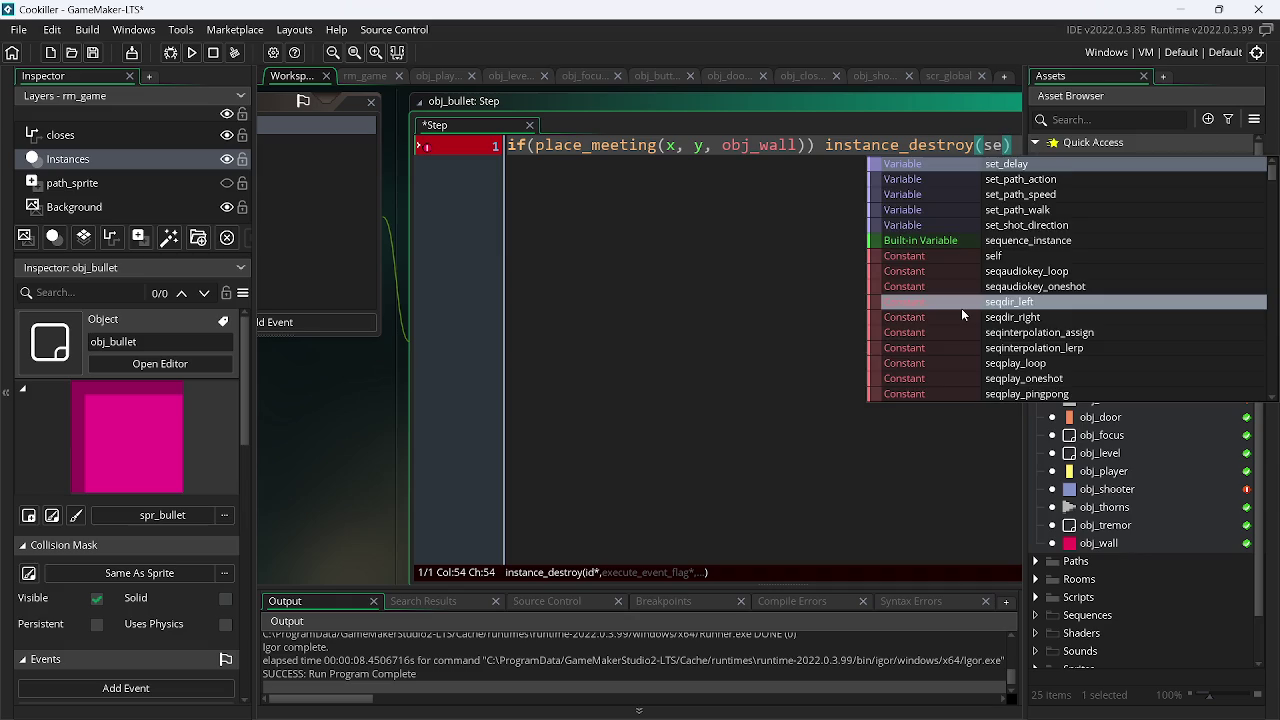
key(BackSpace)
key(BackSpace)
key(Right)
text(;)
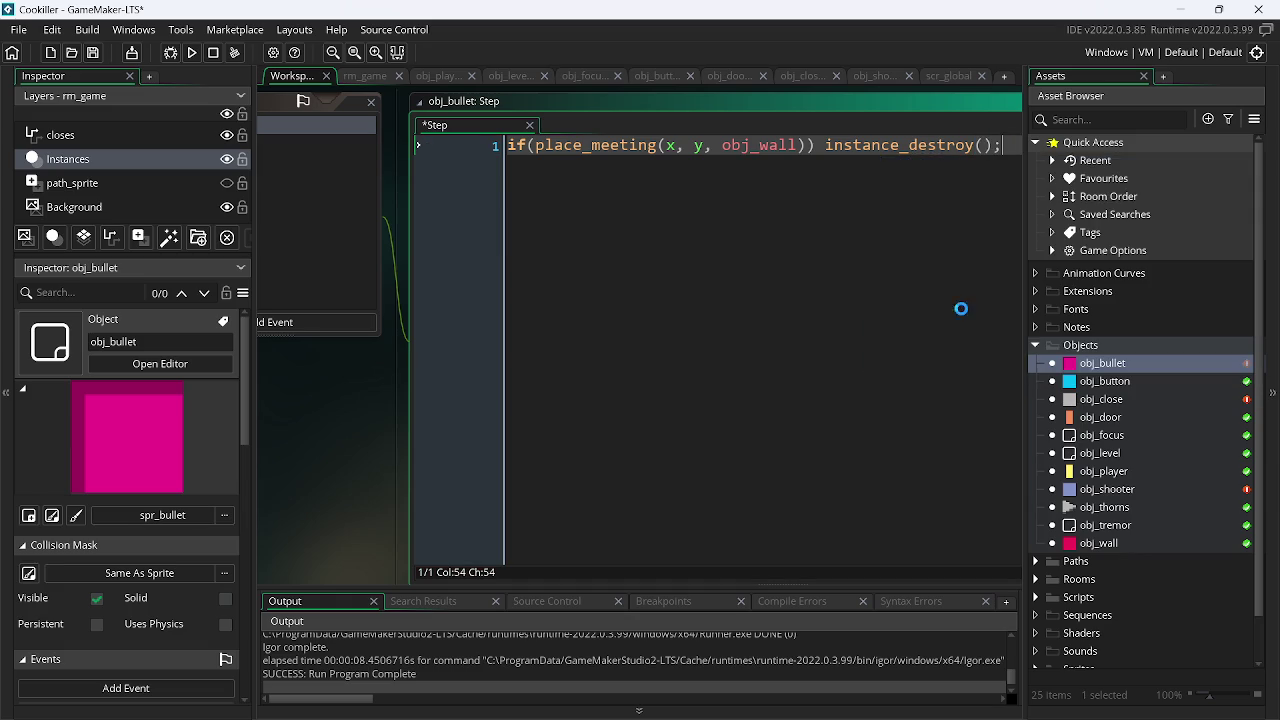
click(373, 171)
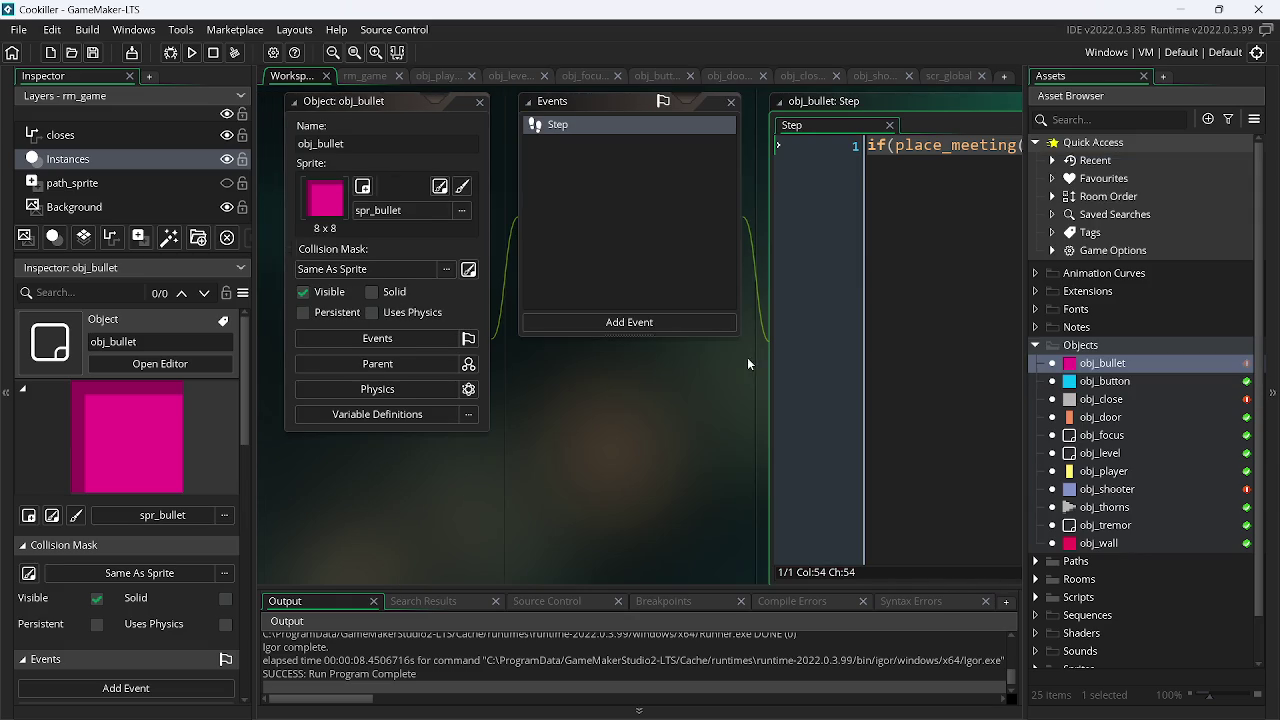
- Add an obj_bullet collision event to obj_bullet containing only instance_destroy();
click(626, 321)
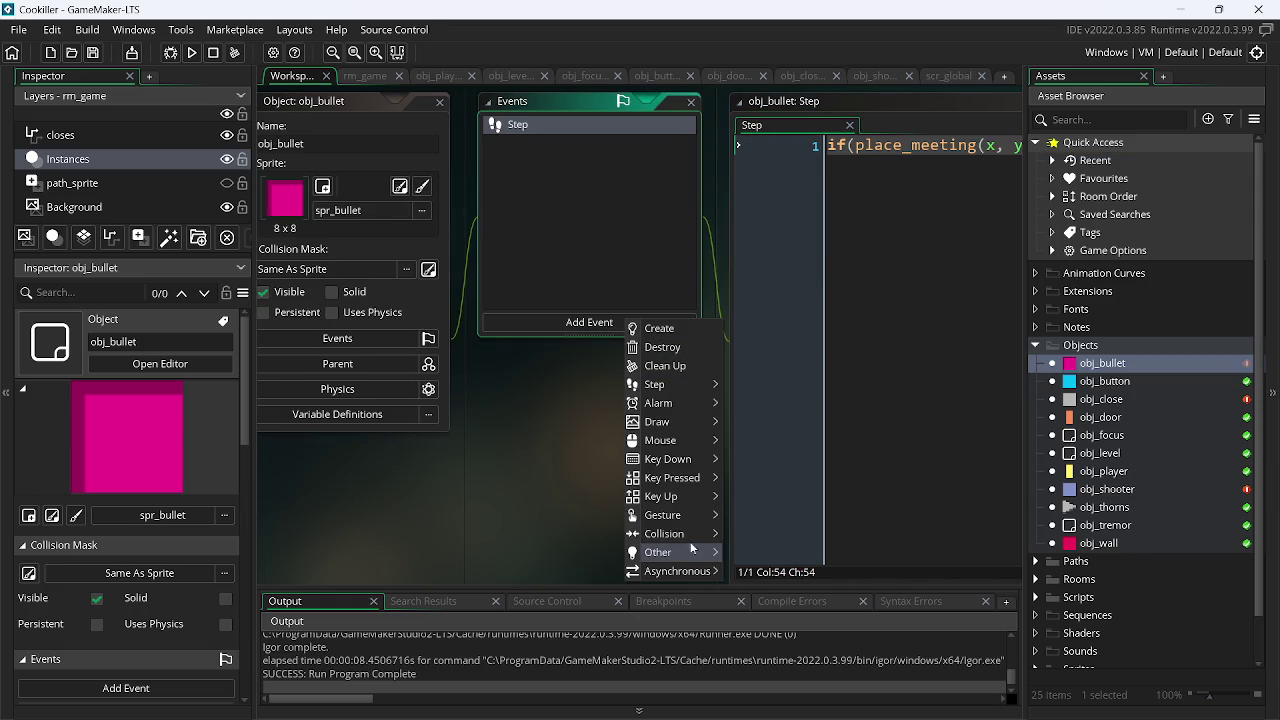
mouse_move(690, 534)
mouse_move(738, 533)
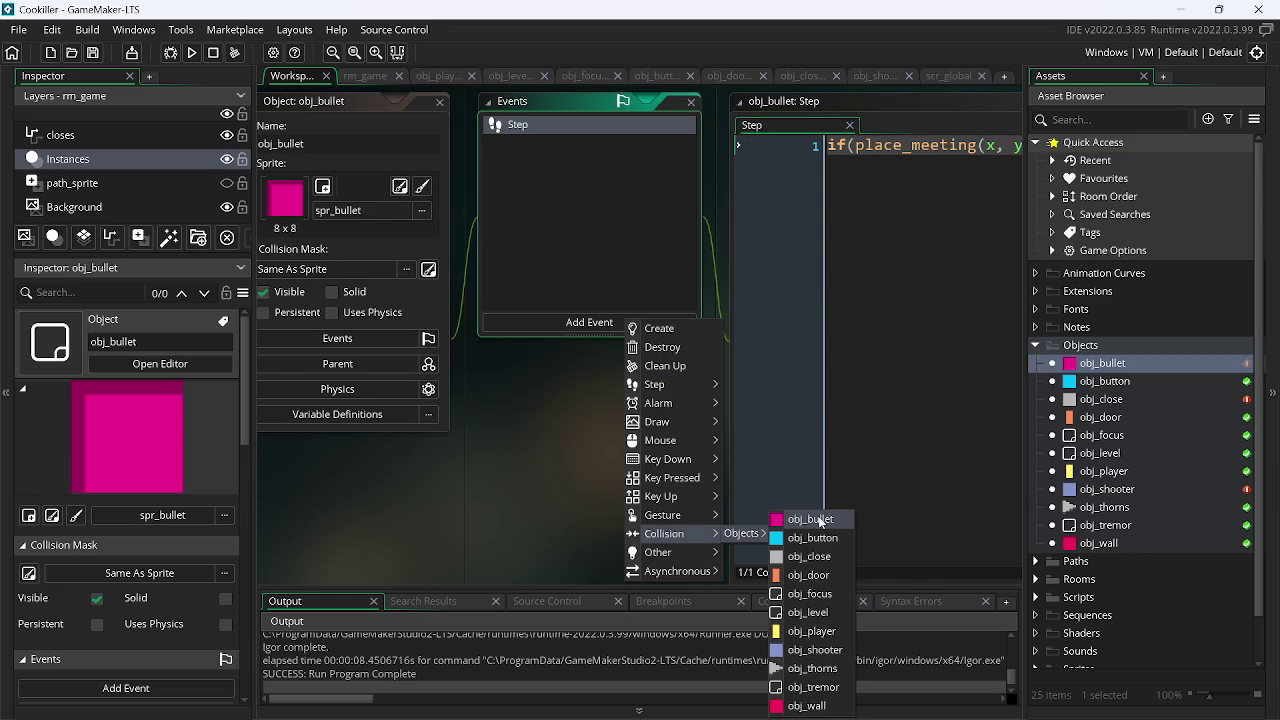
click(818, 520)
click(886, 244)
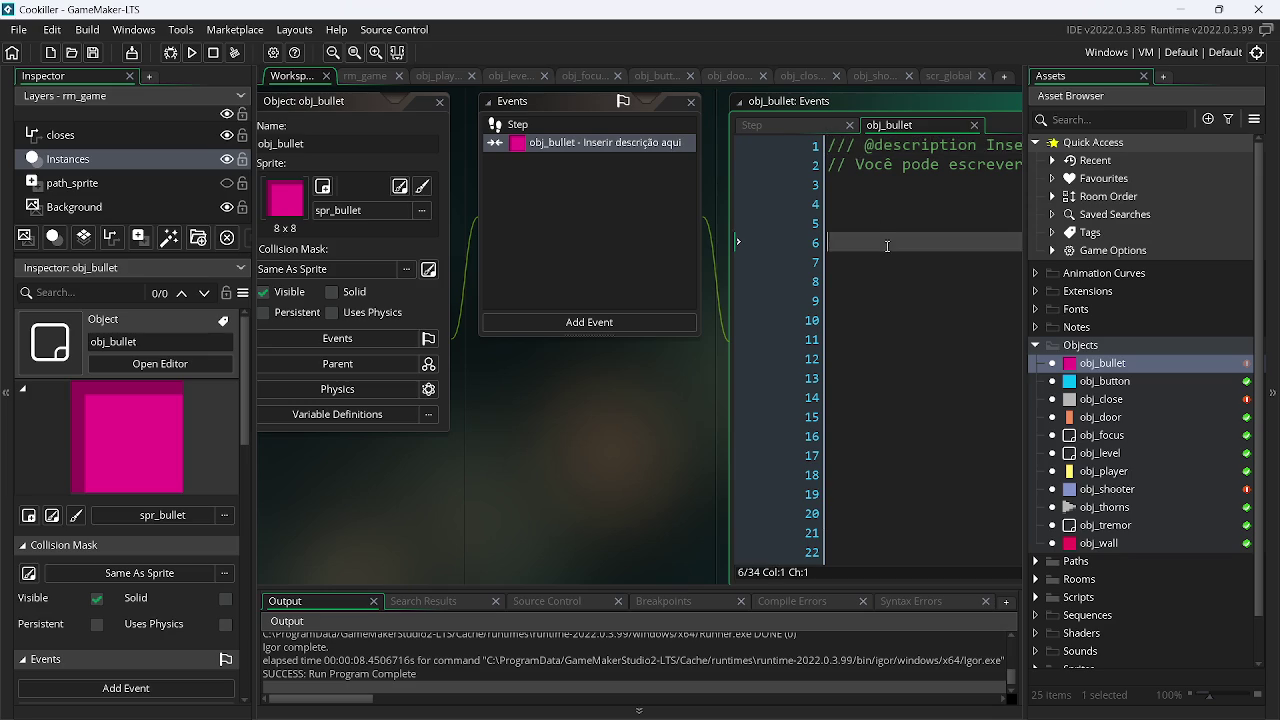
key(ctrl+a)
key(BackSpace)
text(instance_d)
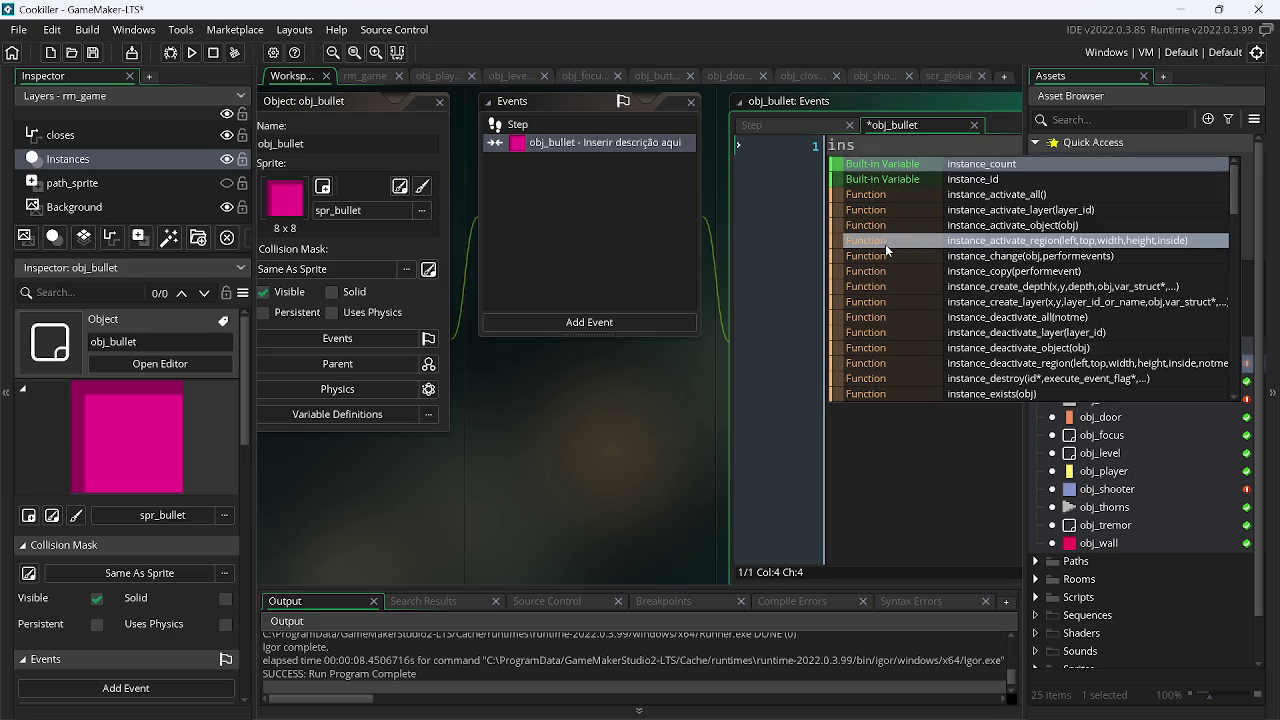
key(Return)
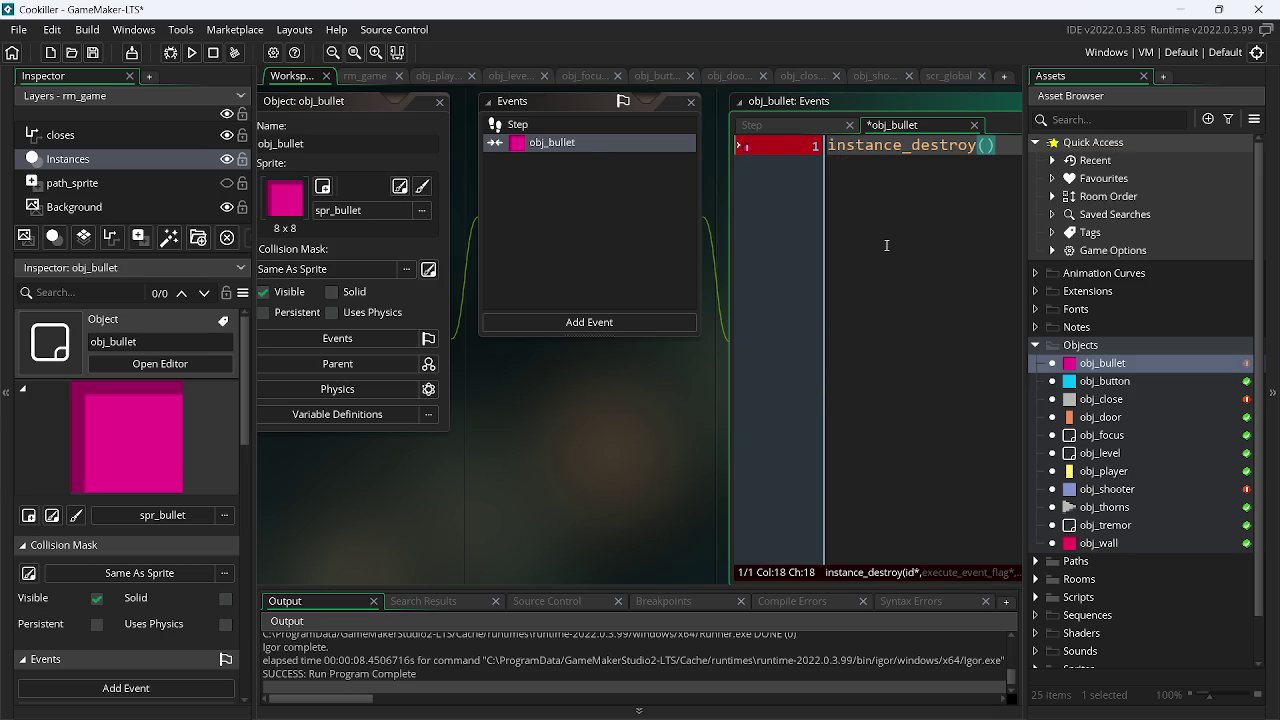
text();)
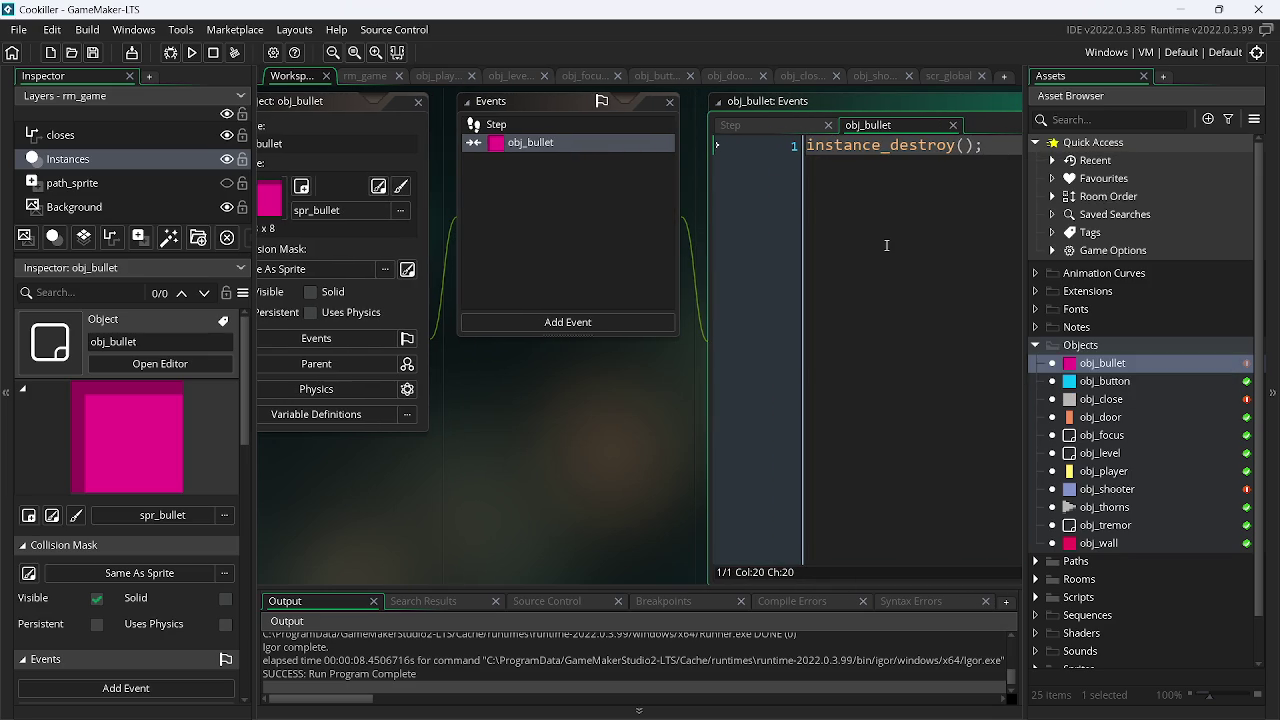
- Browse the Add Event collision objects without adding another event, then reopen the list
click(531, 321)
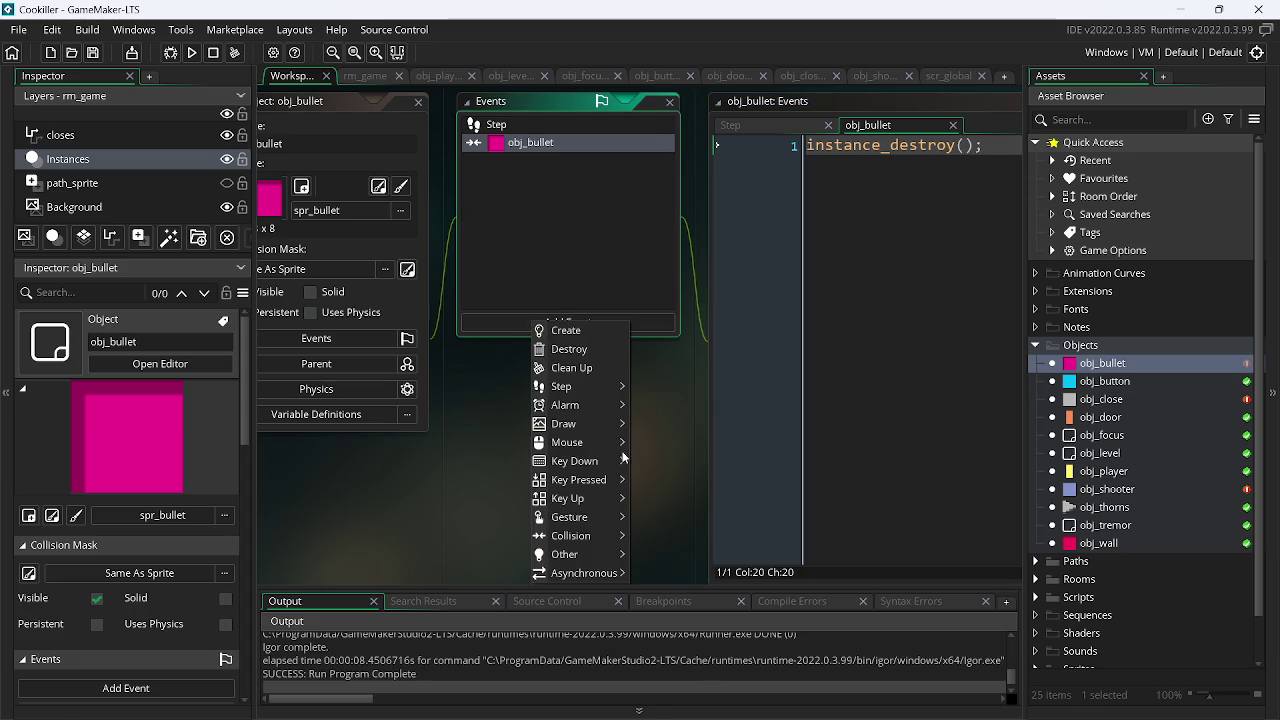
mouse_move(591, 443)
mouse_move(596, 538)
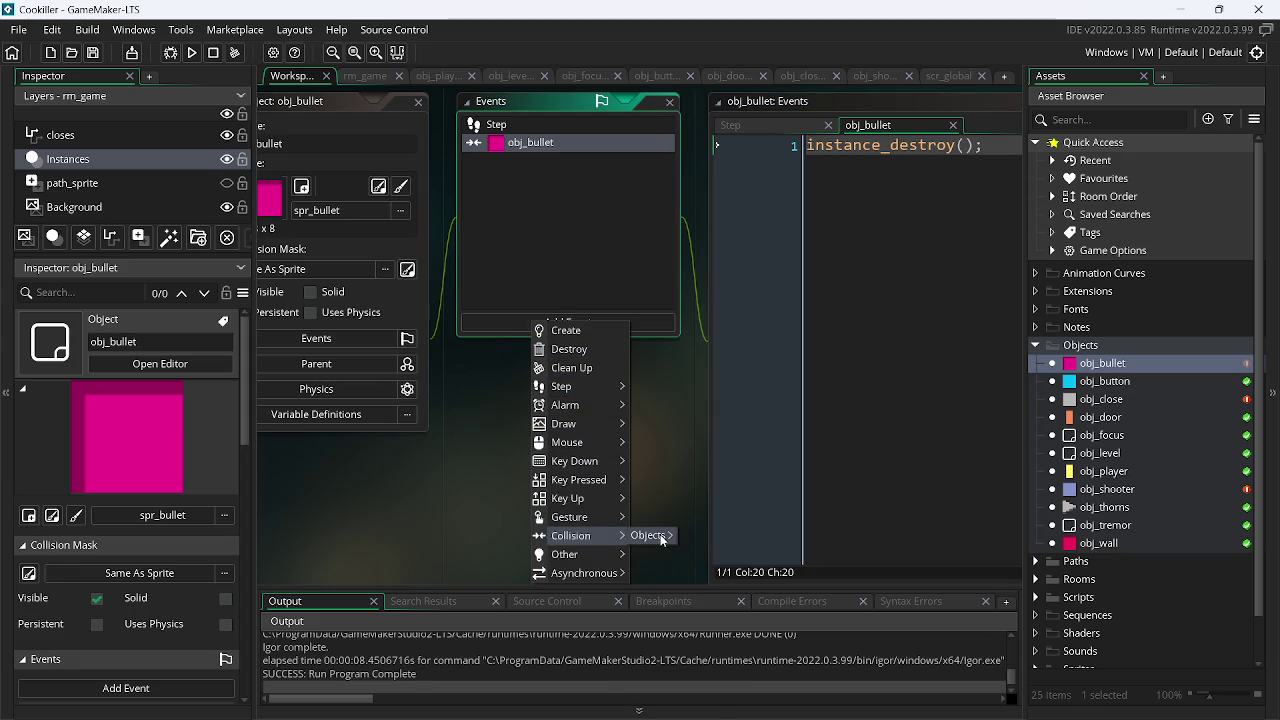
mouse_move(650, 536)
click(736, 521)
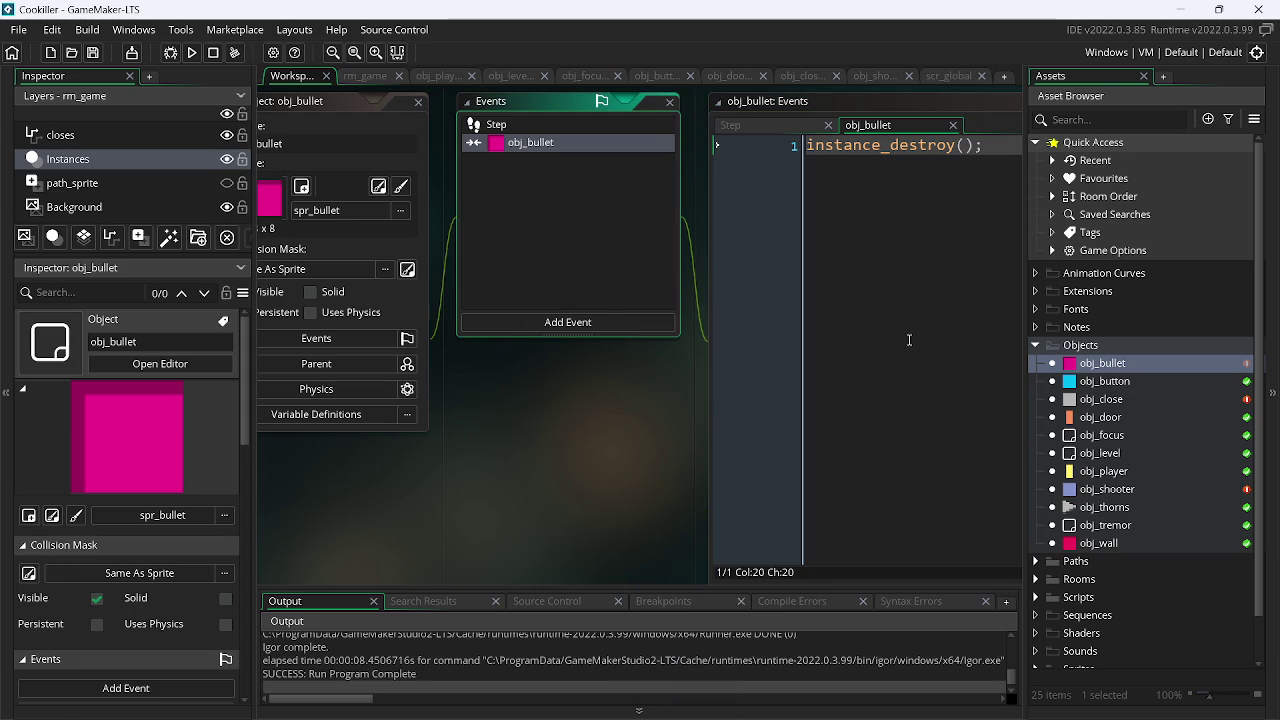
click(592, 330)
- Add an obj_player collision event to obj_bullet with show_message("PAH!");
mouse_move(687, 545)
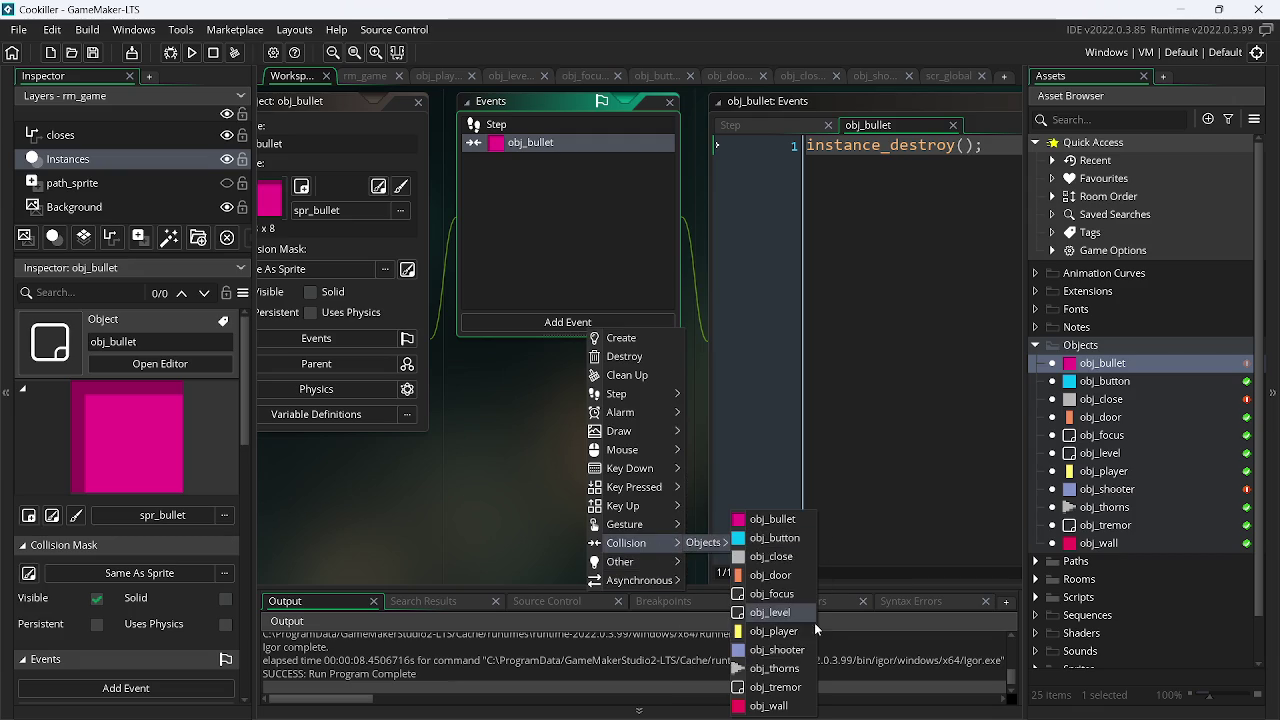
click(811, 631)
key(ctrl+a)
key(Delete)
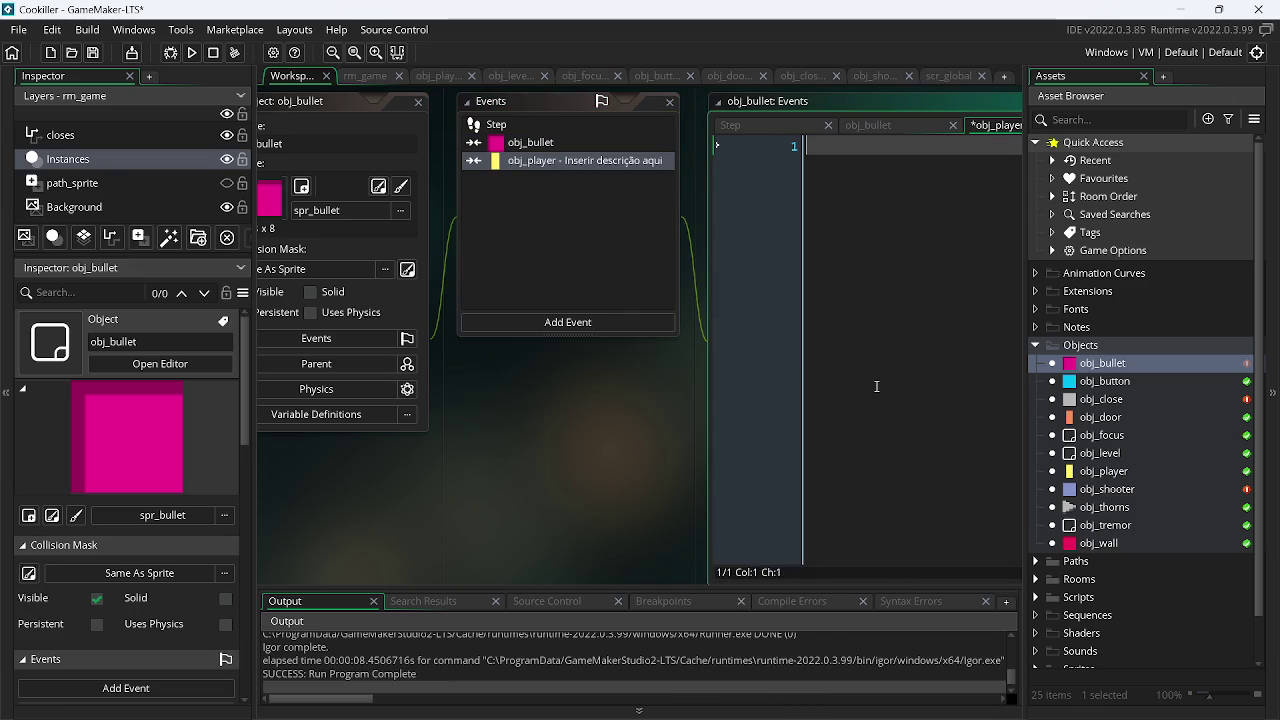
text(sho)
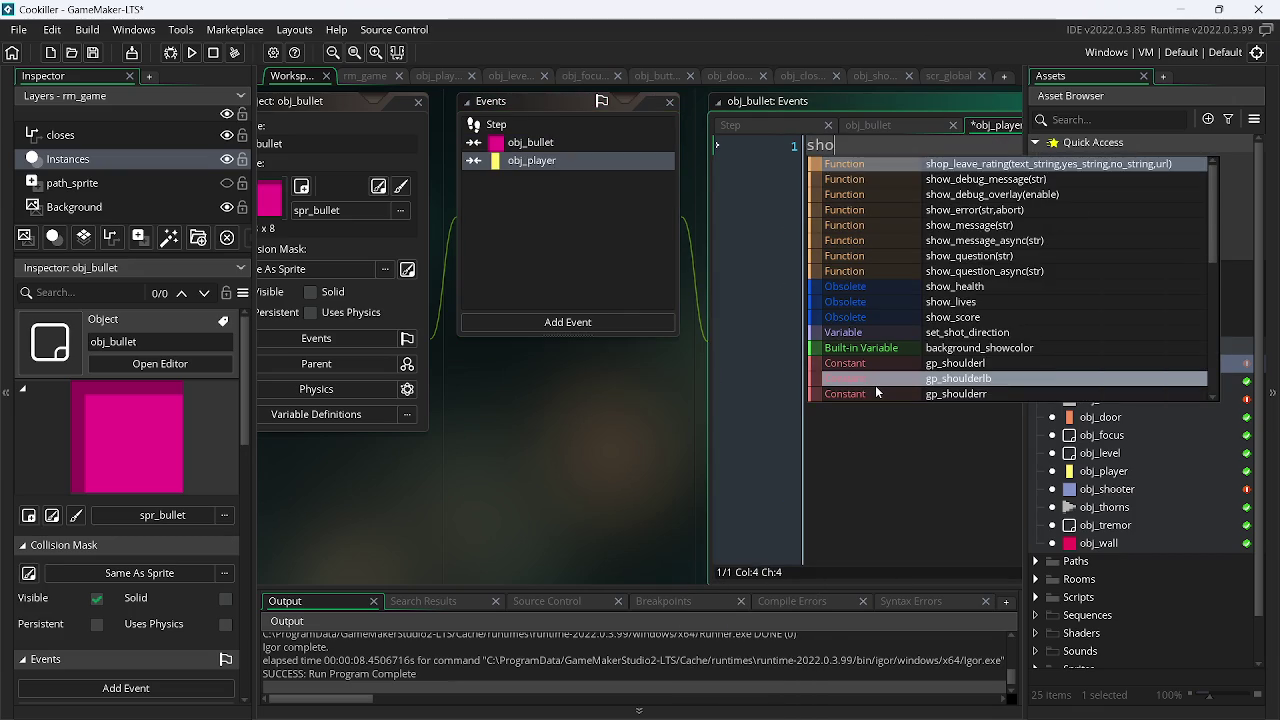
key(Down)
key(Down)
key(Return)
key(Left)
text(AH)
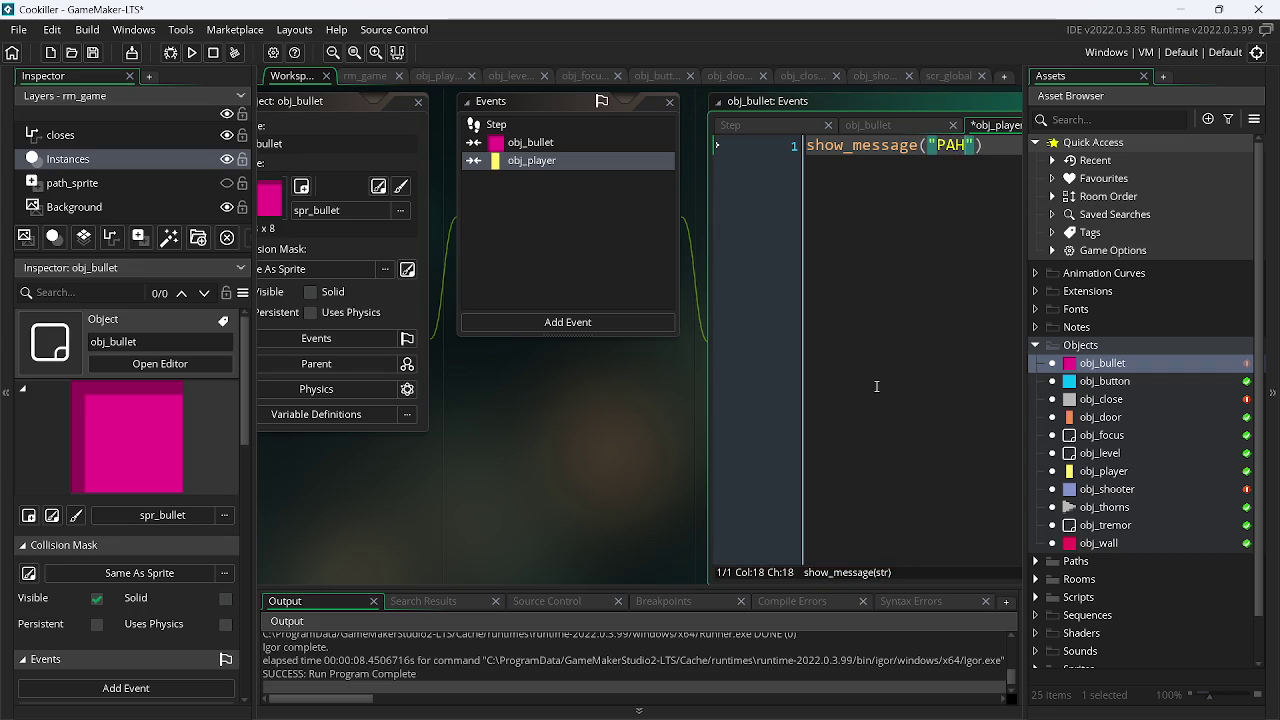
text(")
key(BackSpace)
key(BackSpace)
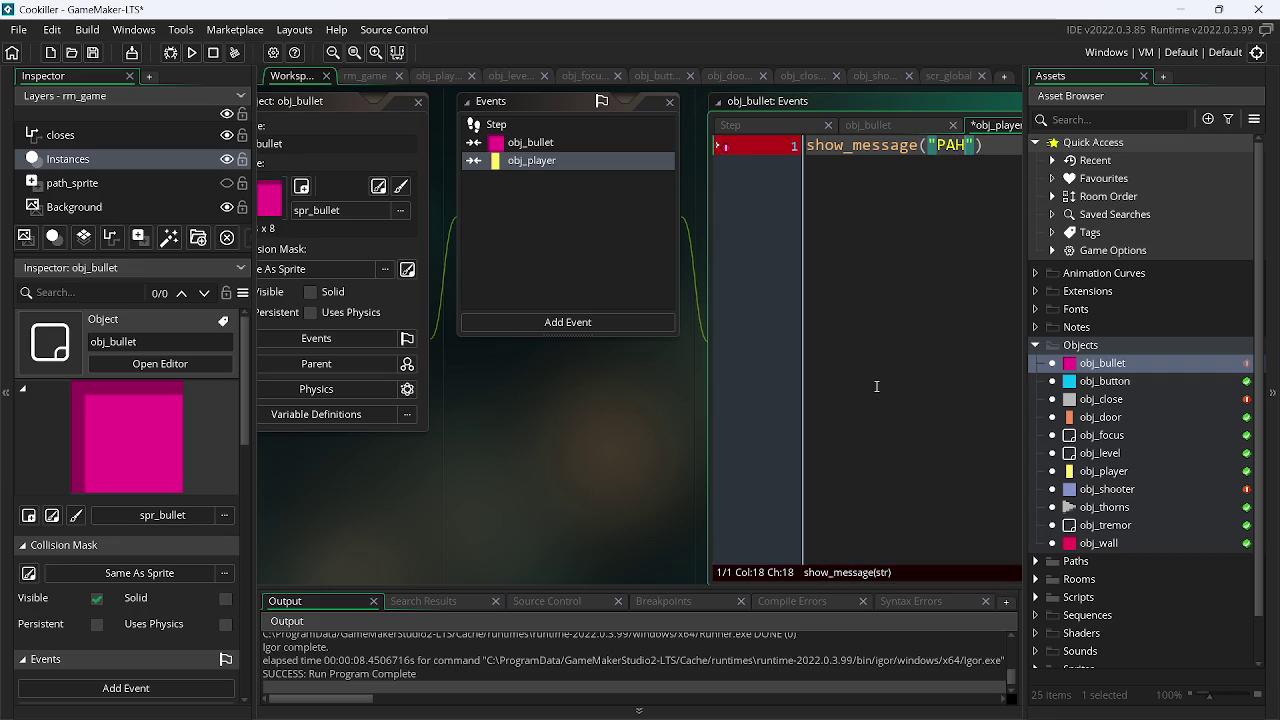
text(!"))
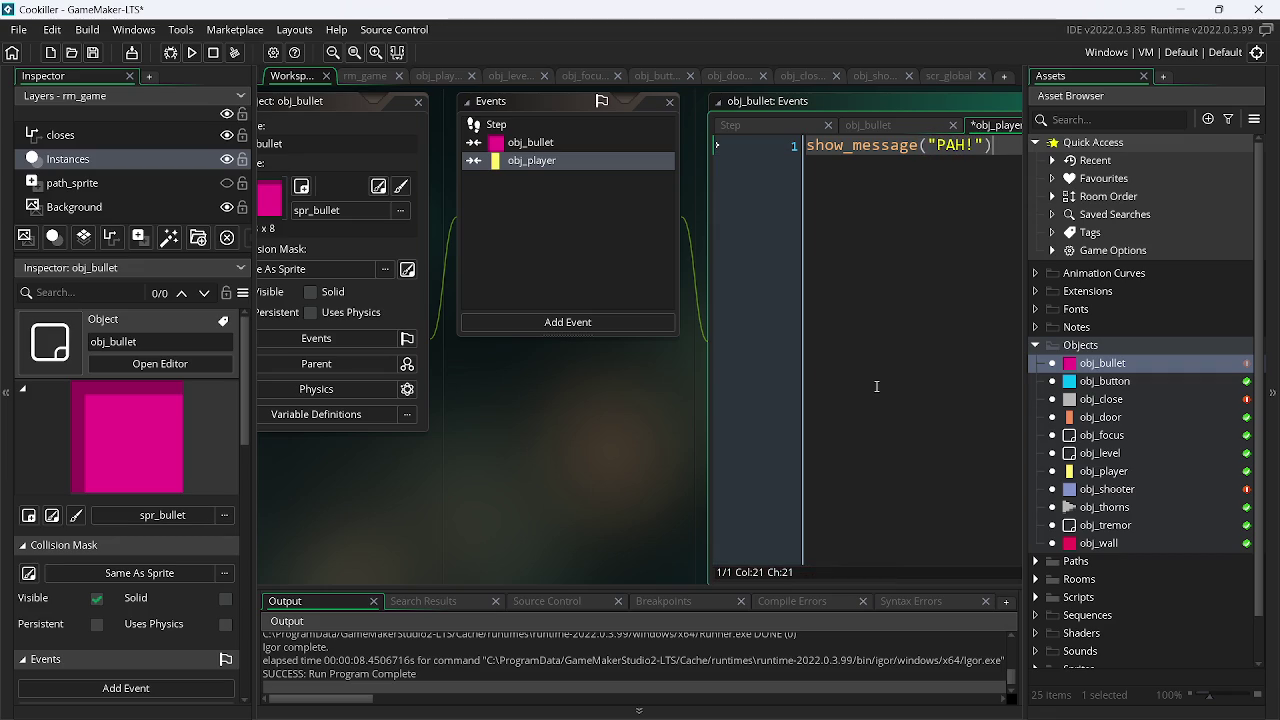
- Add instance_destroy(); below the message call and switch to the ICCCI window
key(Return)
text(ins)
key(Down)
key(Down)
key(Down)
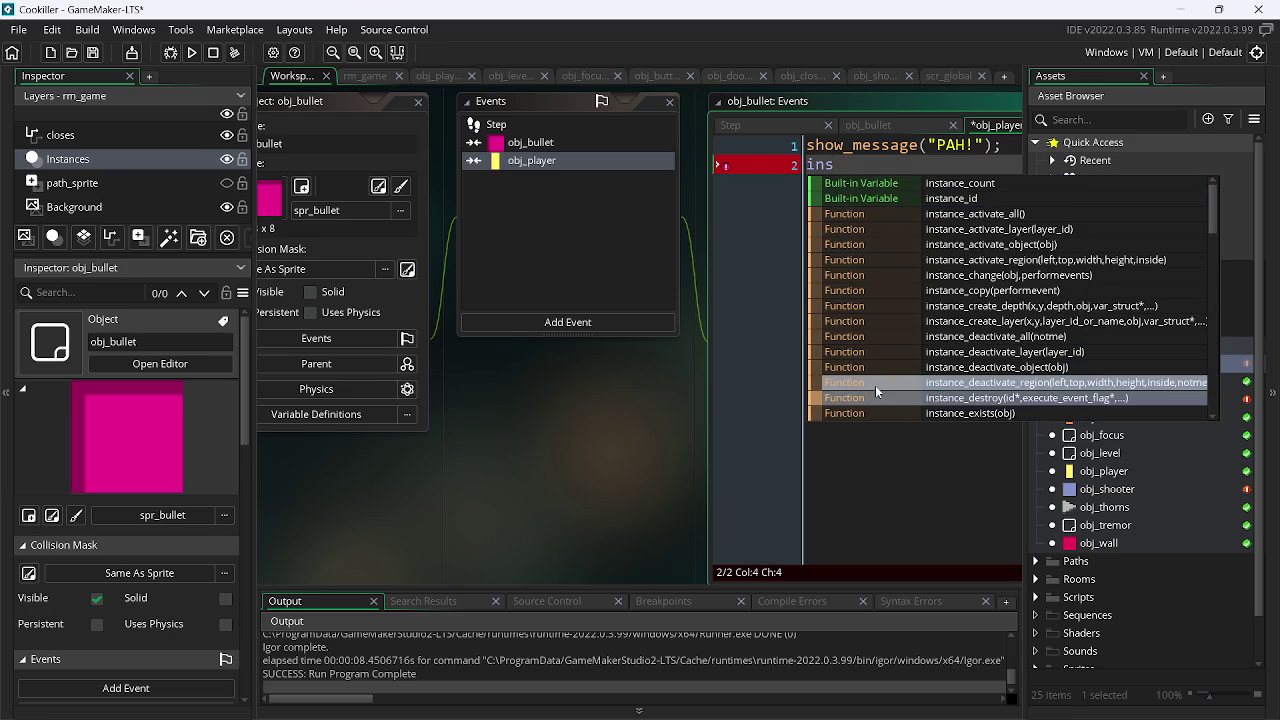
key(Return)
text(();)
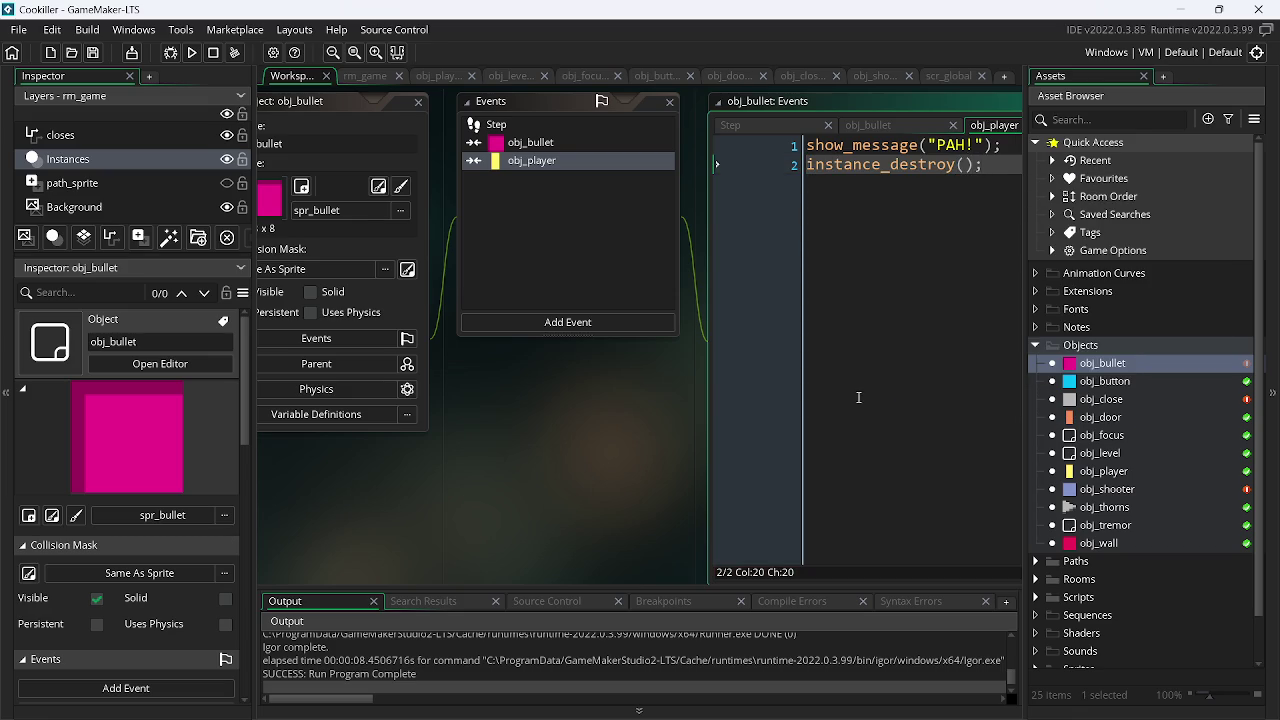
key(alt+Tab)
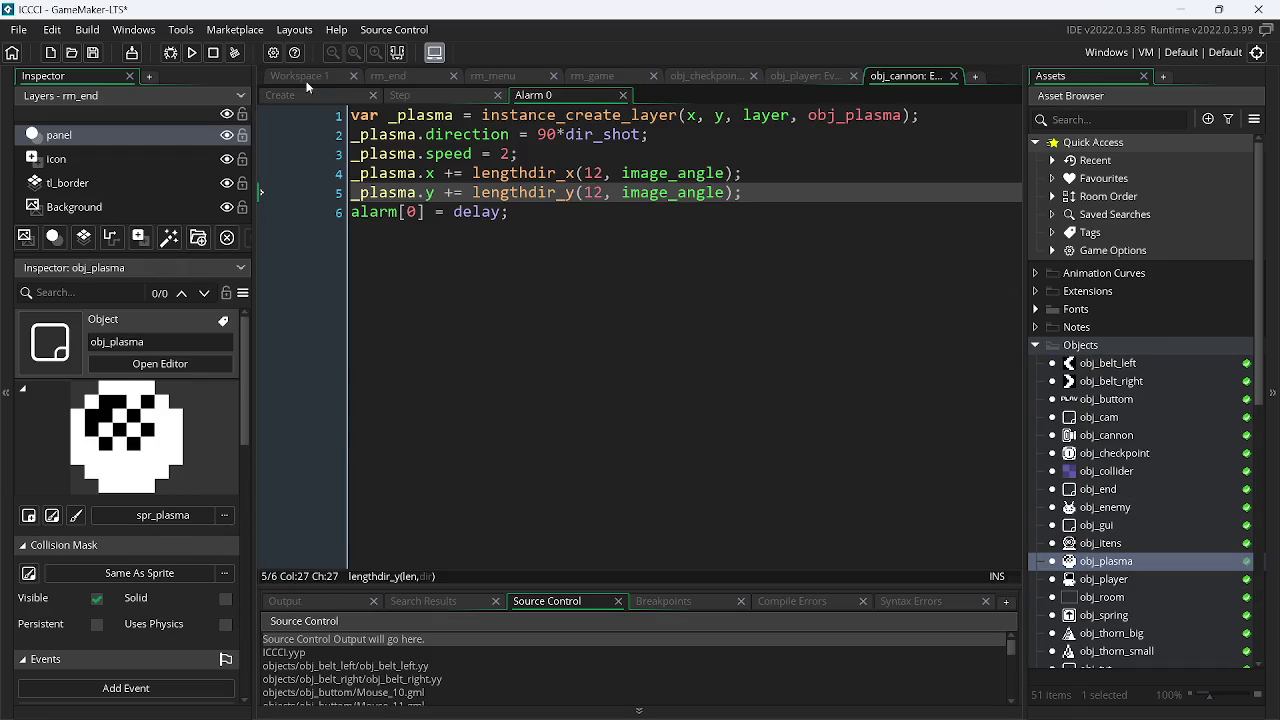
- Back in Cookiller, add an obj_bullet Outside Room event calling instance_destroy() and run the game
click(307, 84)
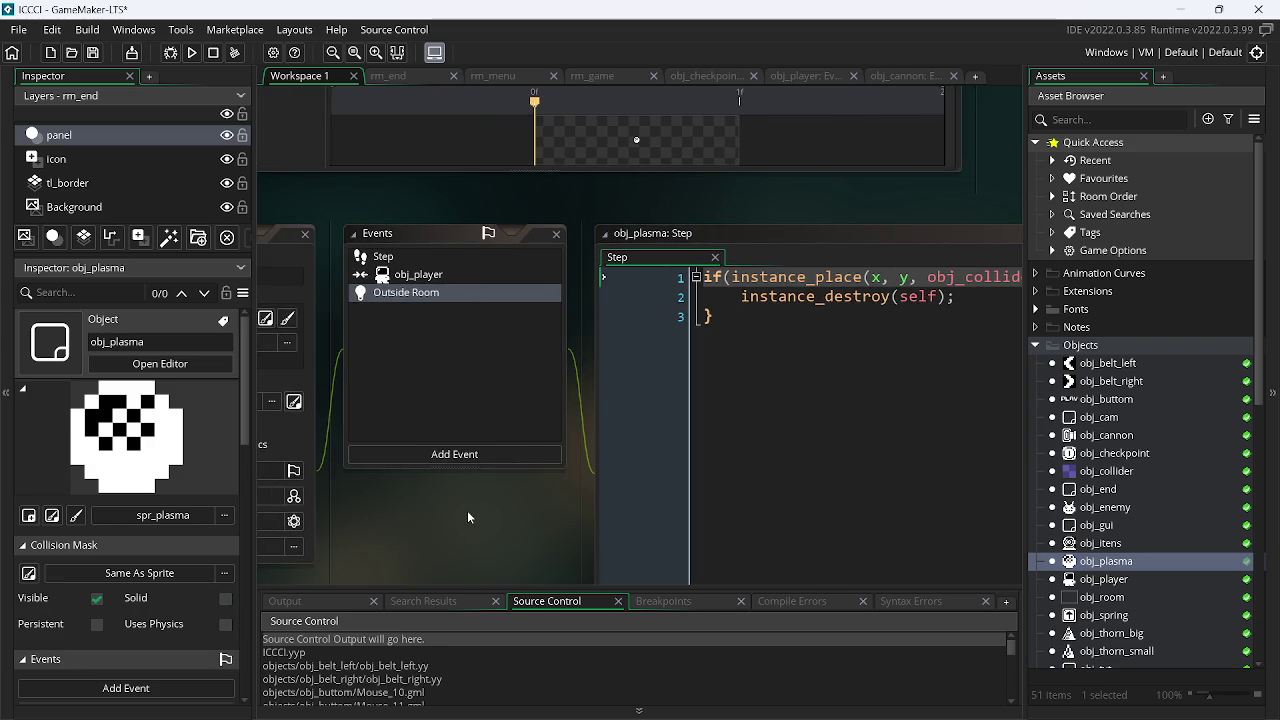
key(alt+Tab)
click(556, 323)
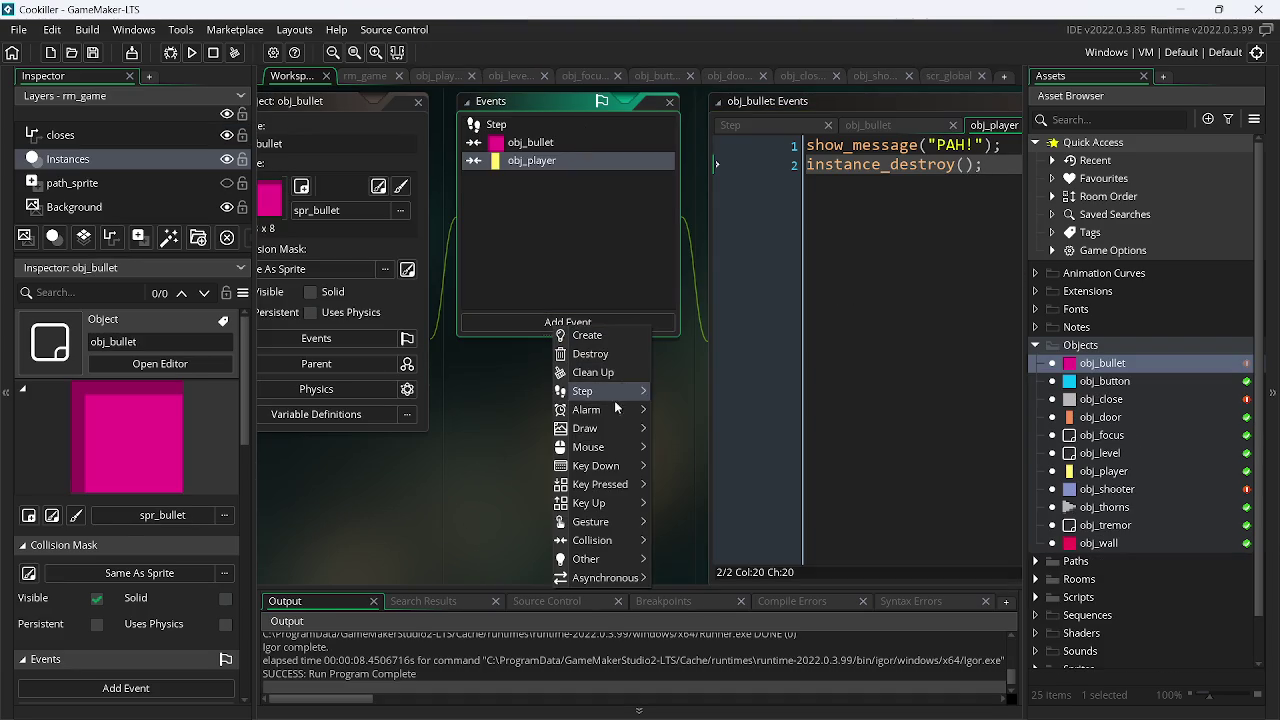
mouse_move(612, 557)
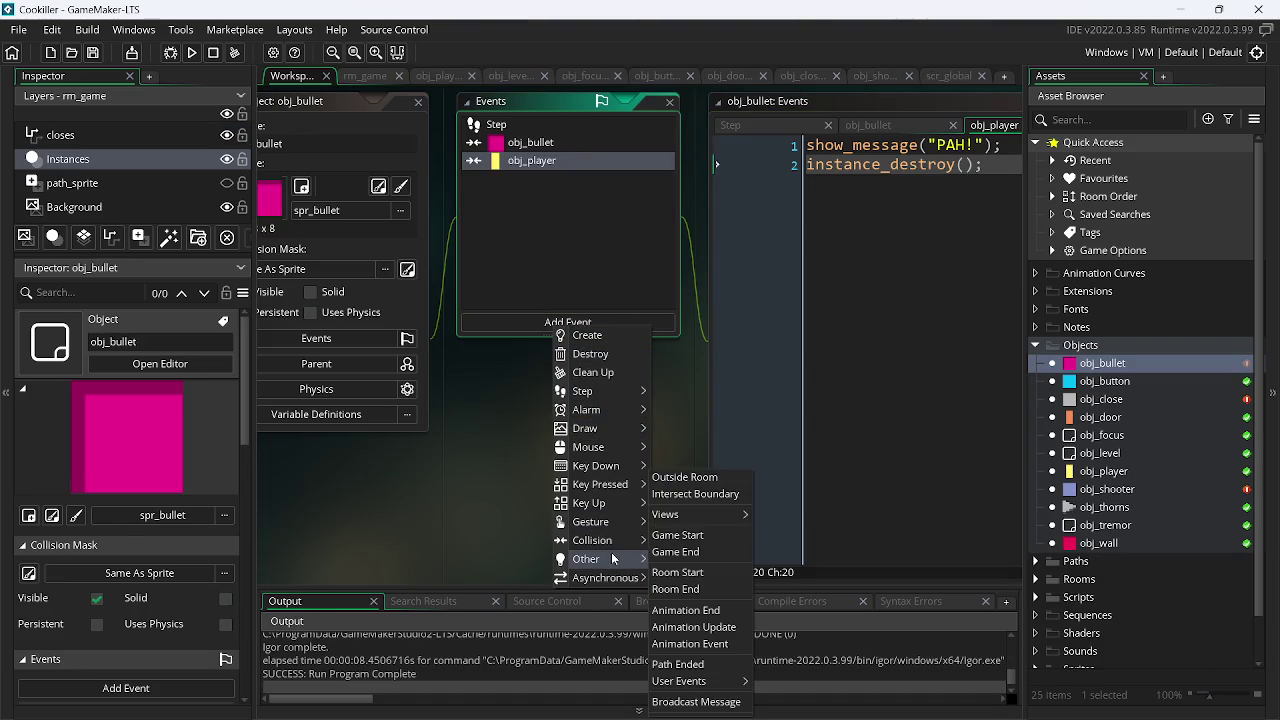
click(685, 477)
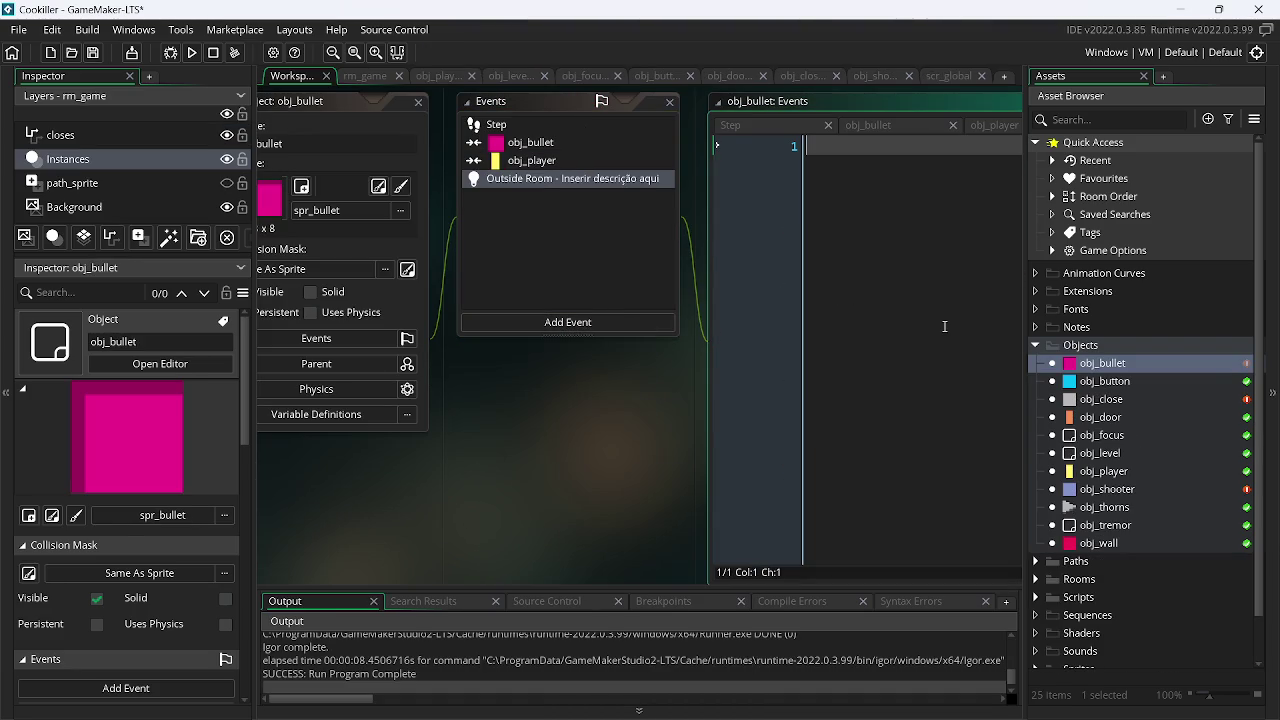
text(ins)
key(Down)
key(Down)
key(Down)
key(Return)
text(();)
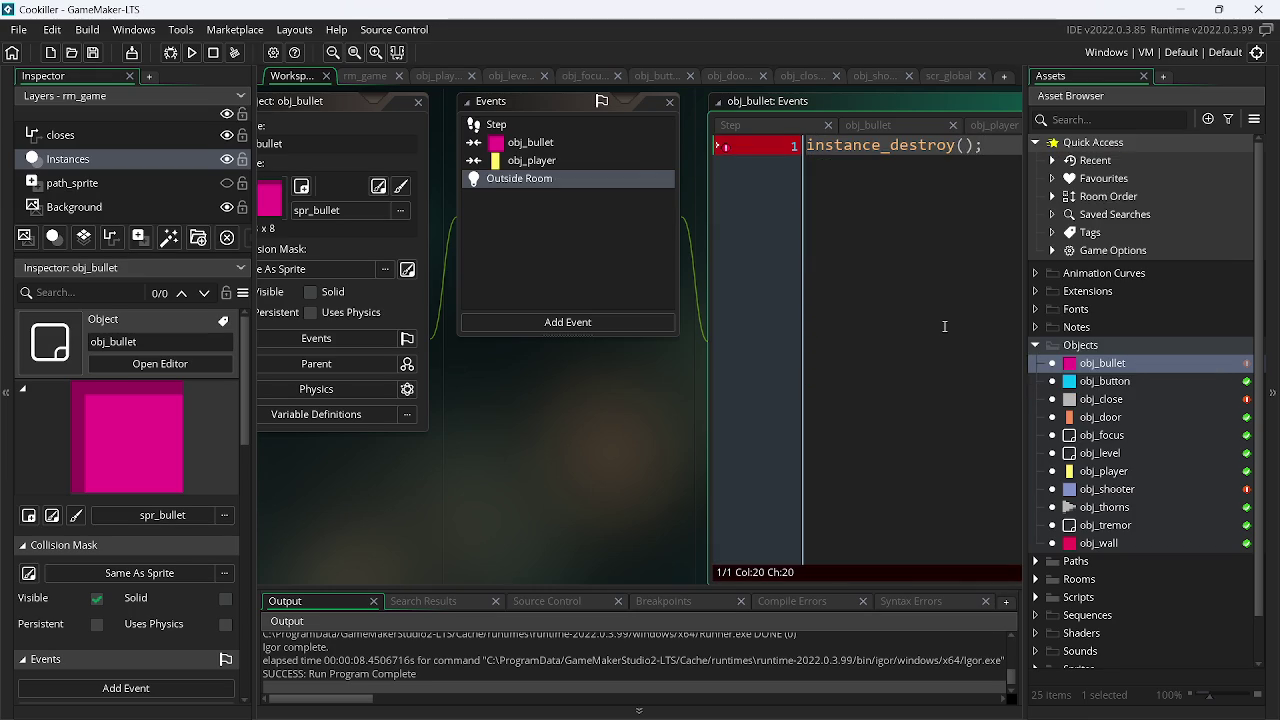
click(194, 53)
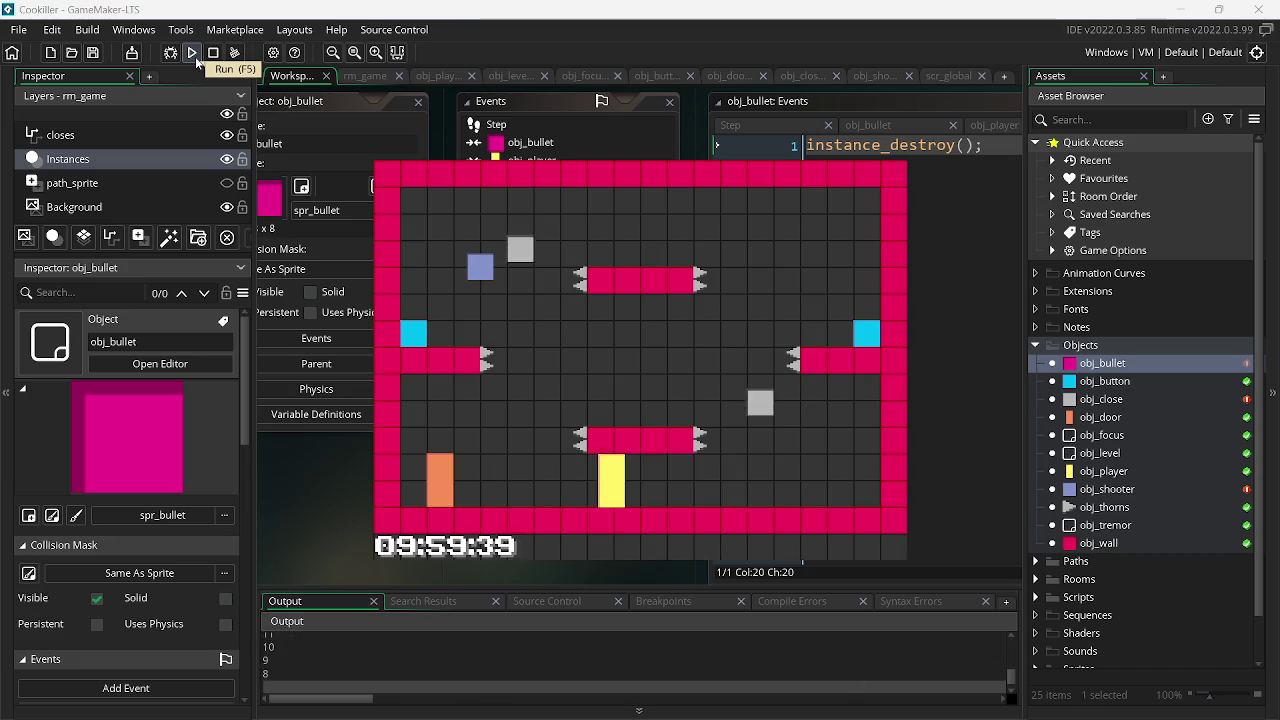
- Play with the arrow keys until a bullet hit shows the PAH! message, then dismiss it
key(Left)
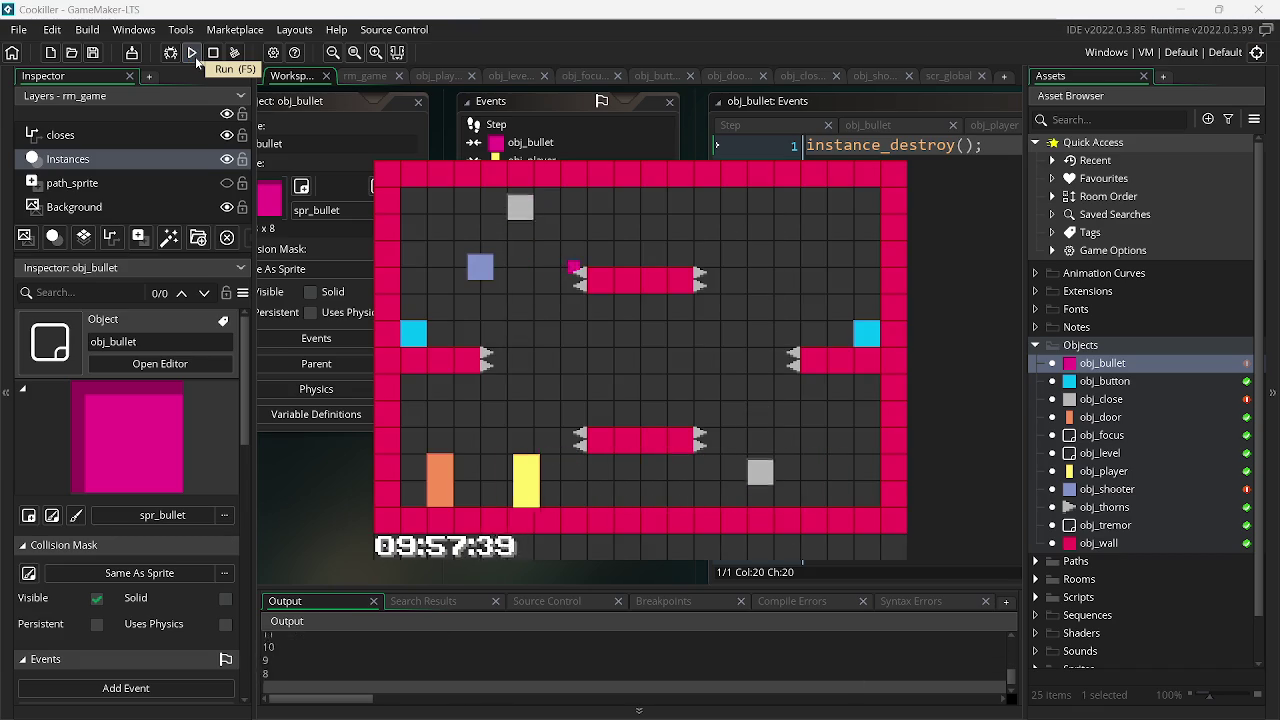
key(Right)
key(Up)
key(Left)
key(Up)
key(Right)
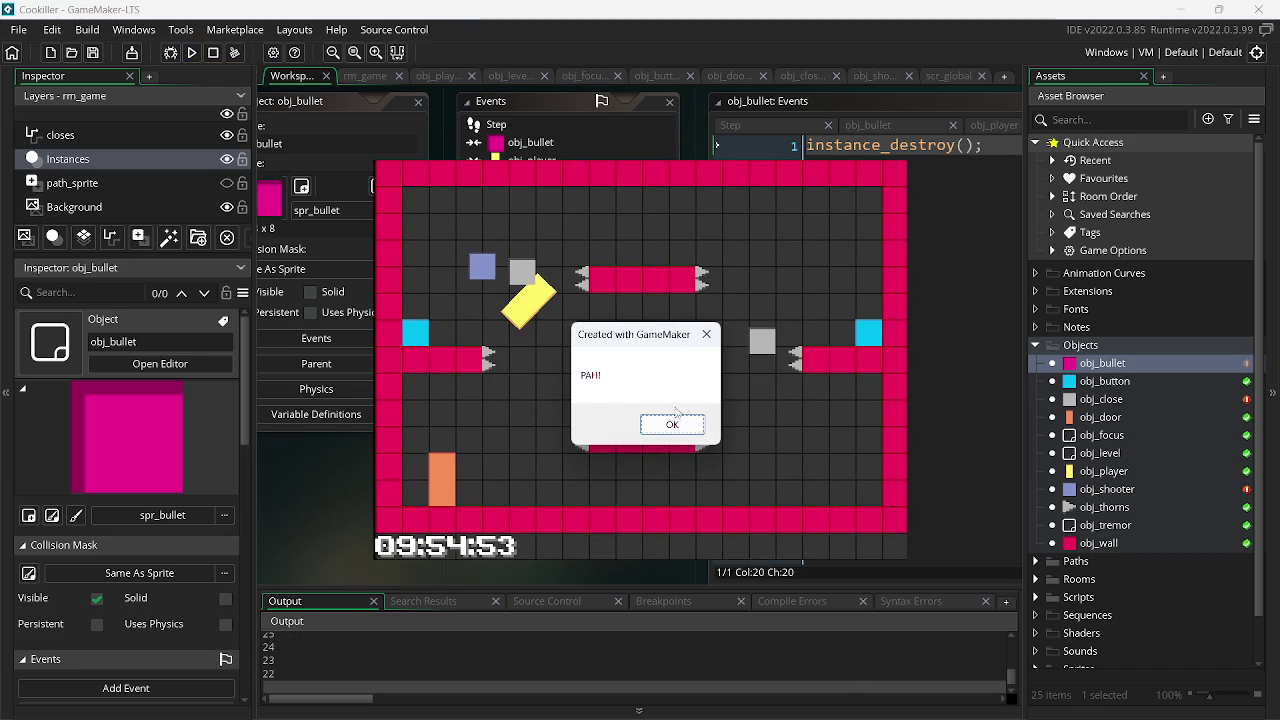
click(684, 430)
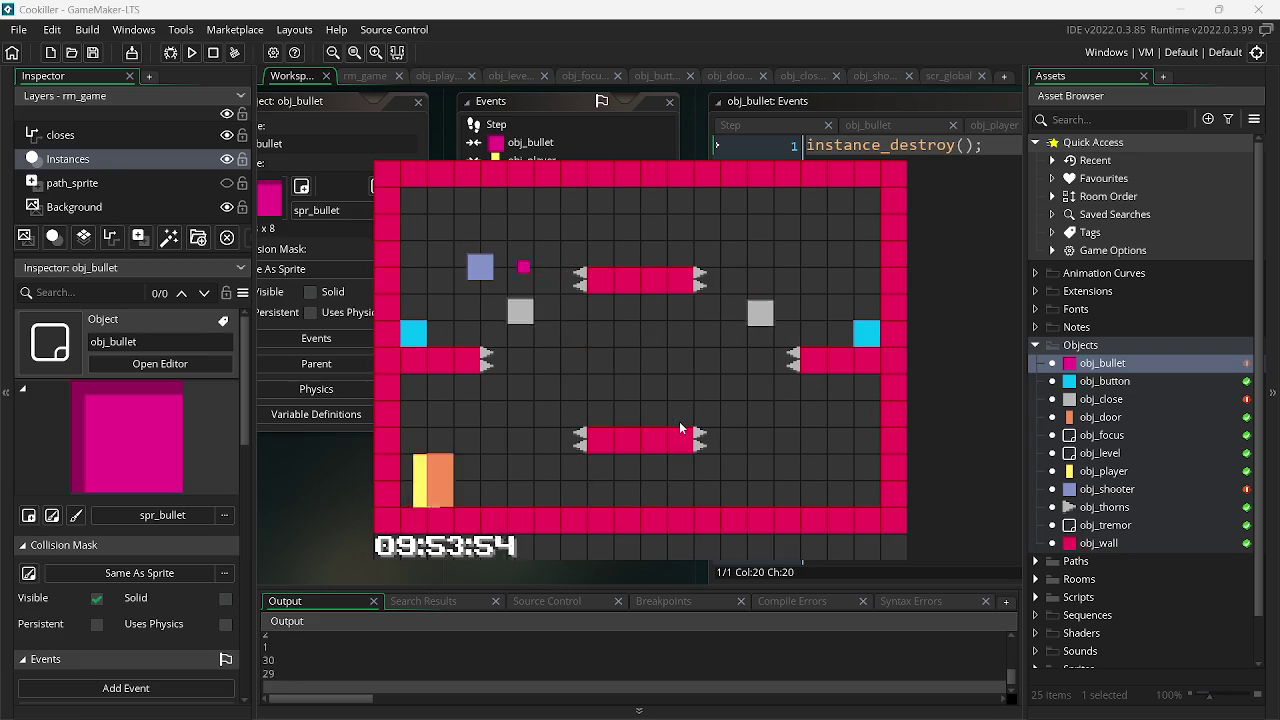
- Stop the game and reopen obj_bullet's obj_player collision code
key(Right)
key(Up)
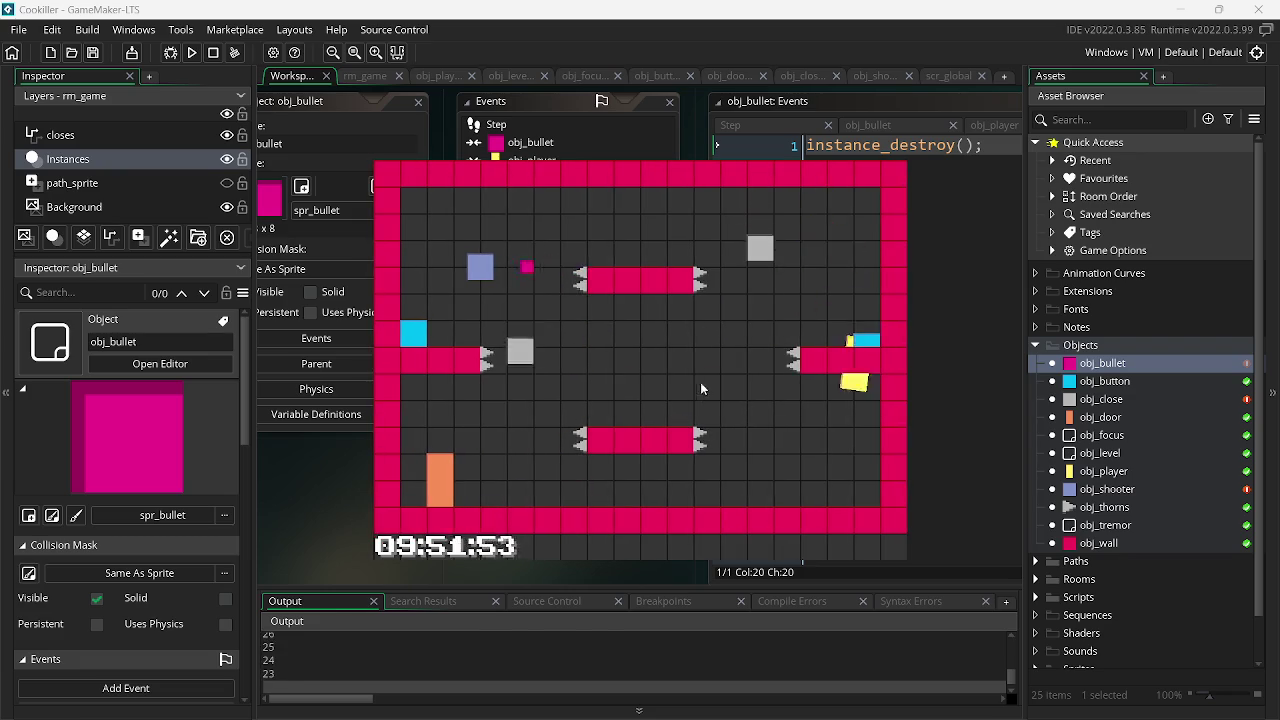
click(541, 161)
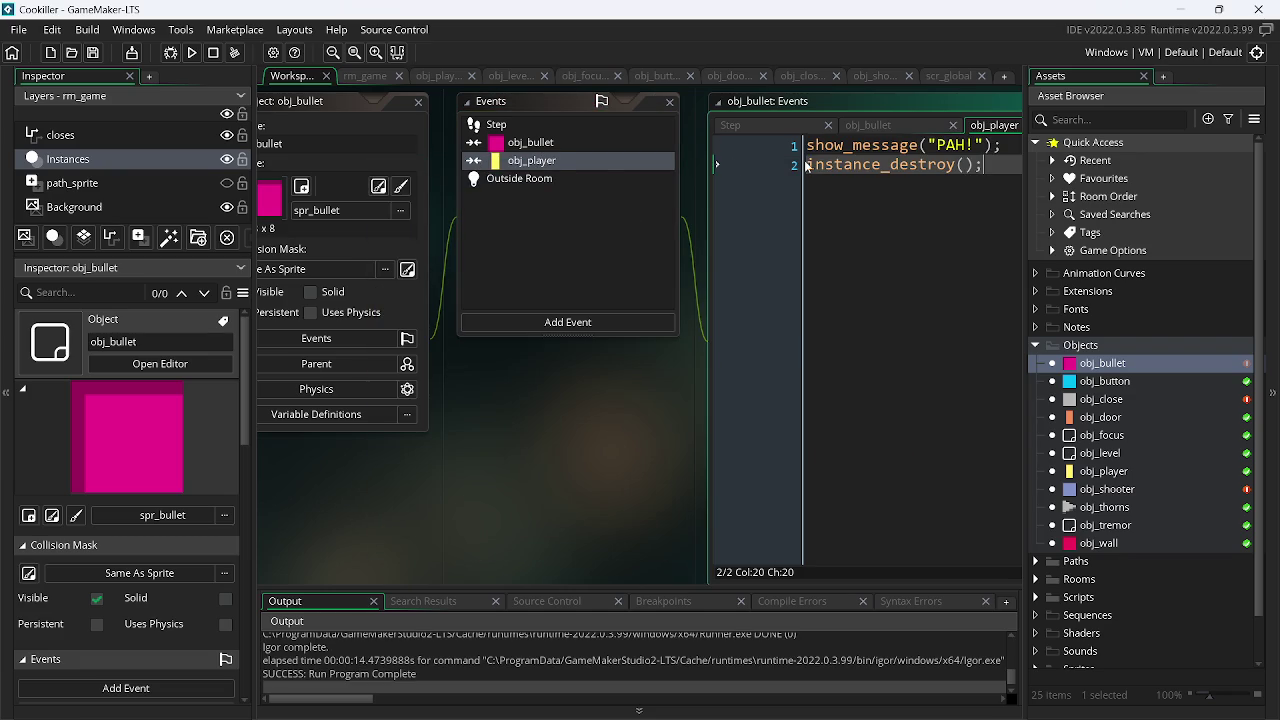
- Add an if(!global.dead){ line above the collision code's show_message call
click(812, 147)
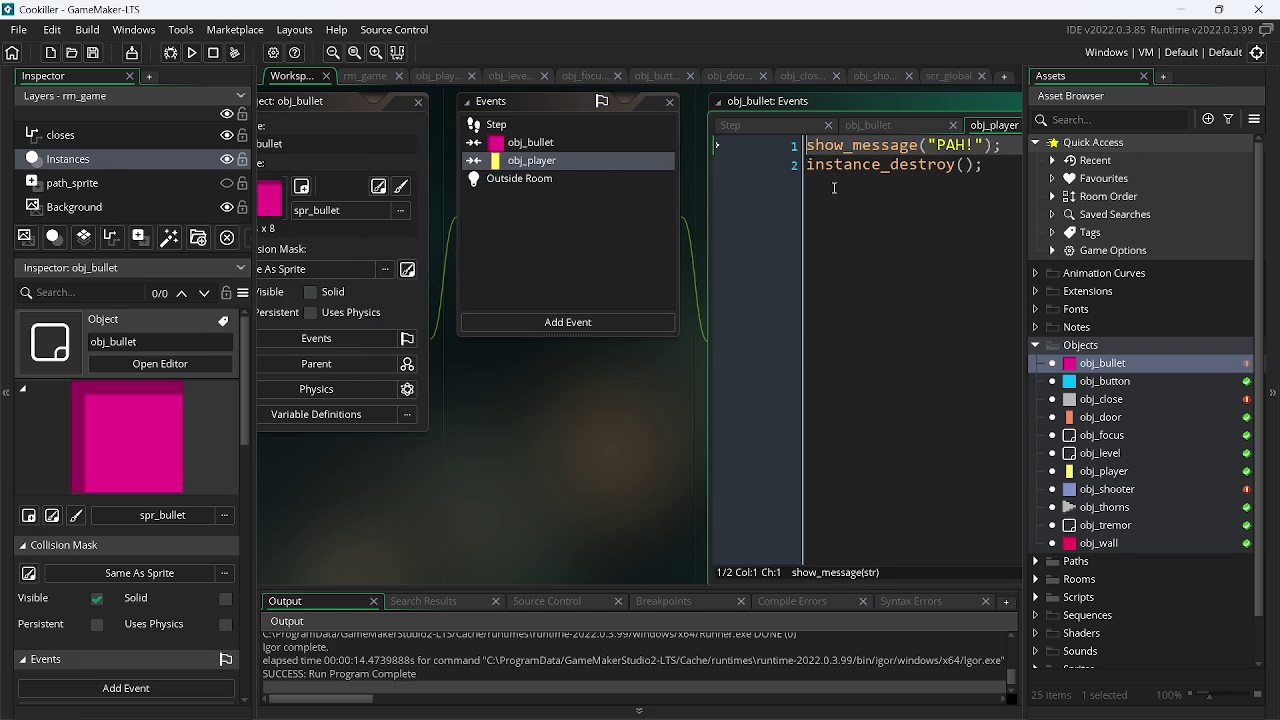
key(Return)
key(Up)
text(if())
key(Left)
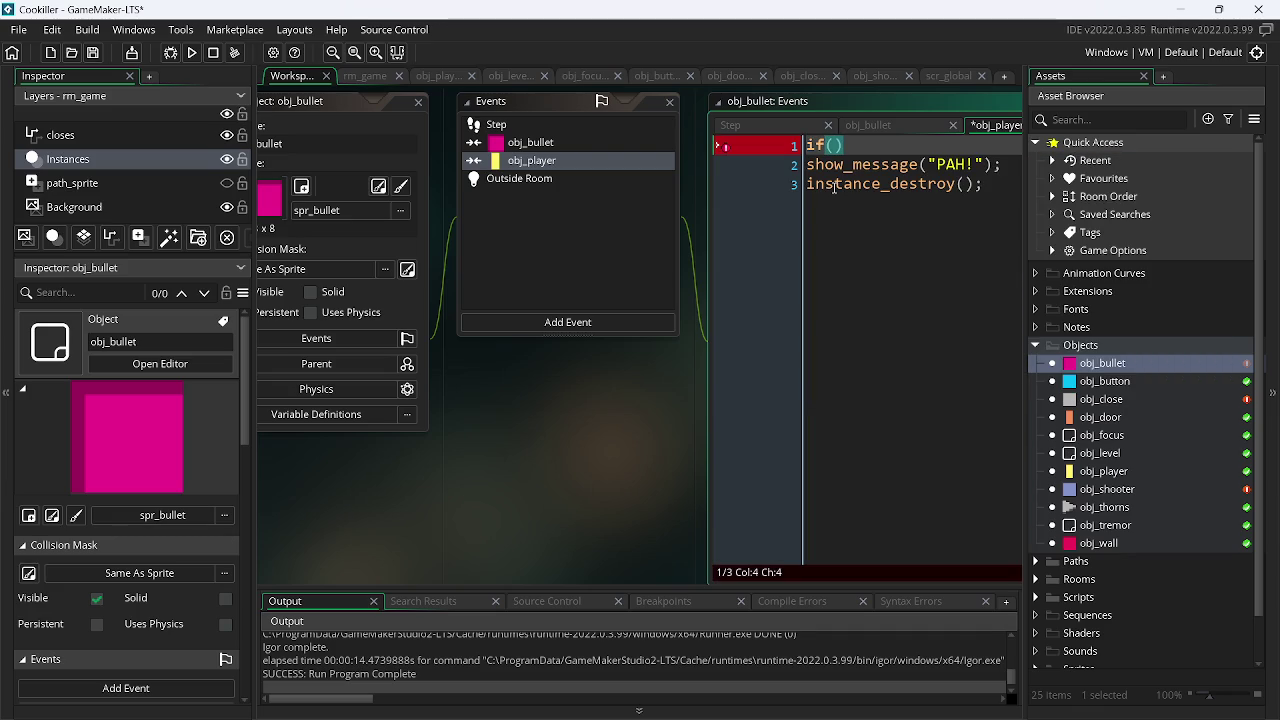
text(!global)
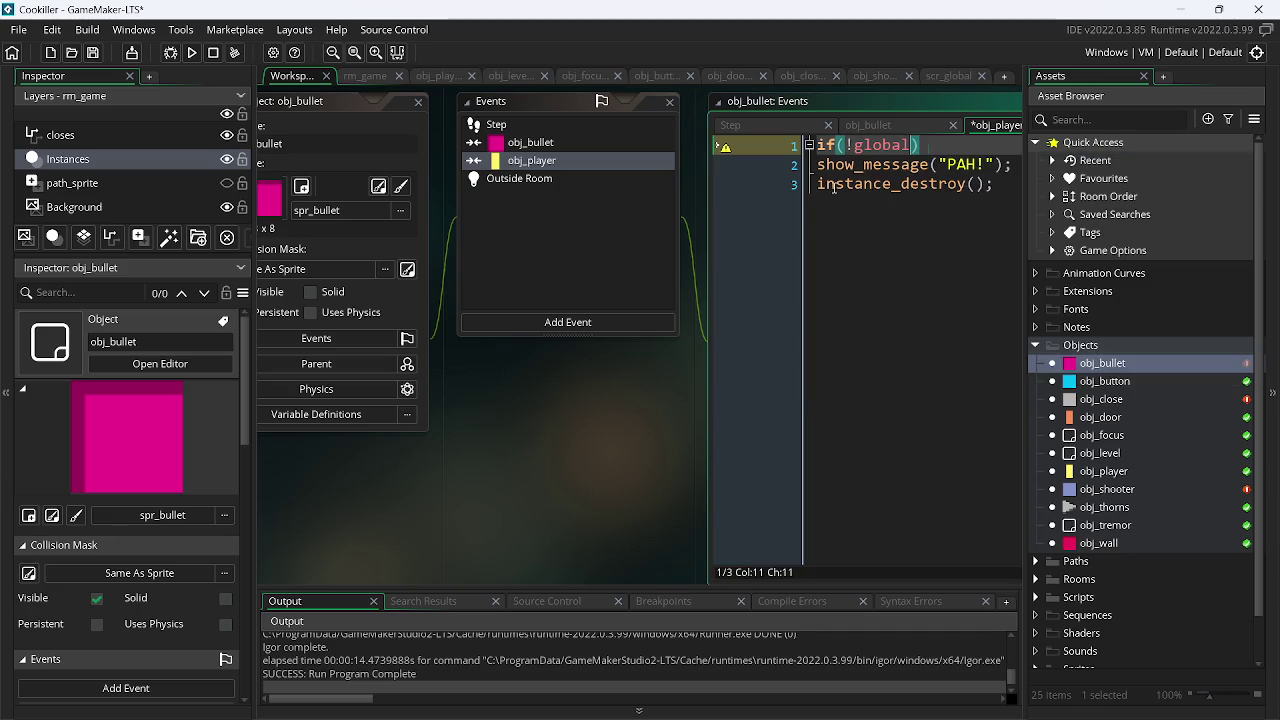
text(.dead){)
- Close the block with } after instance_destroy and indent both lines inside it
key(Down)
key(Down)
key(End)
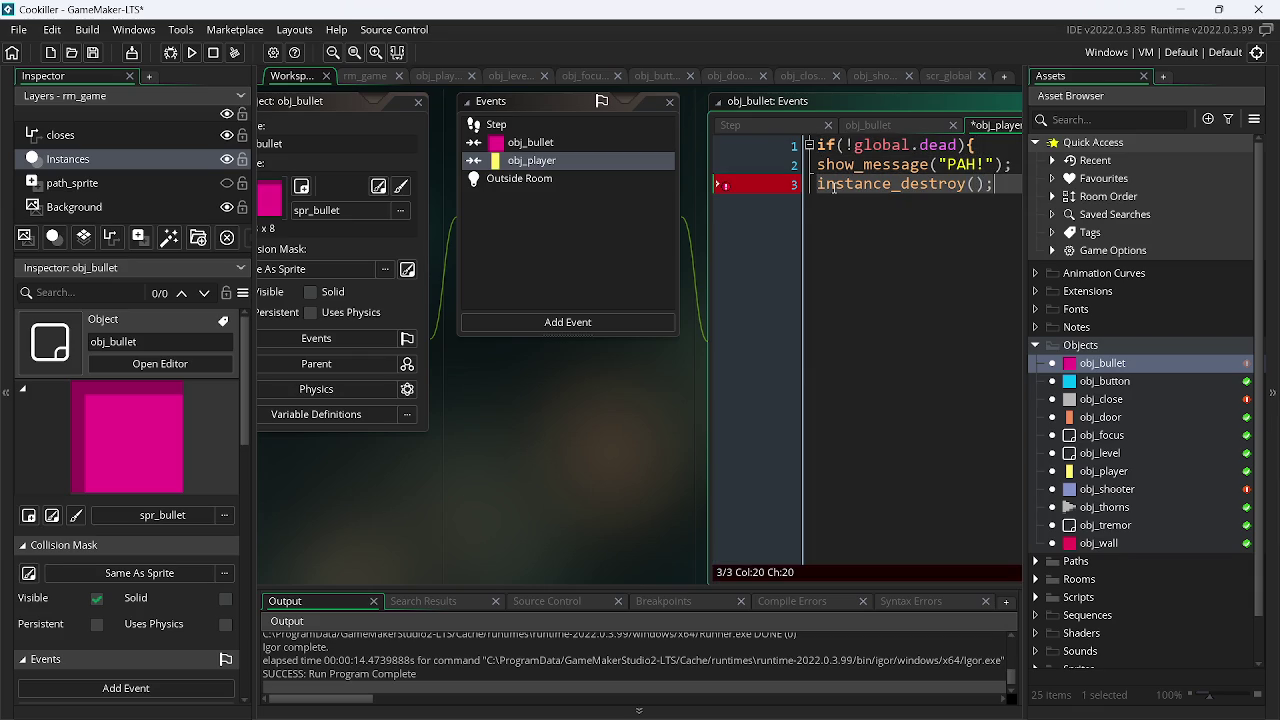
key(Return)
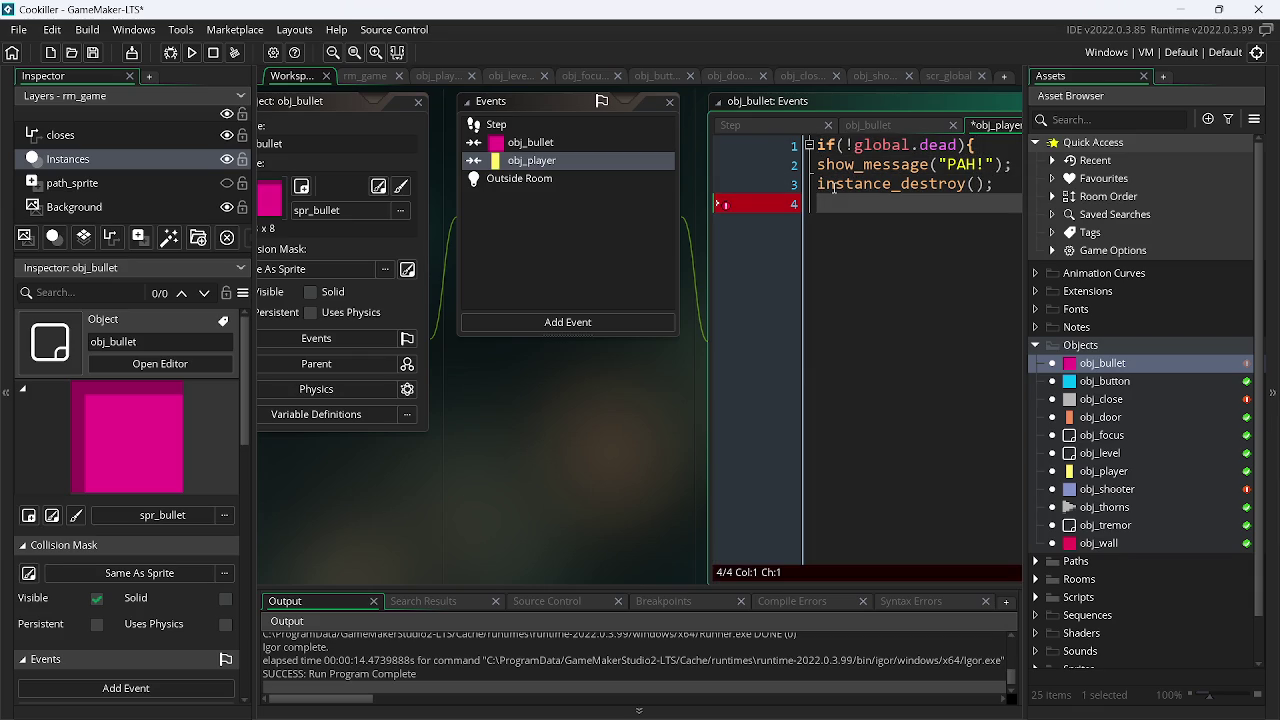
text(})
key(Up)
key(Home)
key(Tab)
key(Up)
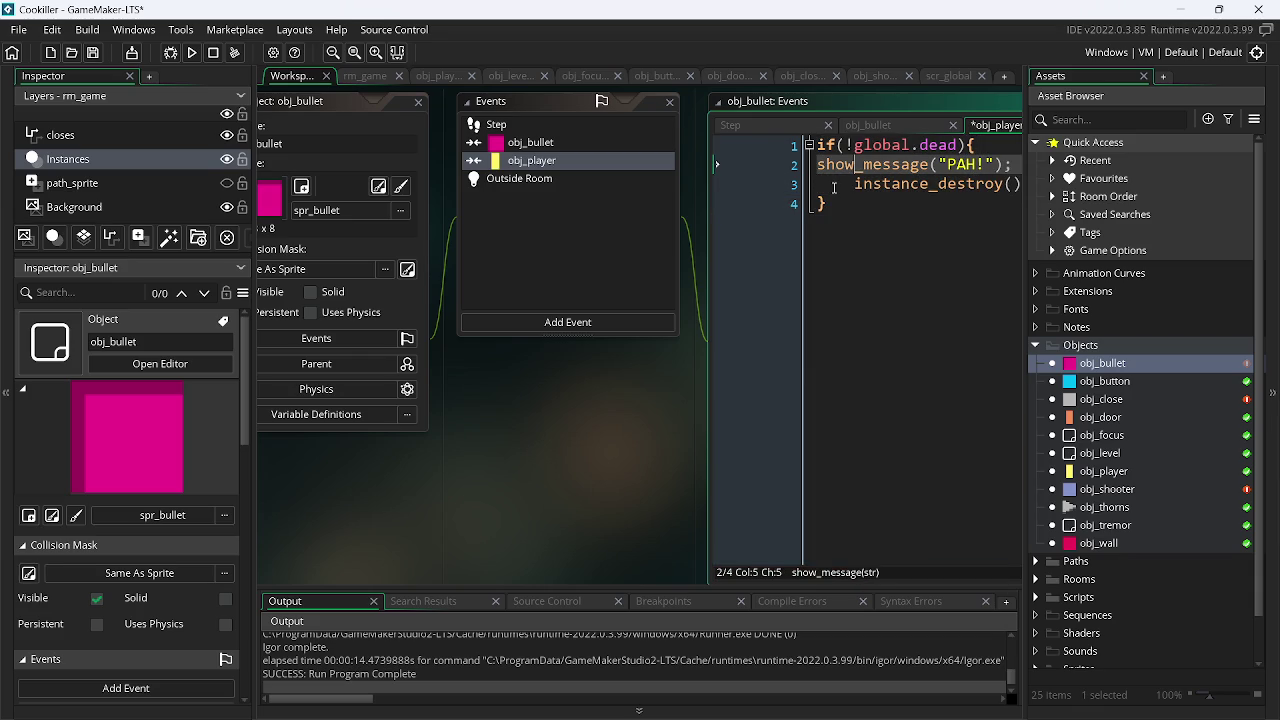
key(Tab)
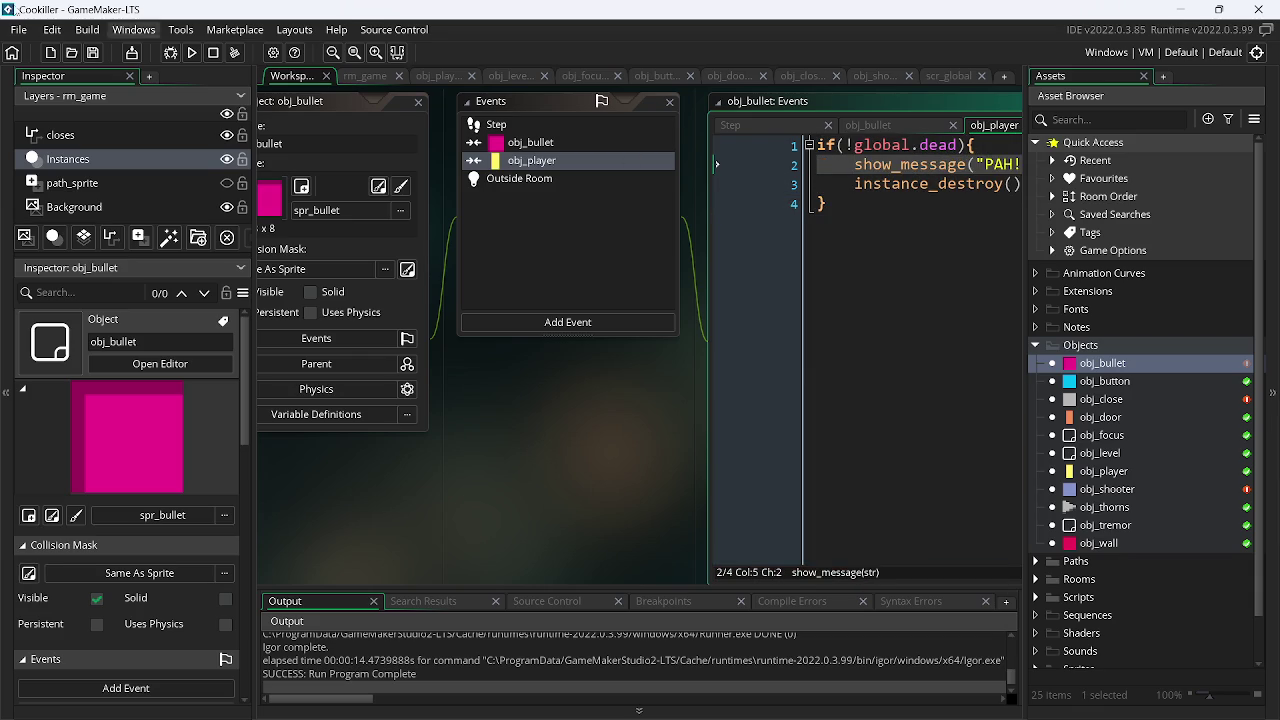
- Run the game again and play it with the arrow keys
click(193, 55)
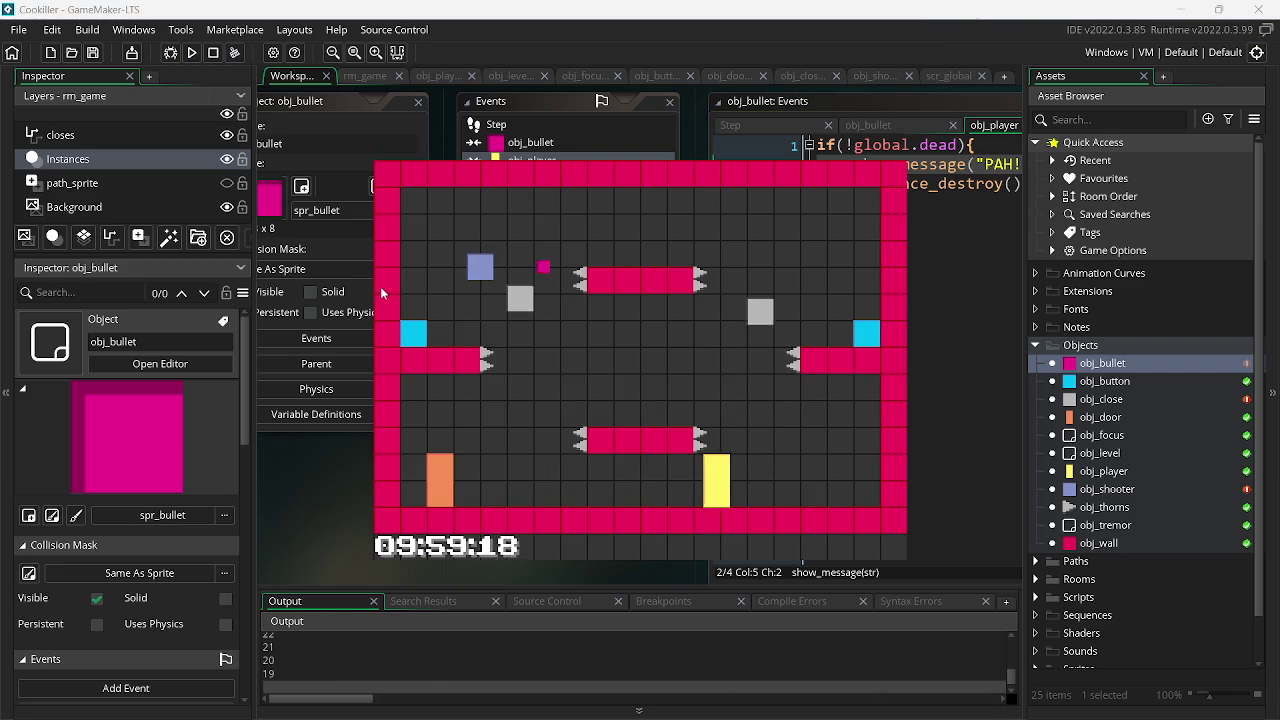
key(Left)
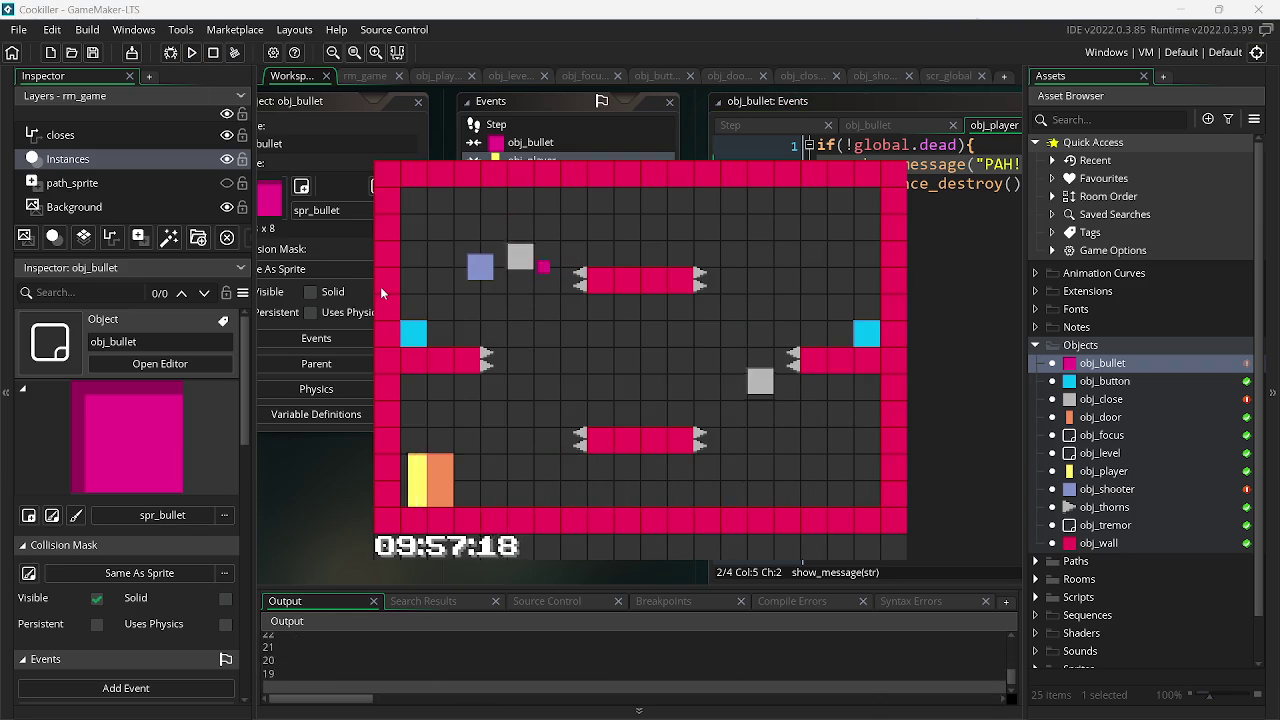
key(Right)
key(Right)
key(Right)
key(Left)
key(Right)
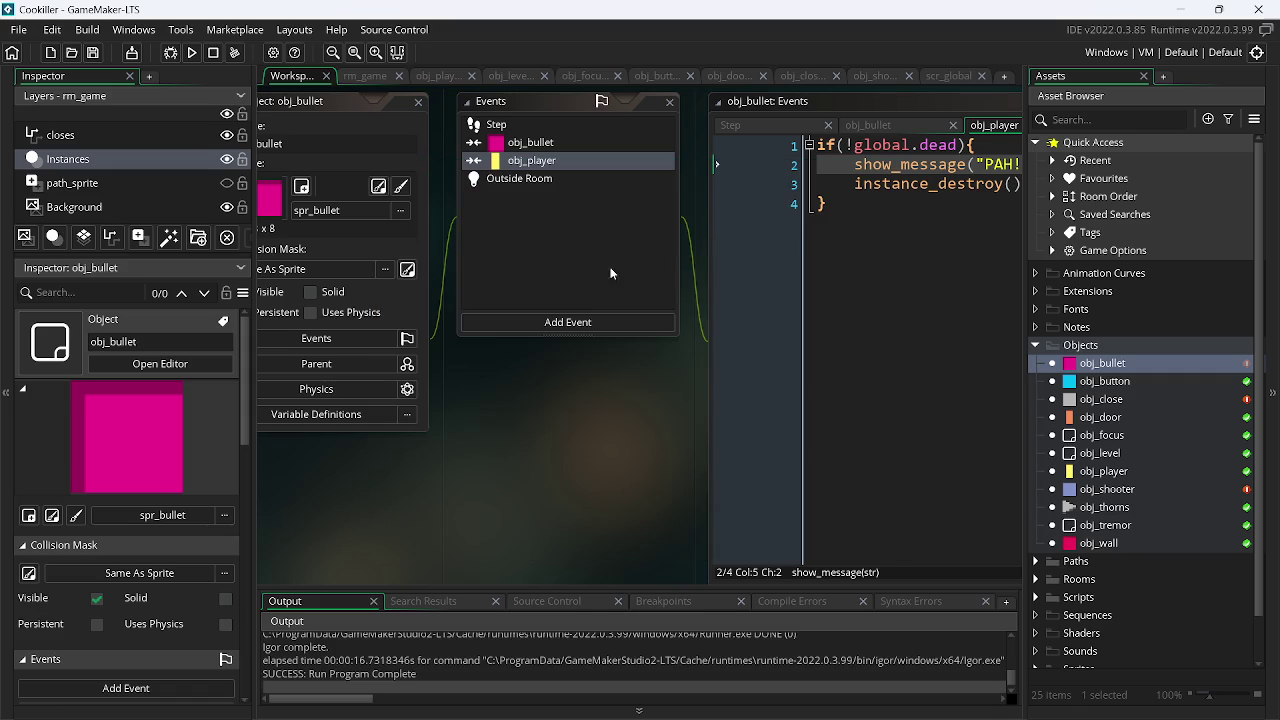
- Drag rm_game's blue shooter beside the orange door, then play-test, dismissing each PAH! message
click(372, 80)
mouse_move(482, 245)
mouse_down()
mouse_move(535, 280)
mouse_move(440, 432)
mouse_move(442, 461)
mouse_up()
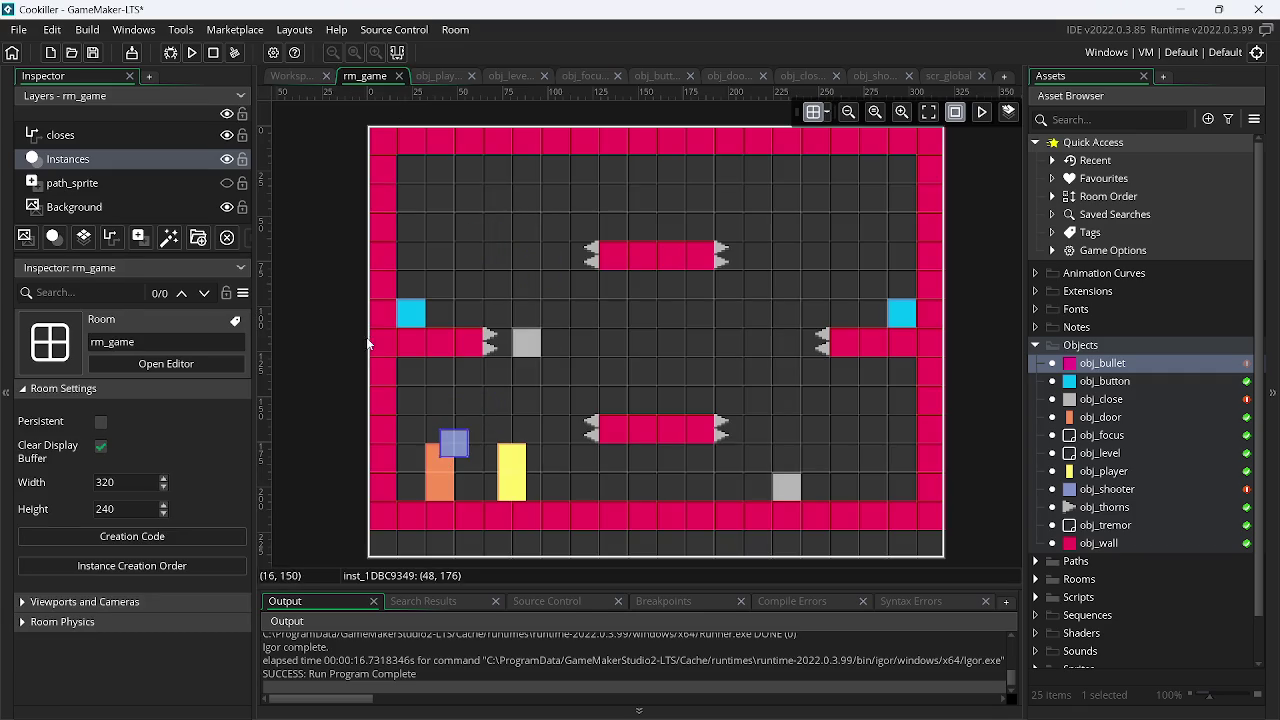
click(193, 52)
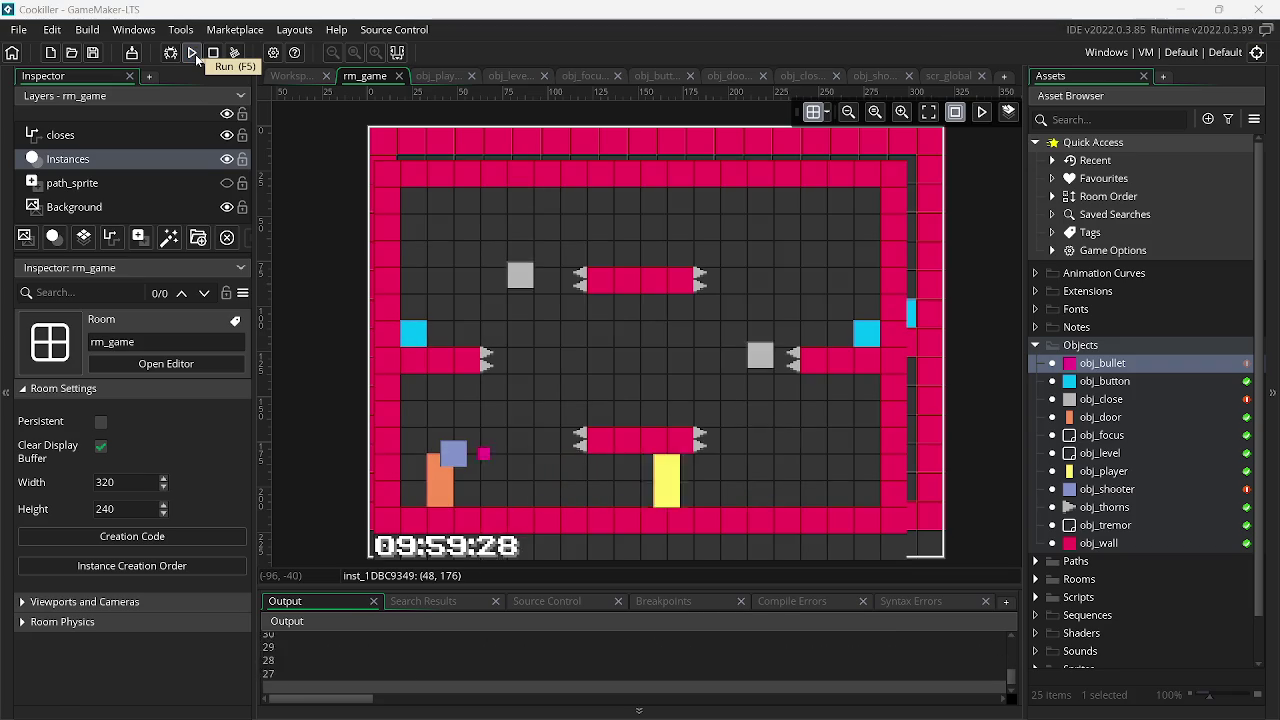
key(Left)
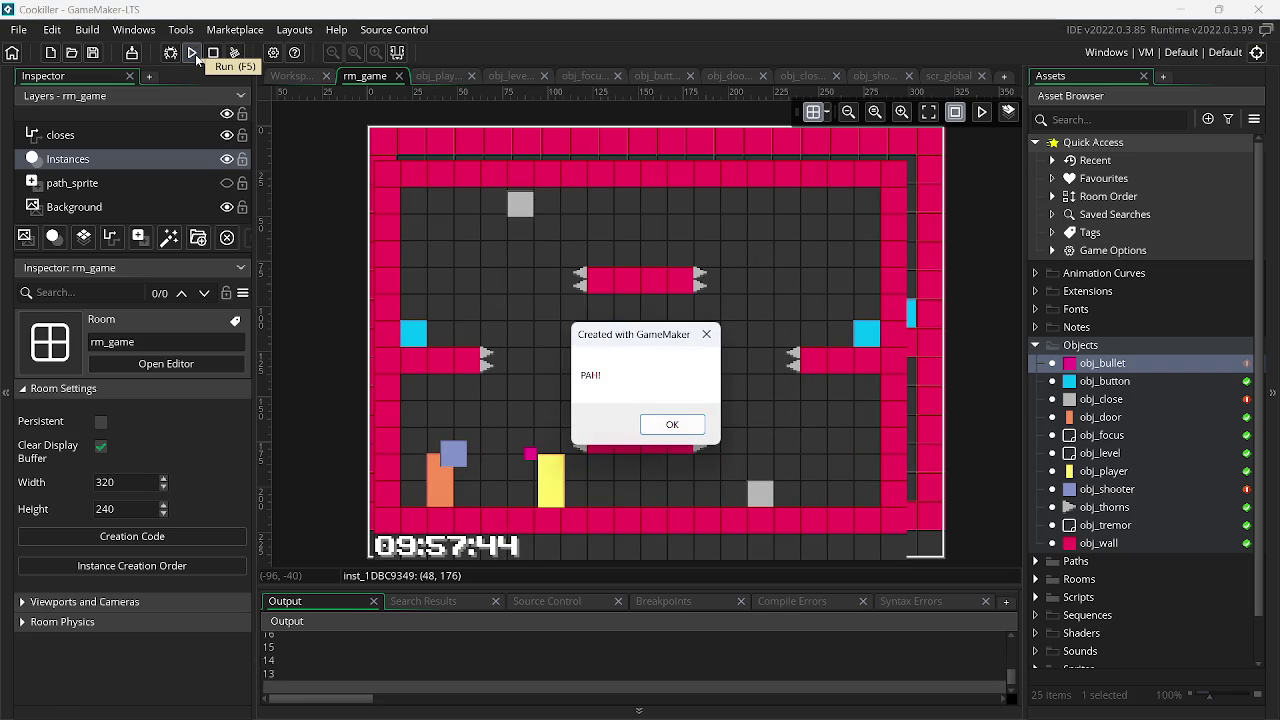
click(701, 424)
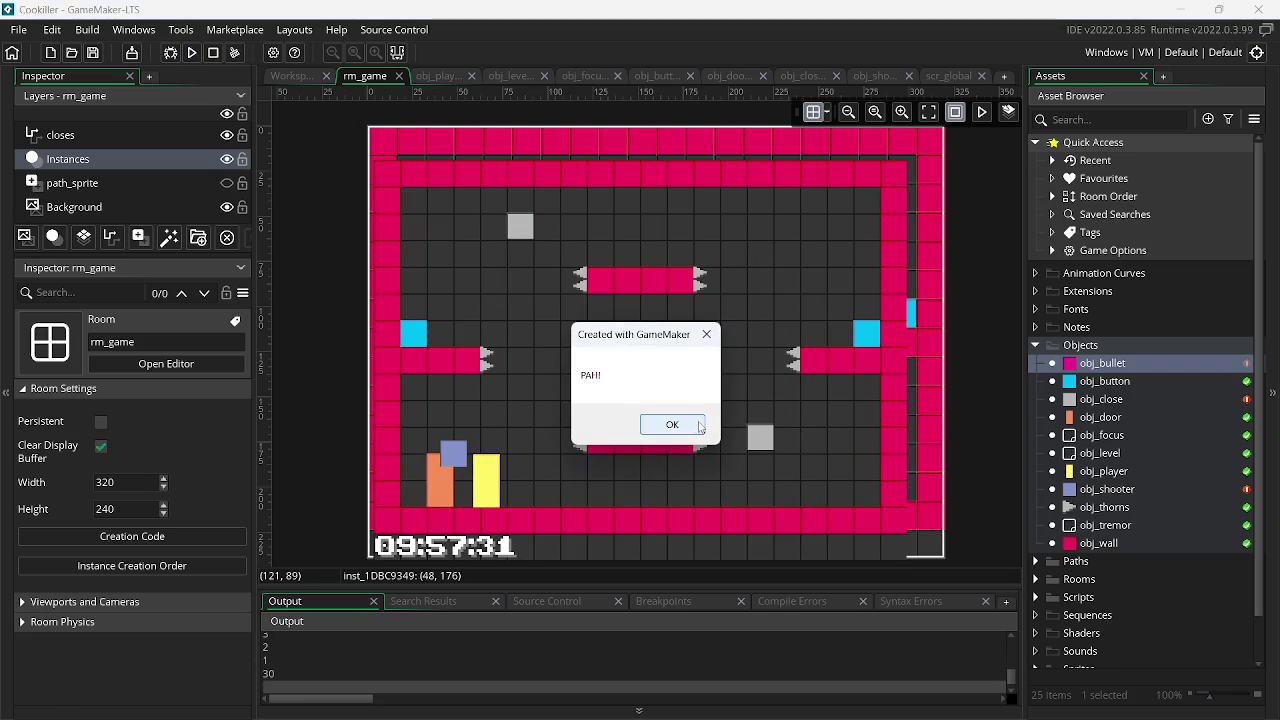
click(679, 427)
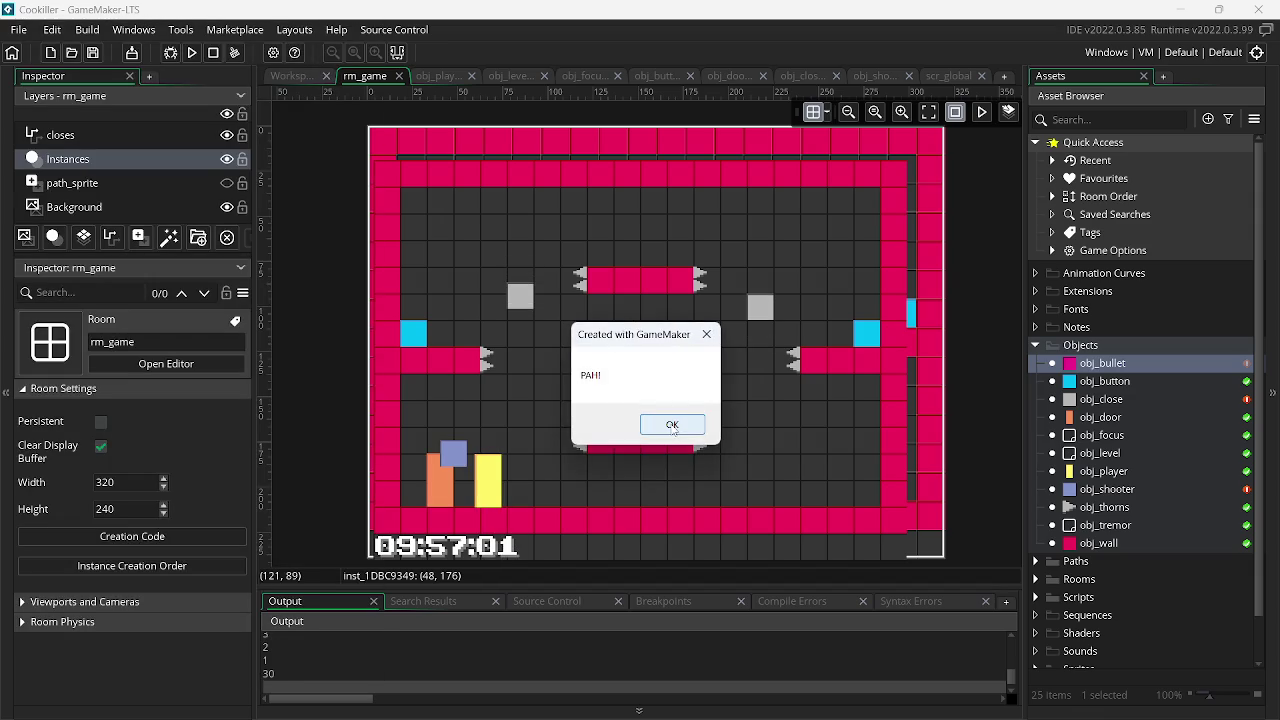
click(670, 423)
key(Right)
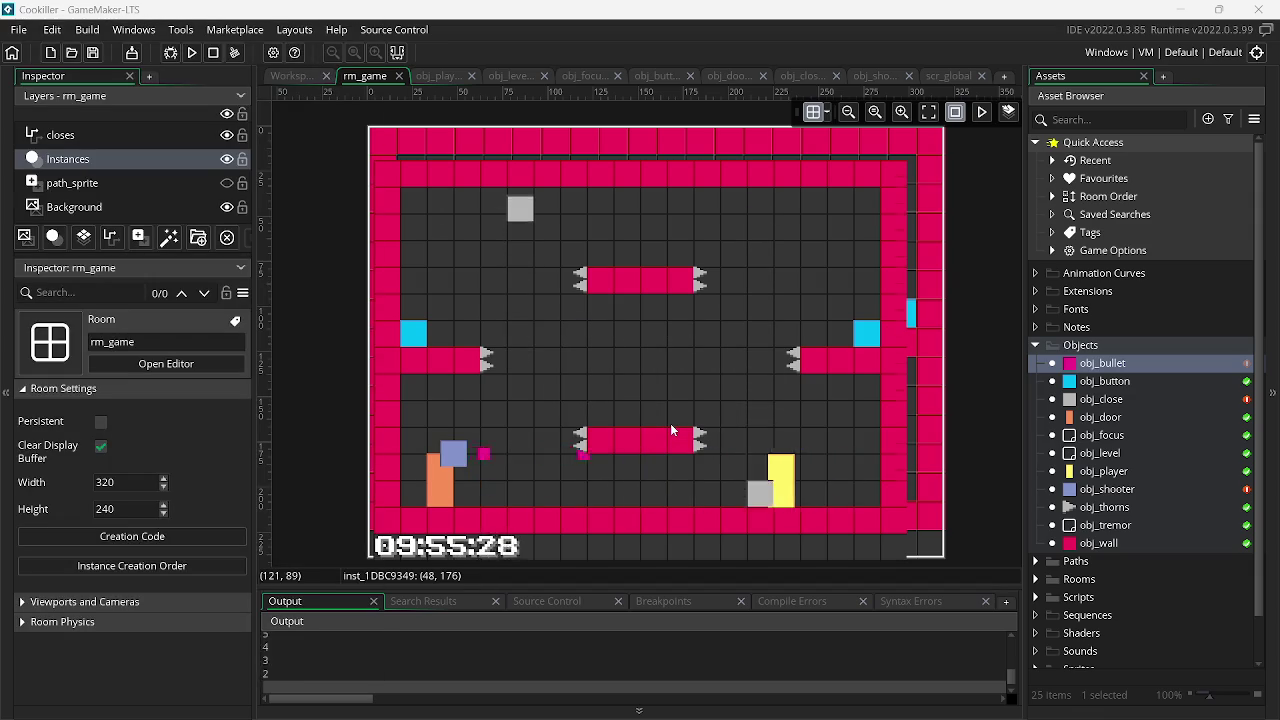
click(284, 79)
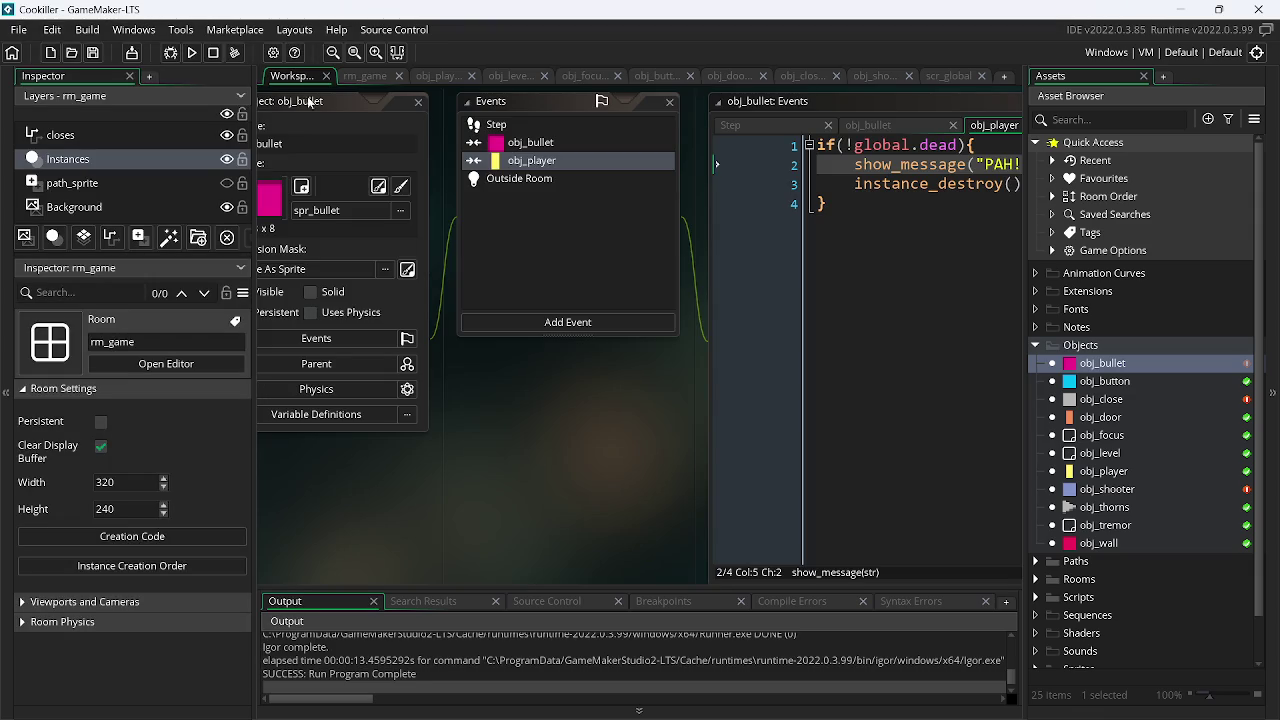
- Add gameover(); after the show_message line and save the collision code
click(892, 170)
key(Return)
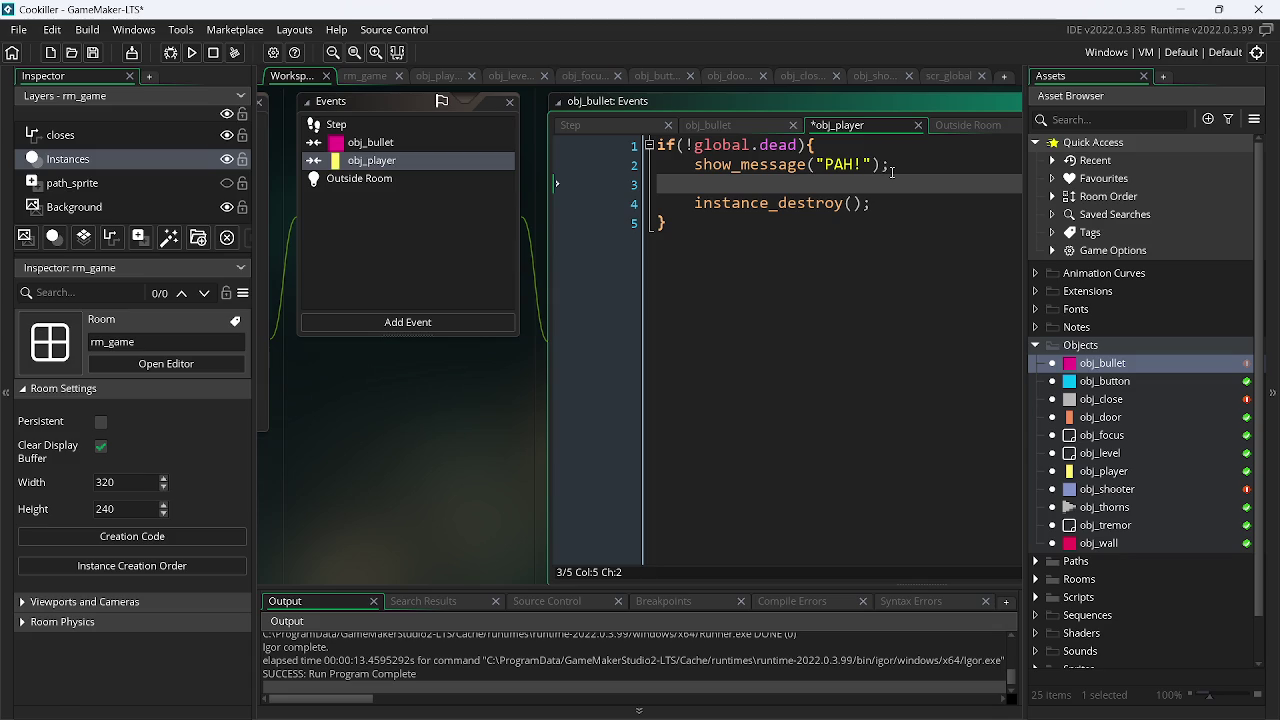
text(game)
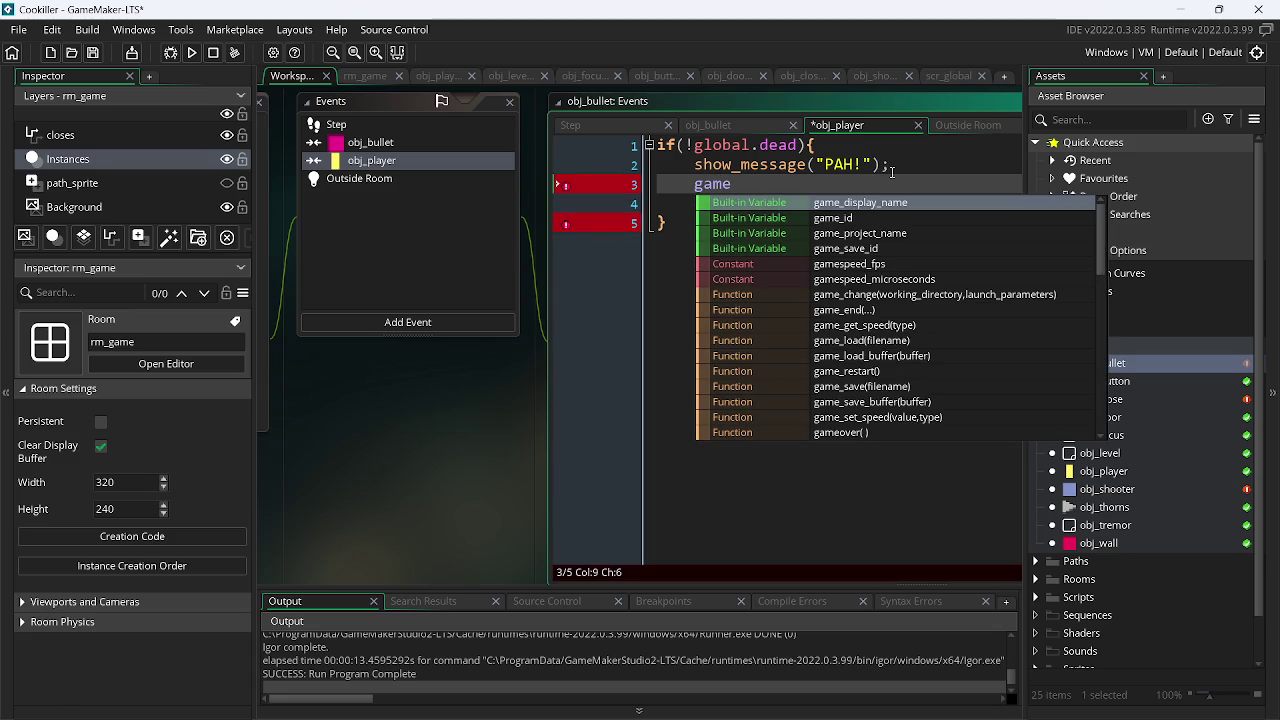
text(o)
key(Return)
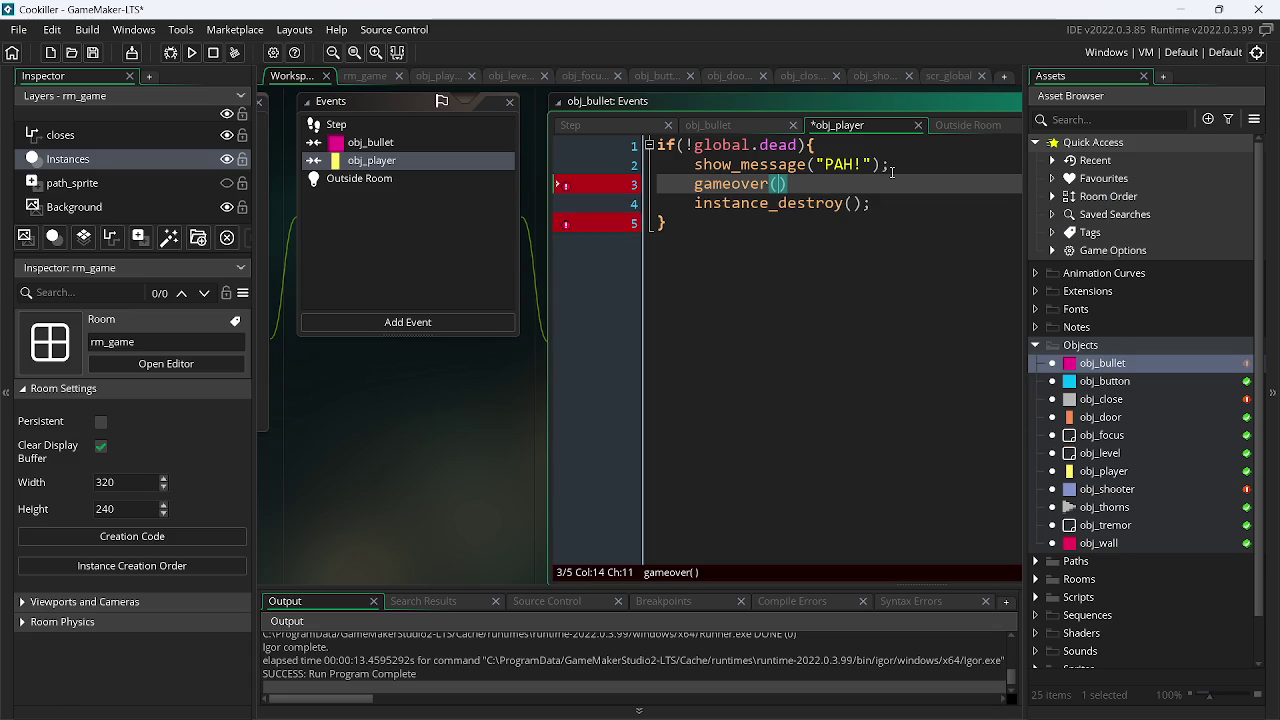
text();)
key(ctrl+s)
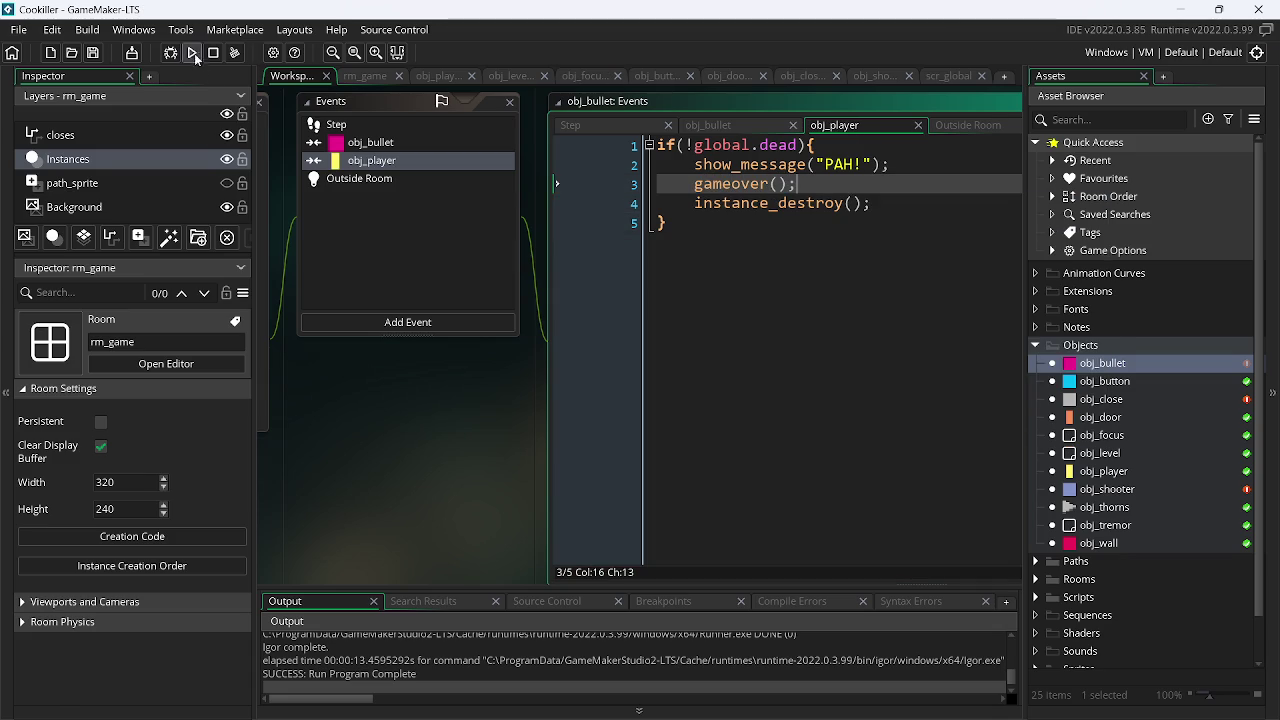
- Test-run the game, dismiss PAH!, and abort on the code error
click(193, 53)
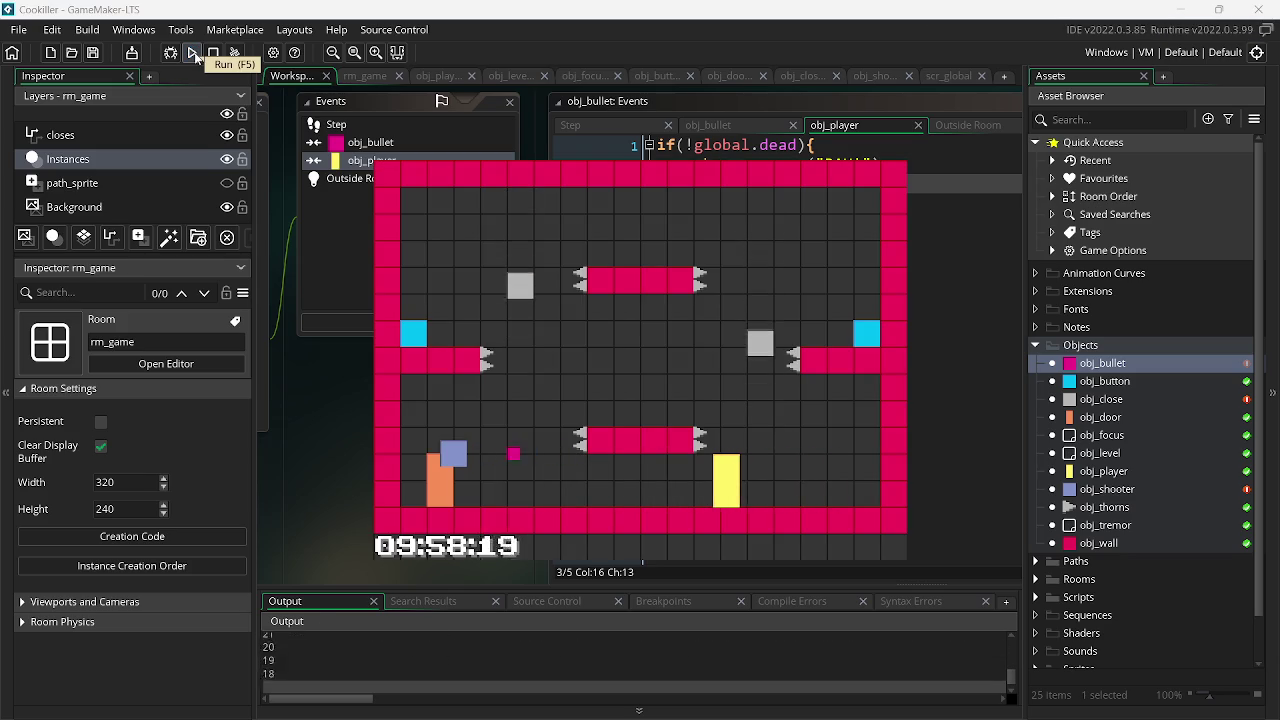
click(668, 428)
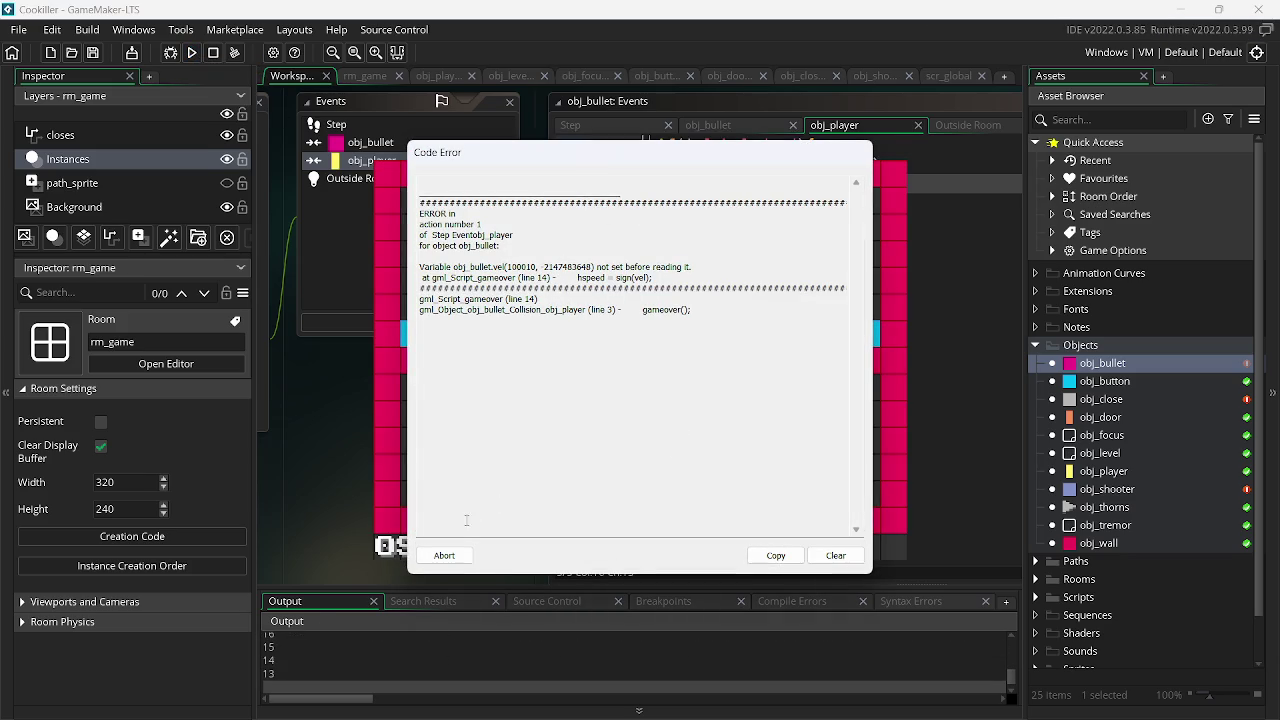
click(444, 555)
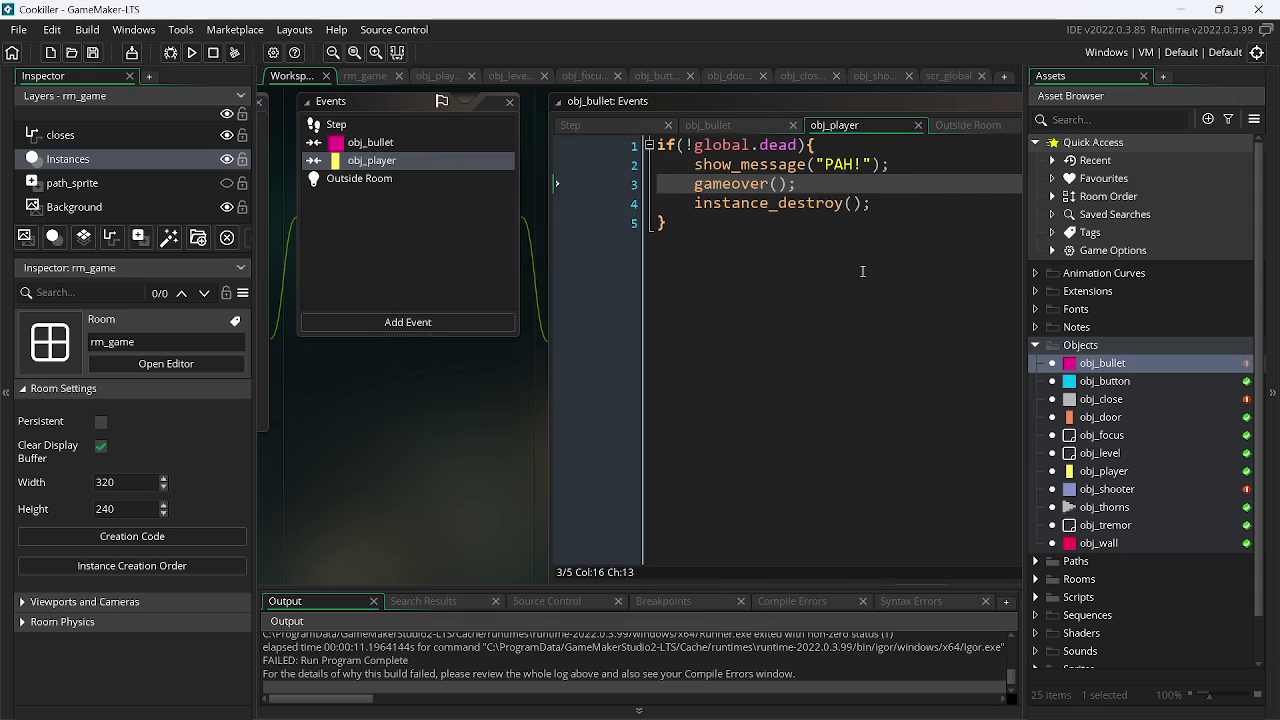
- Delete the show_message line, leaving the gameover(); call selected
drag(890, 164, 648, 166)
key(BackSpace)
key(BackSpace)
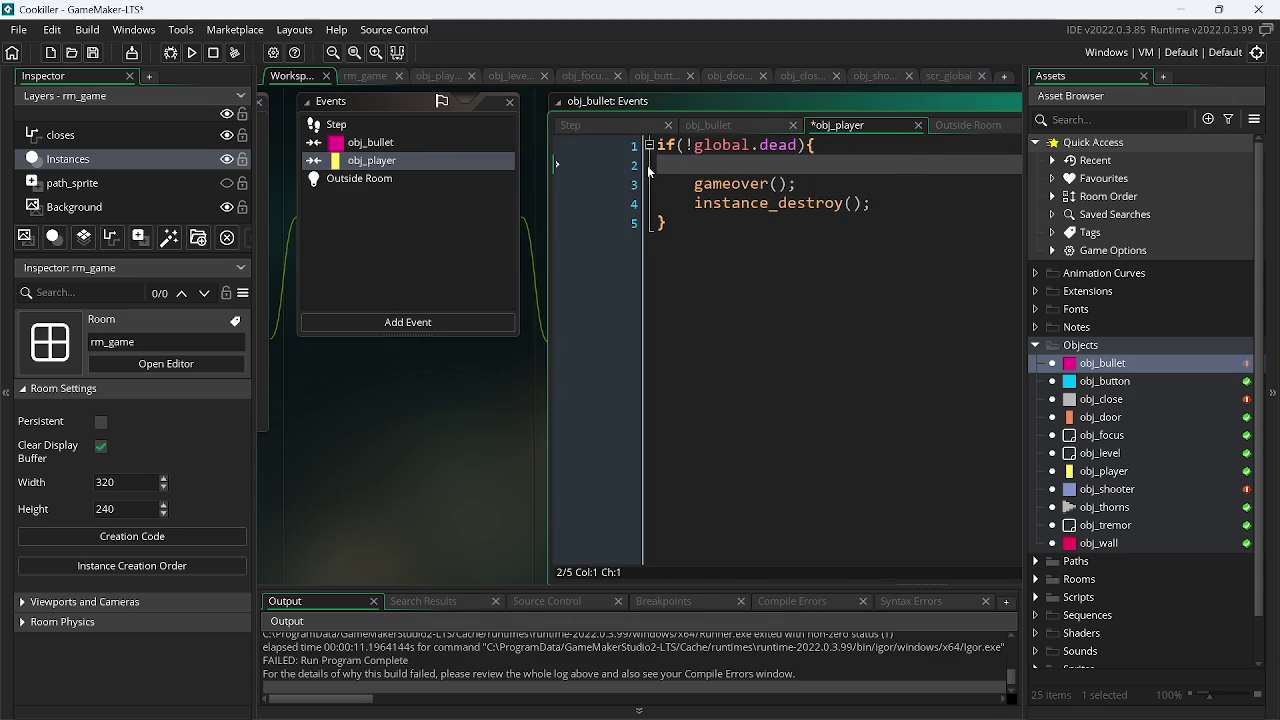
drag(802, 162, 694, 172)
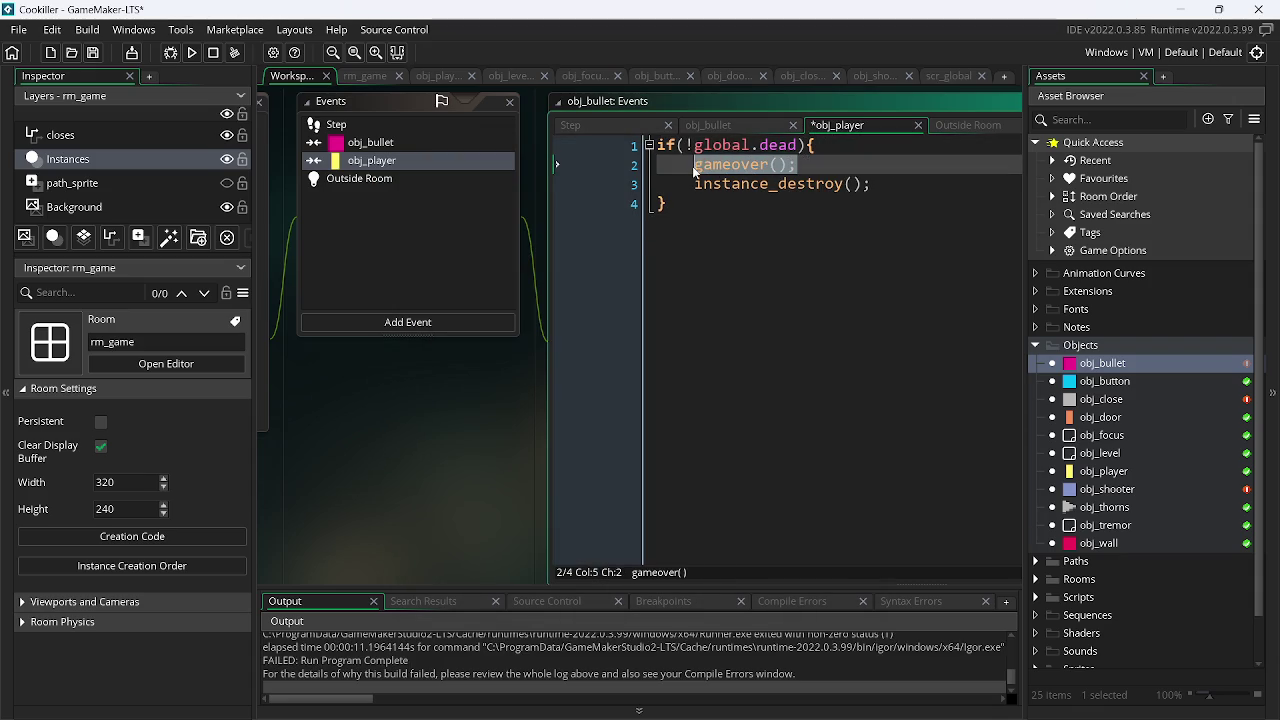
- Replace the if(!global.dead){ line with gameover(); and delete the duplicate call and closing brace
key(ctrl+c)
drag(818, 146, 656, 146)
key(ctrl+v)
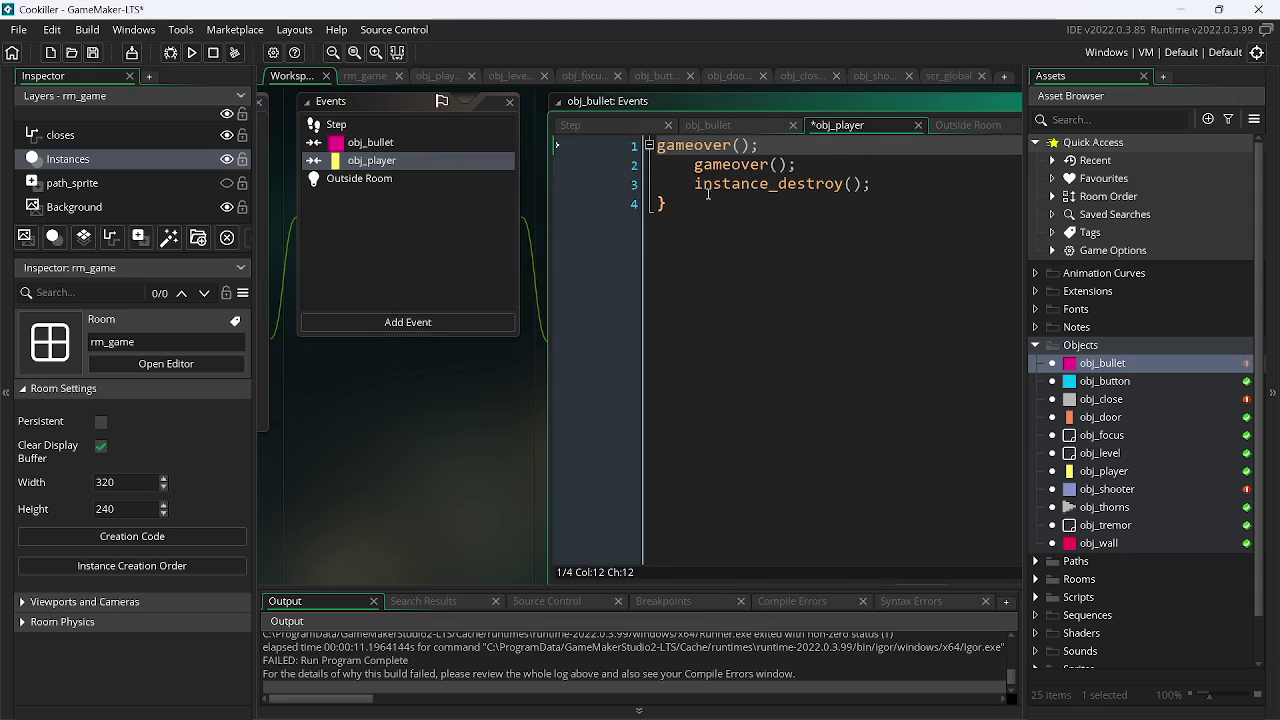
click(618, 168)
key(BackSpace)
key(Down)
key(Down)
key(BackSpace)
key(Up)
key(Right)
key(Right)
key(Right)
- Unindent instance_destroy();, save, then test-run and abort at the unset vel error
key(Home)
key(BackSpace)
key(BackSpace)
key(ctrl+s)
key(End)
key(Delete)
click(186, 54)
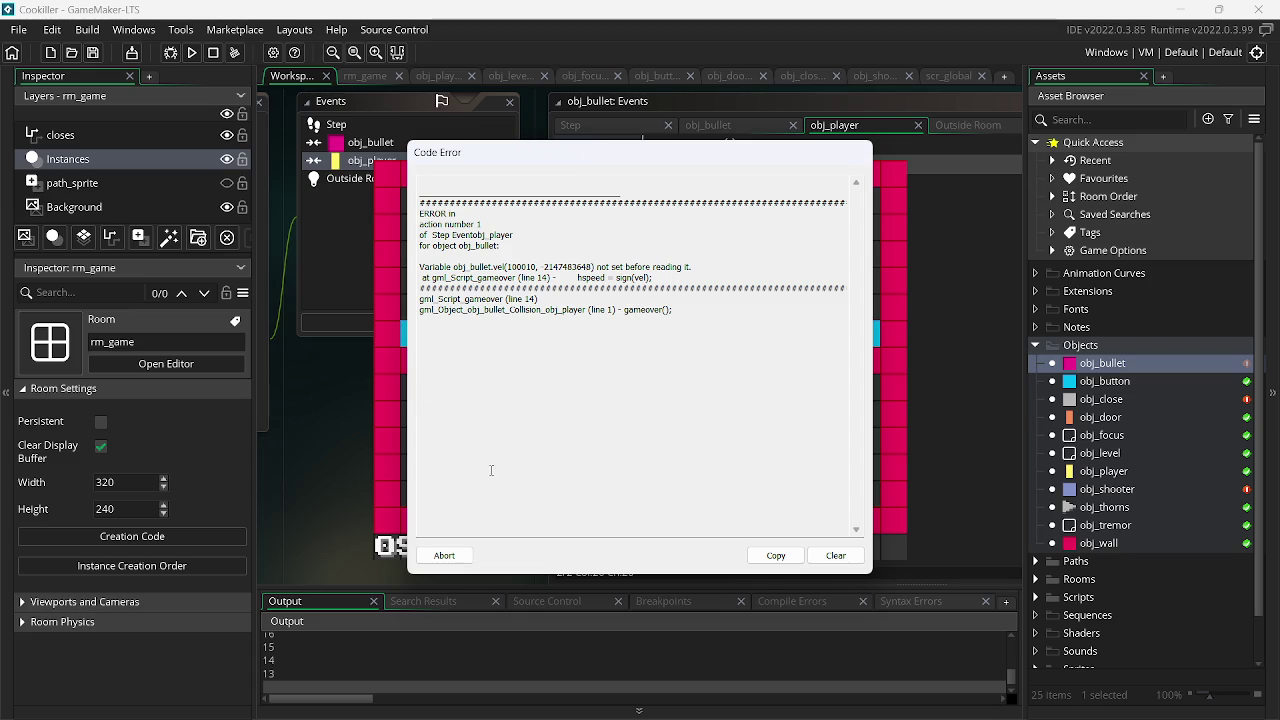
click(450, 555)
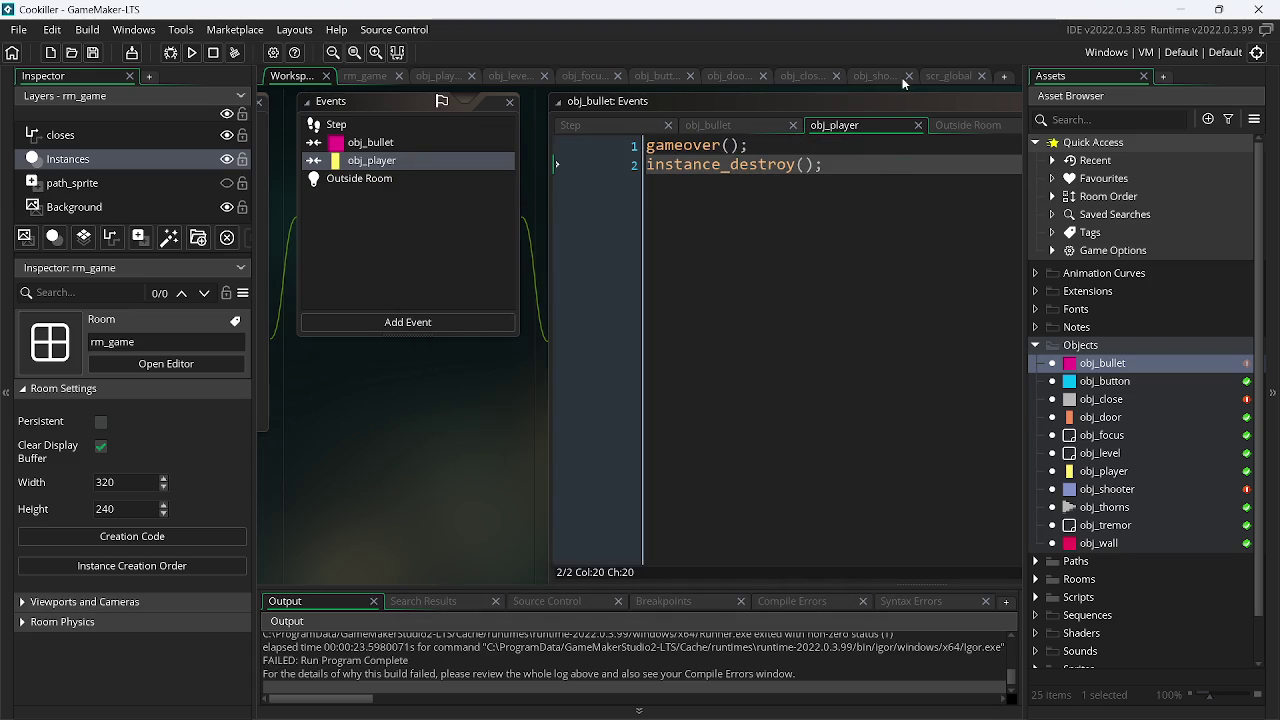
- Comment out gameover's hspeed = sign(vel); line in scr_global and test-run the game
click(937, 77)
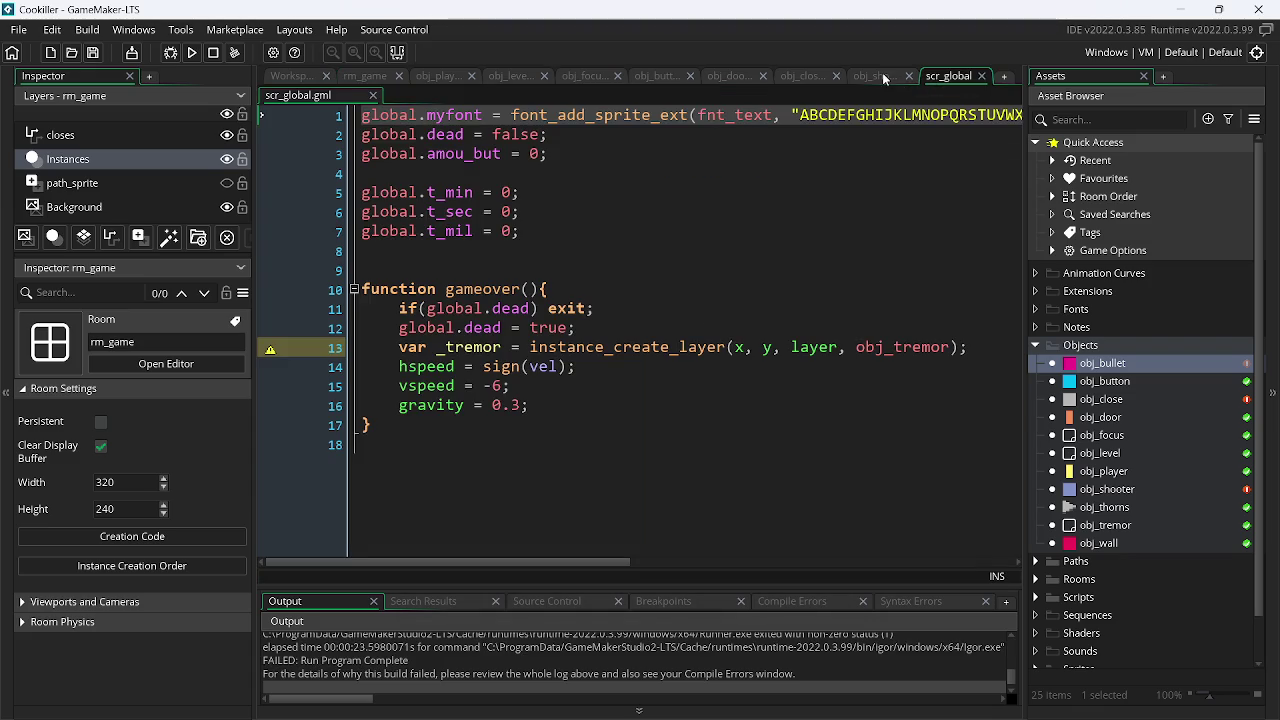
drag(400, 368, 630, 375)
key(ctrl+k)
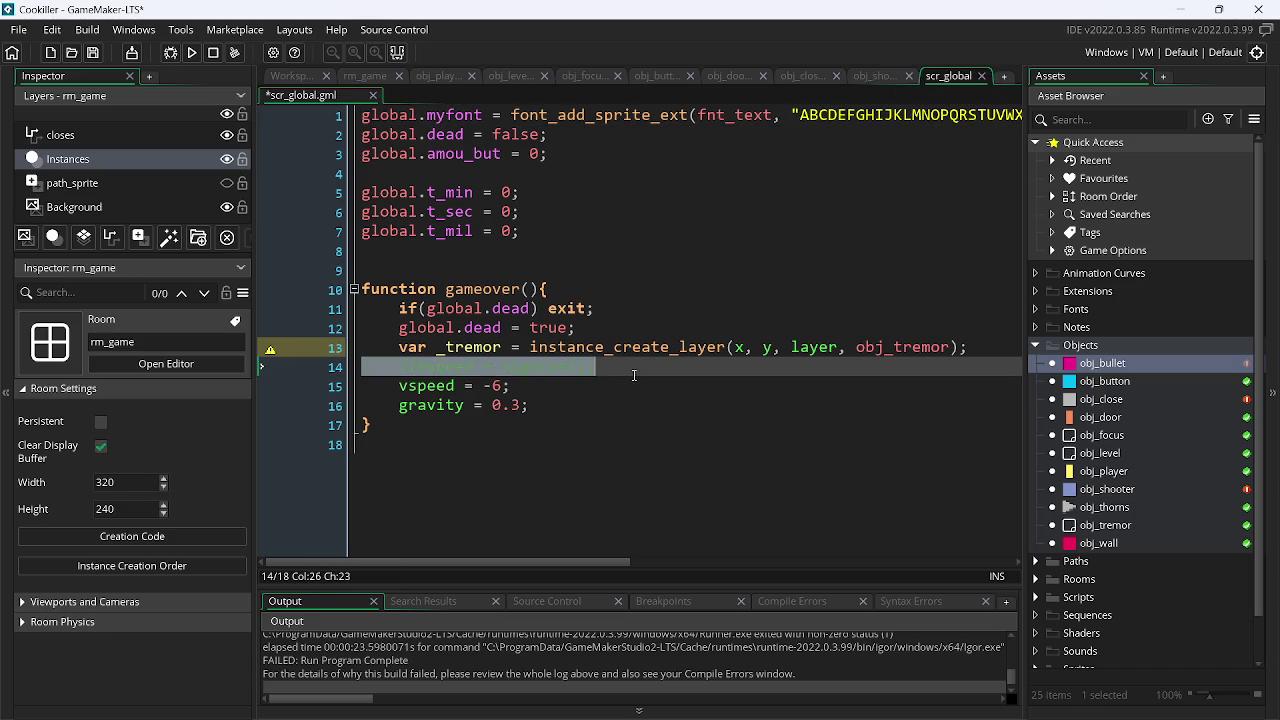
click(193, 53)
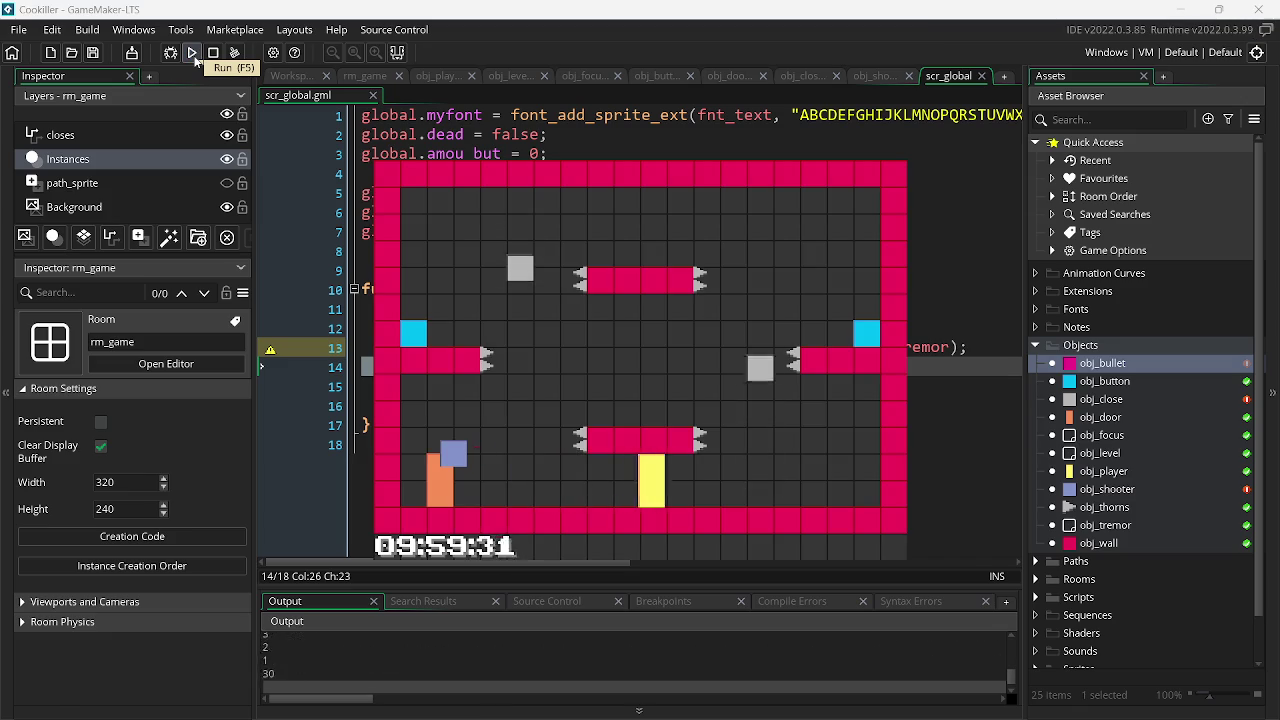
key(Left)
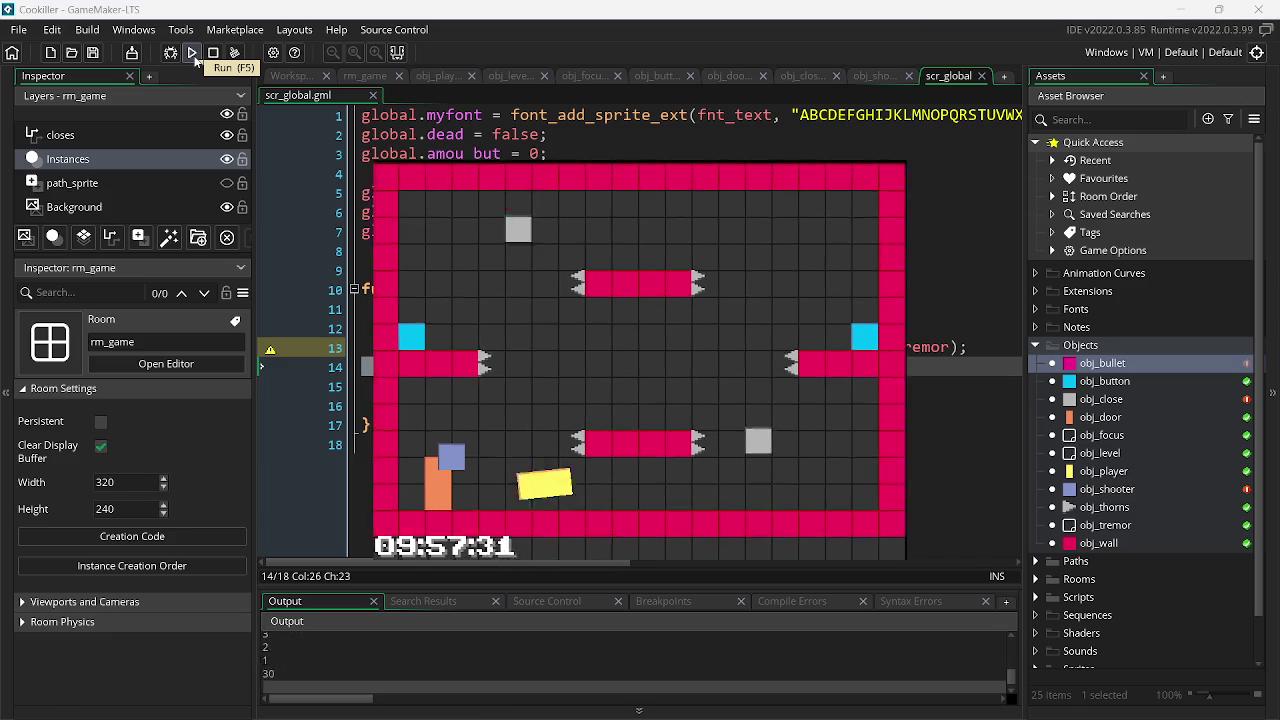
key(Escape)
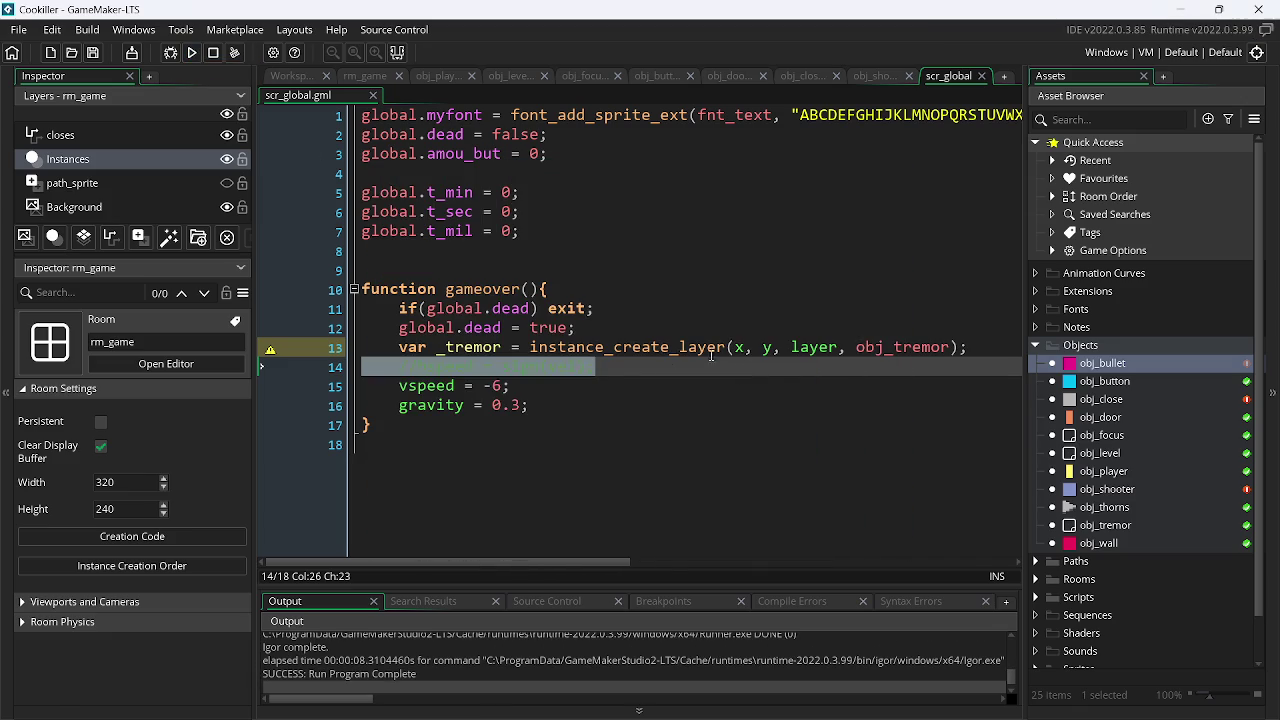
- Uncomment the hspeed line, run again, and abort when the unset vel error appears
key(ctrl+shift+k)
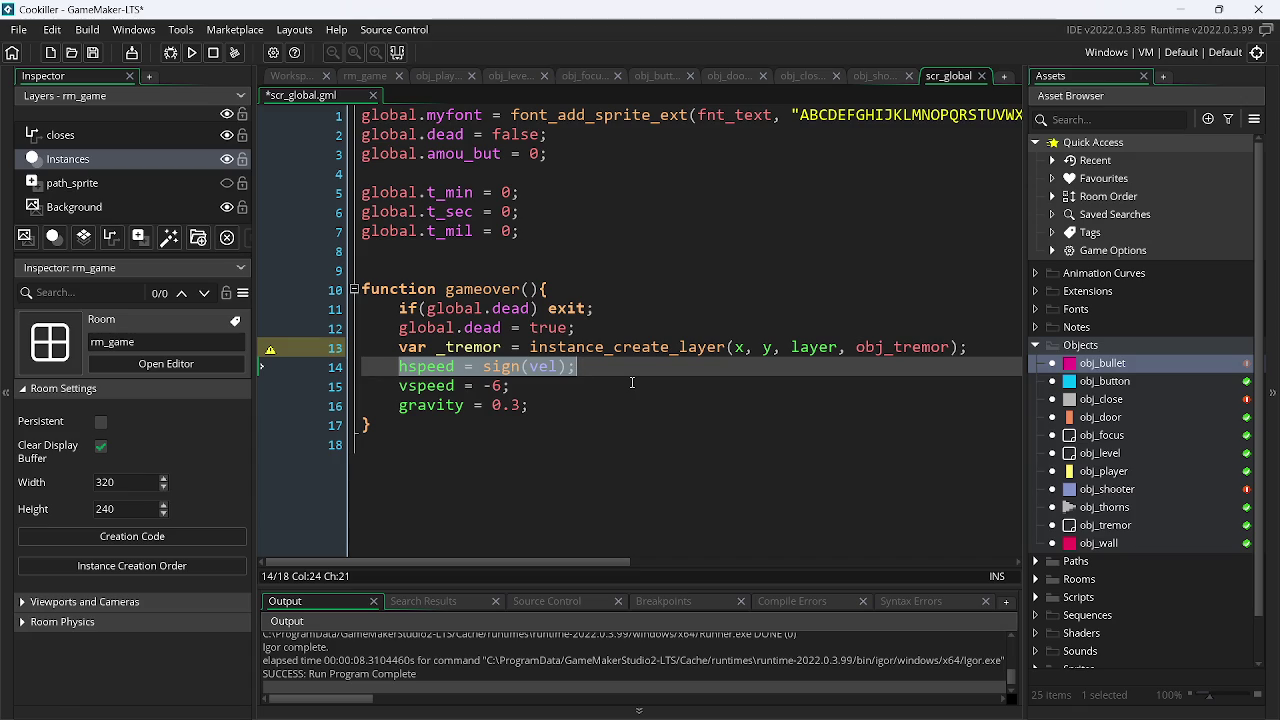
click(191, 51)
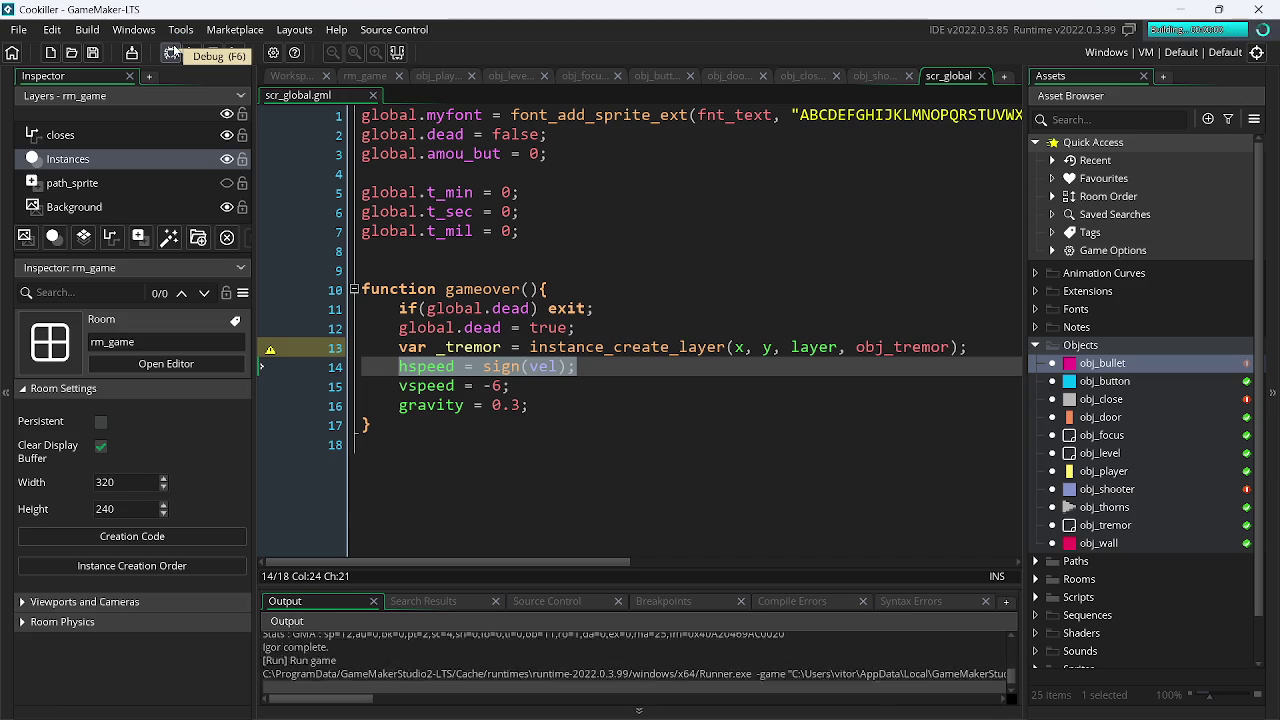
key(Up)
key(Left)
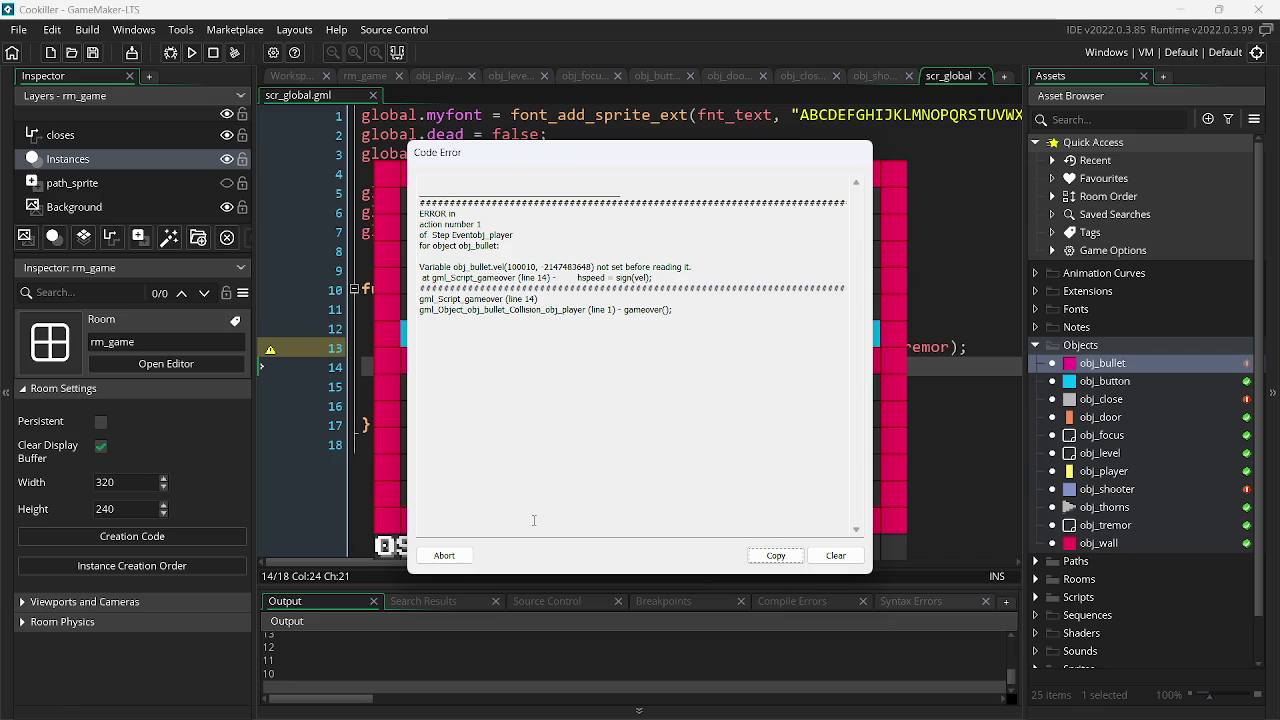
click(445, 555)
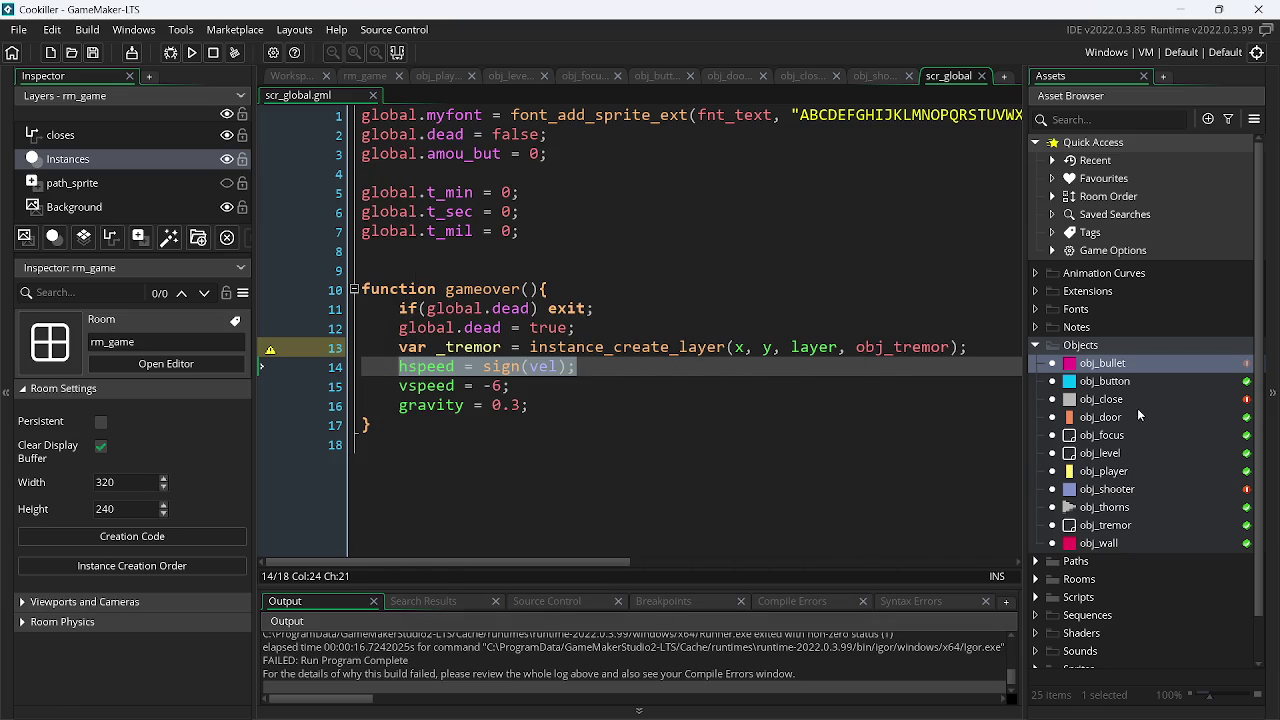
- Clear obj_bullet's obj_player collision code and delete that collision event
double_click(1103, 363)
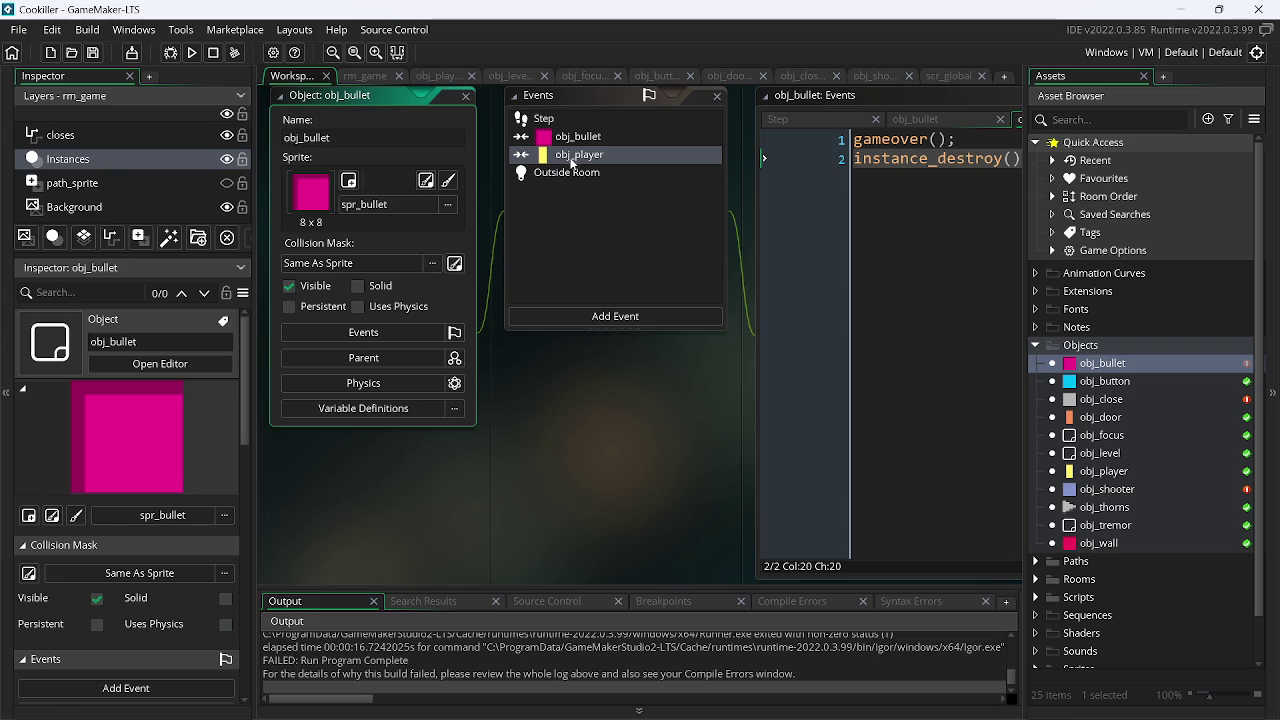
right_click(571, 163)
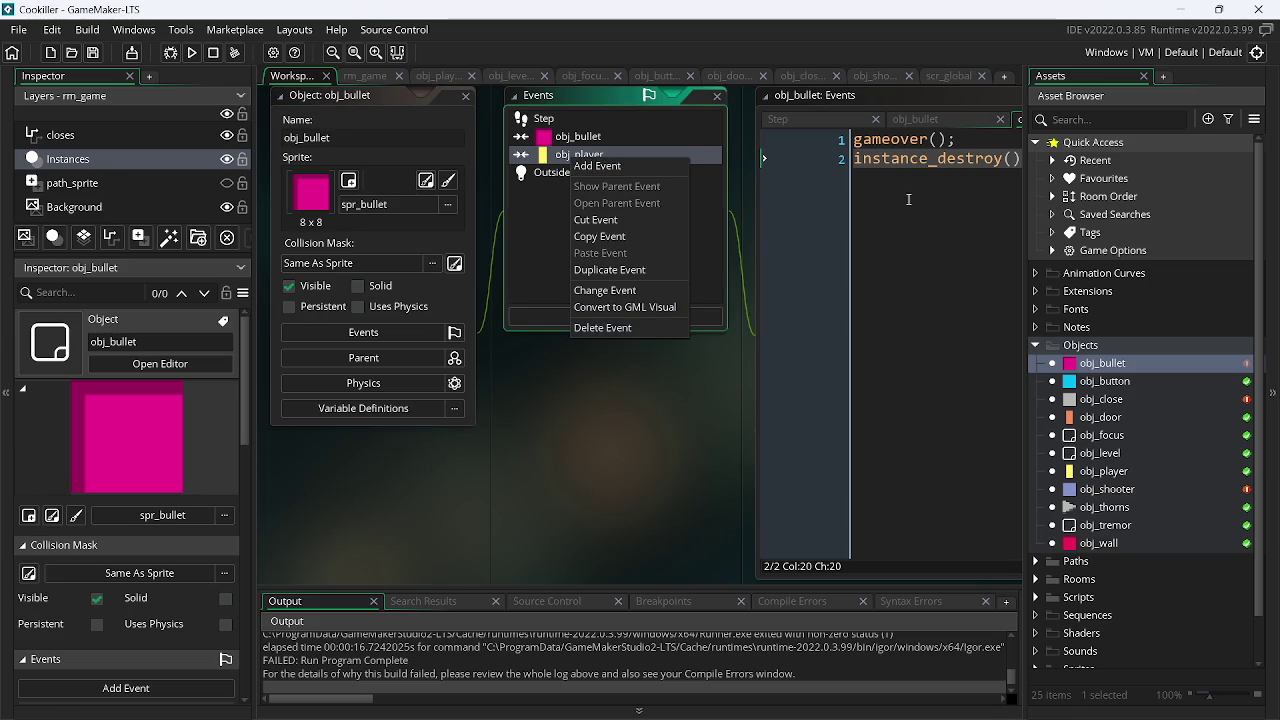
click(943, 187)
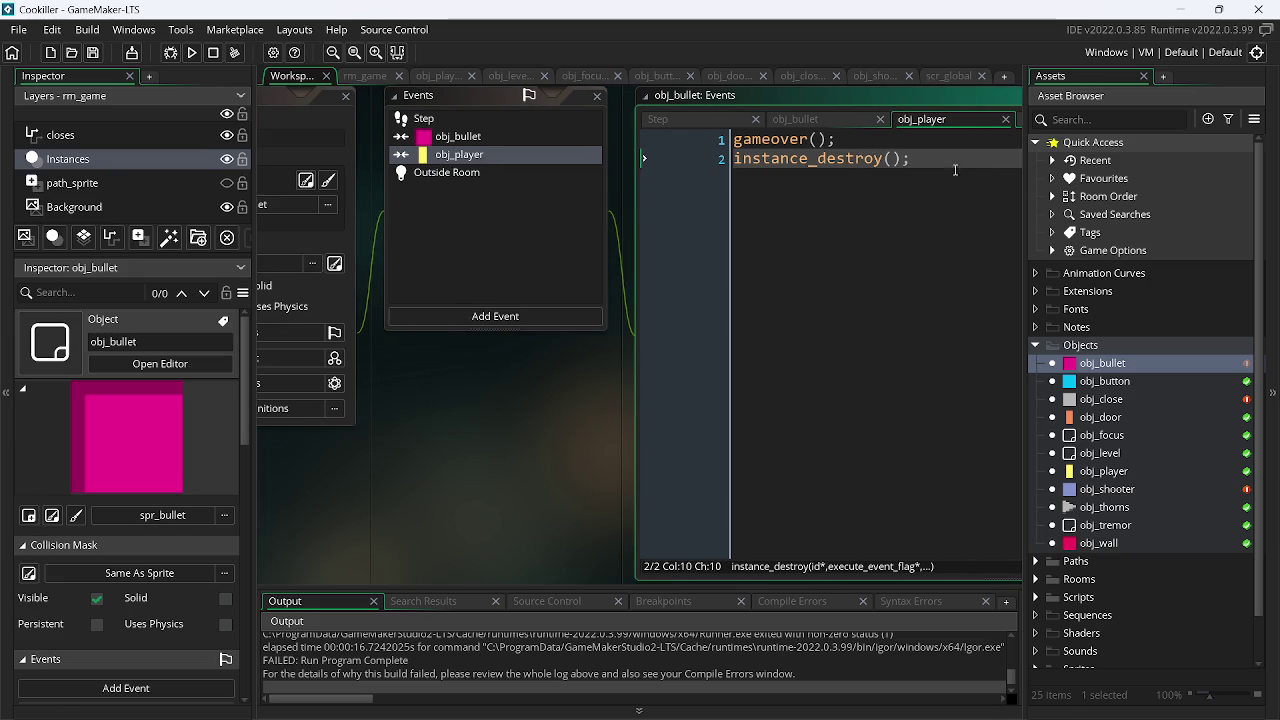
drag(932, 162, 696, 130)
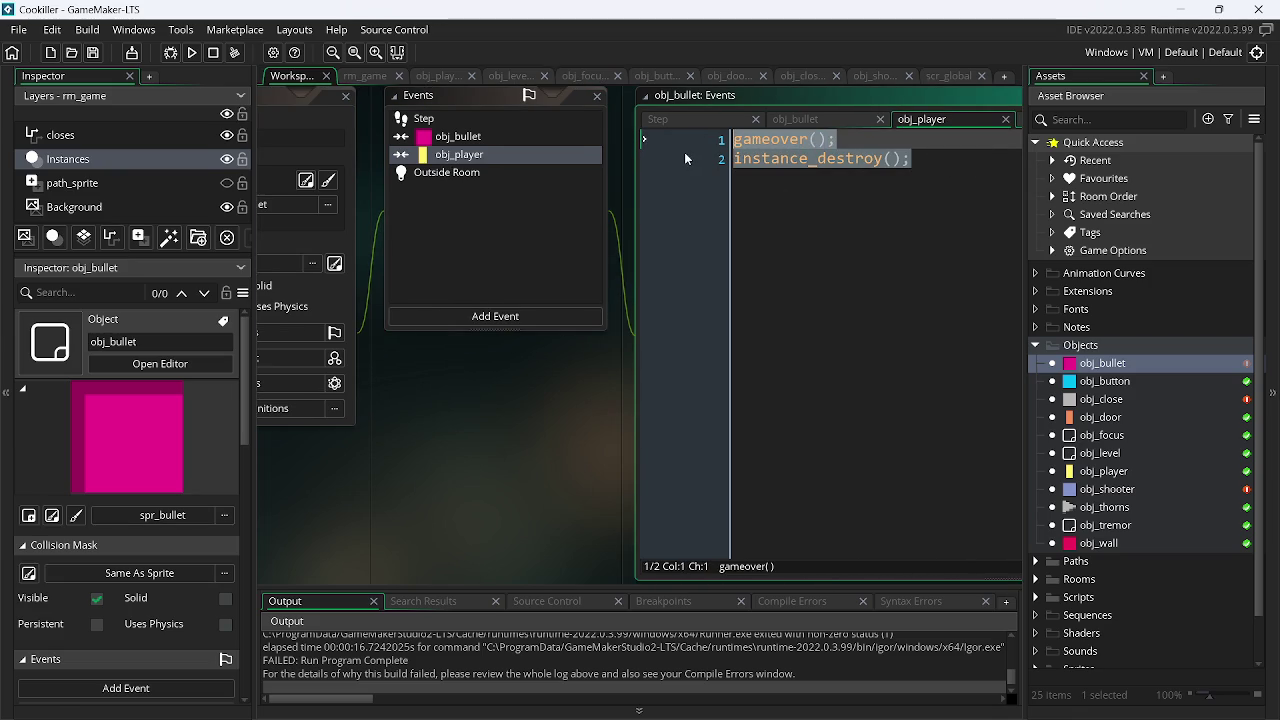
key(Delete)
right_click(537, 161)
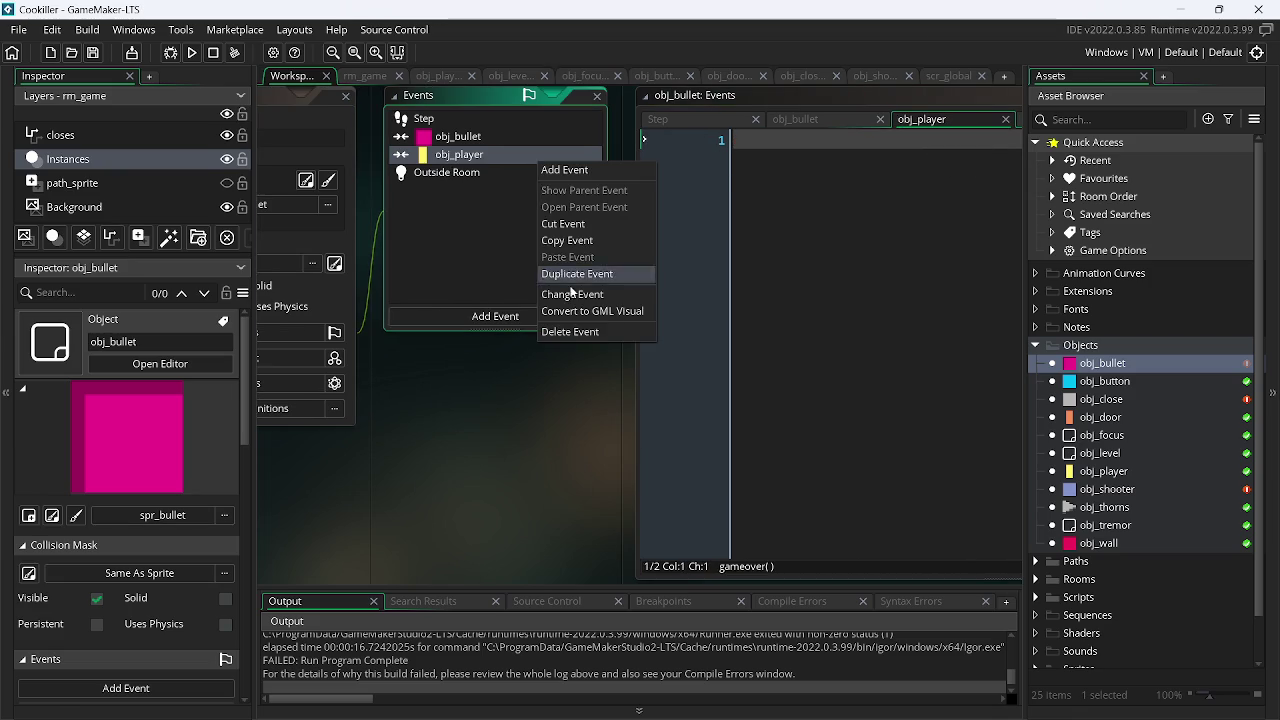
click(557, 331)
- Start a second Step line checking place_meeting(x, y, obj_player)
click(491, 116)
click(910, 213)
key(End)
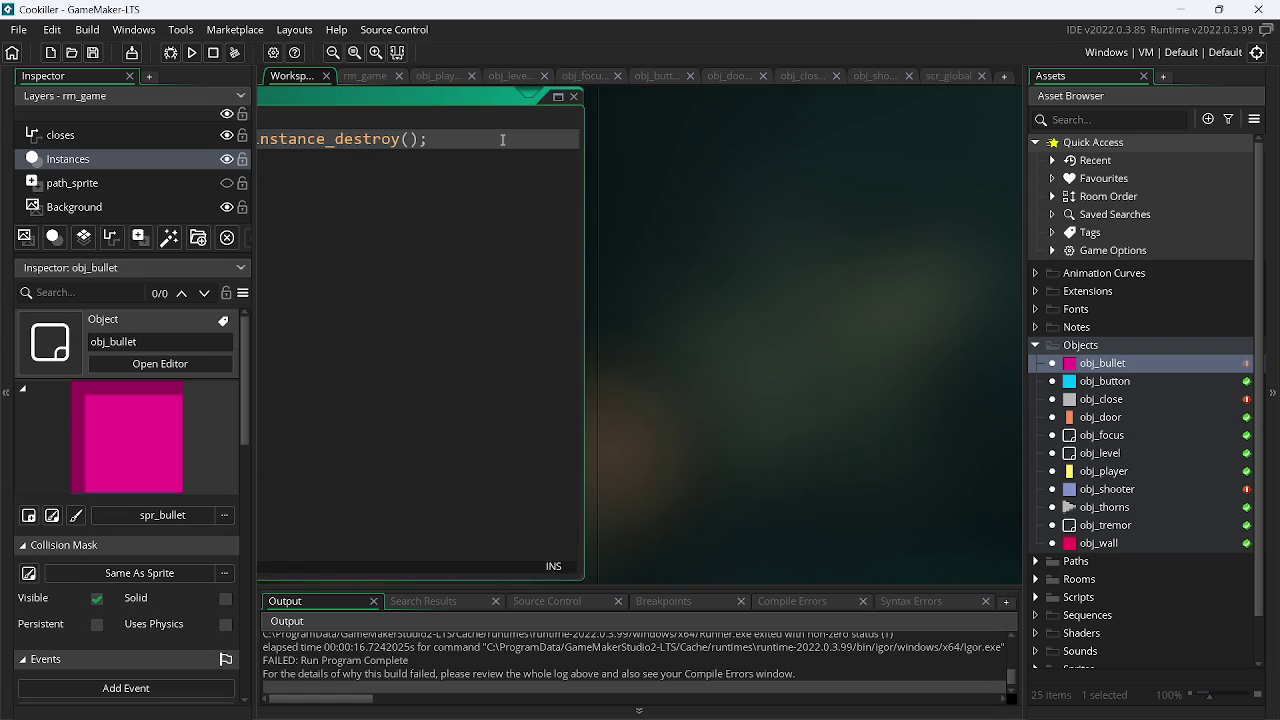
key(Return)
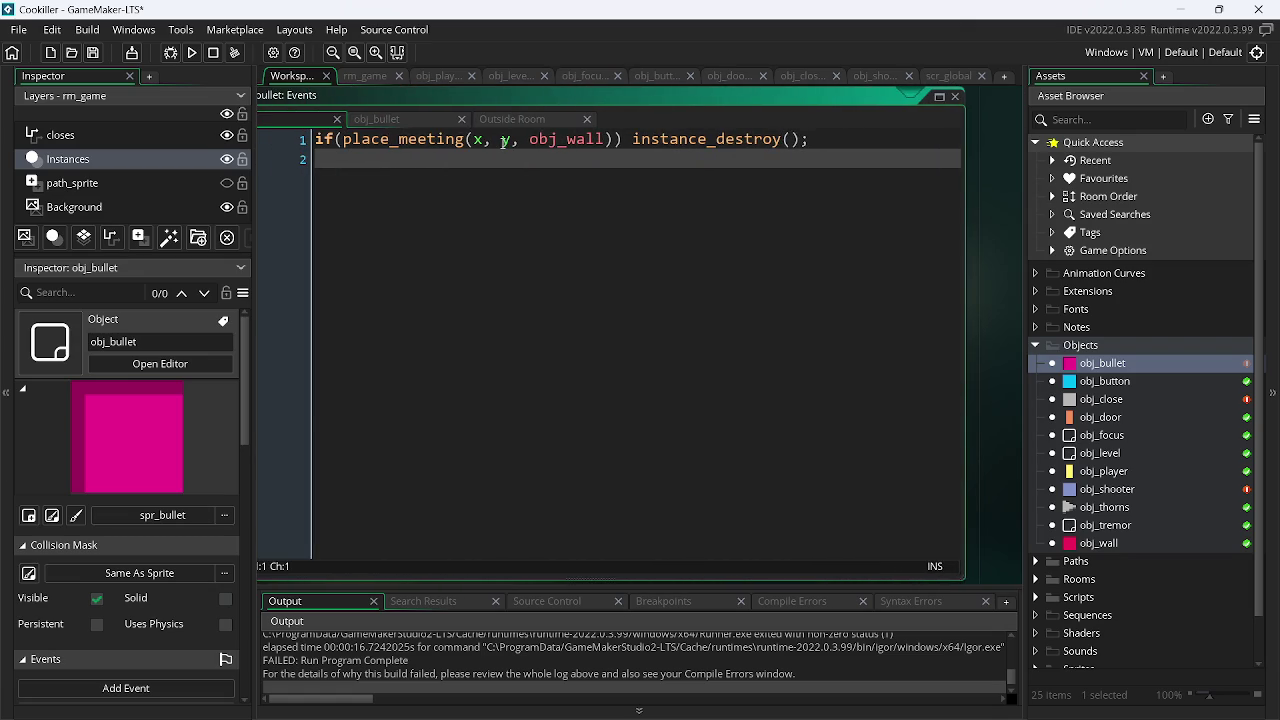
text(if(pla)
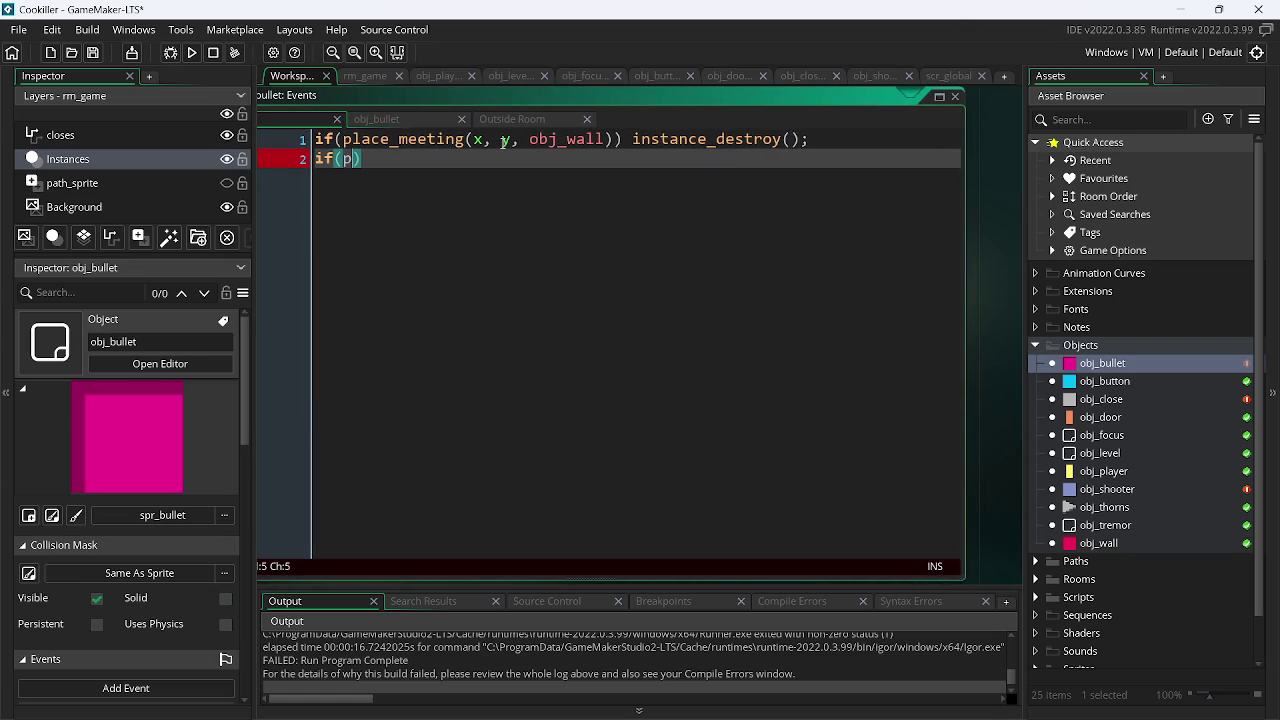
key(Down)
key(Down)
key(Return)
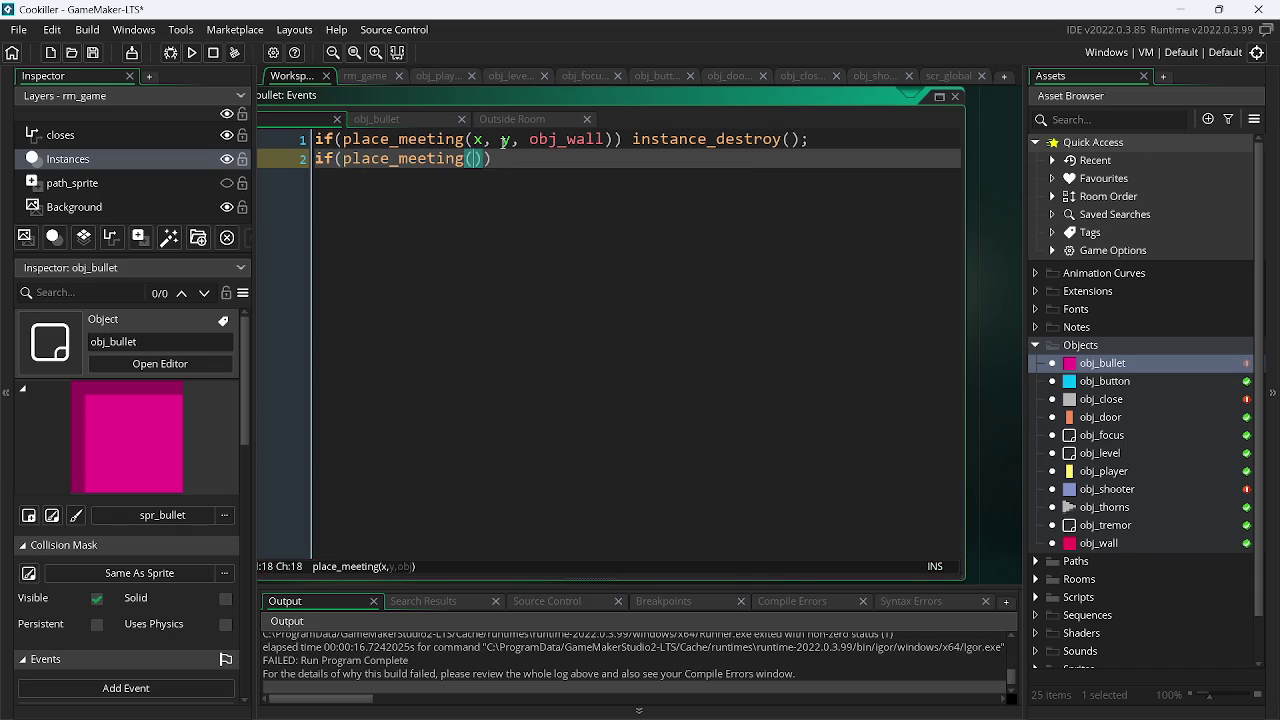
text(x, y, )
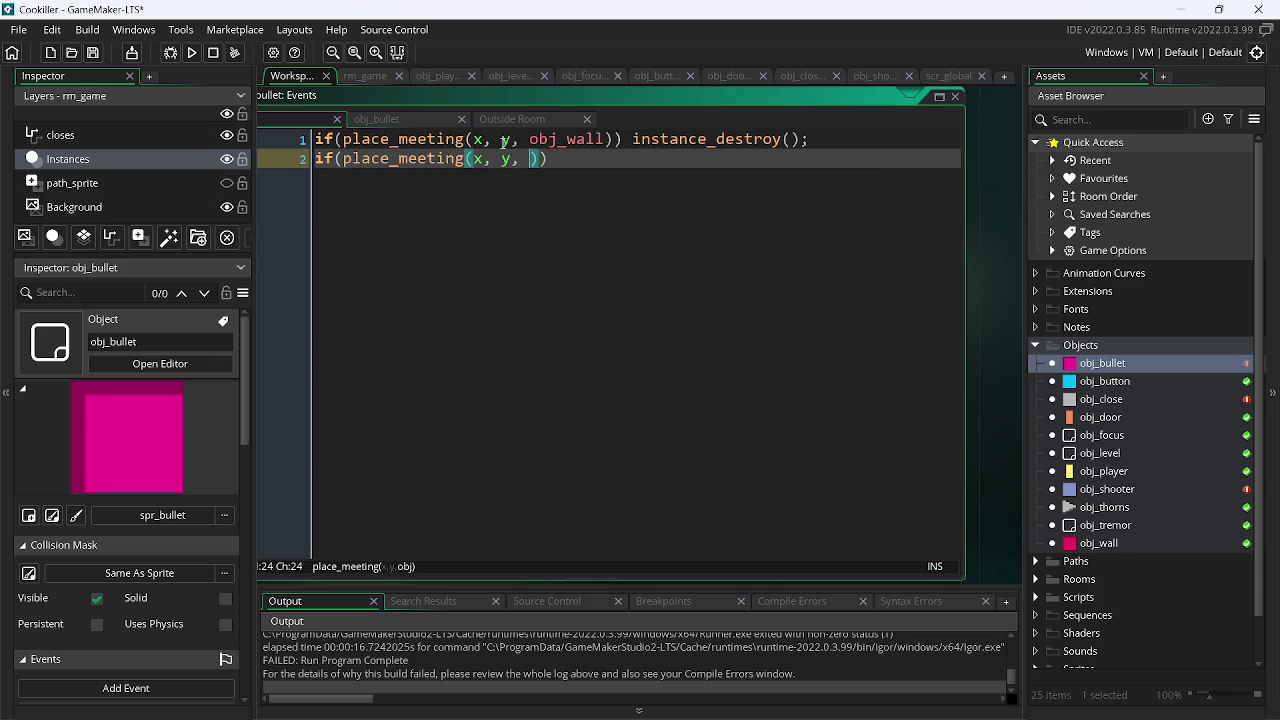
text(obj_)
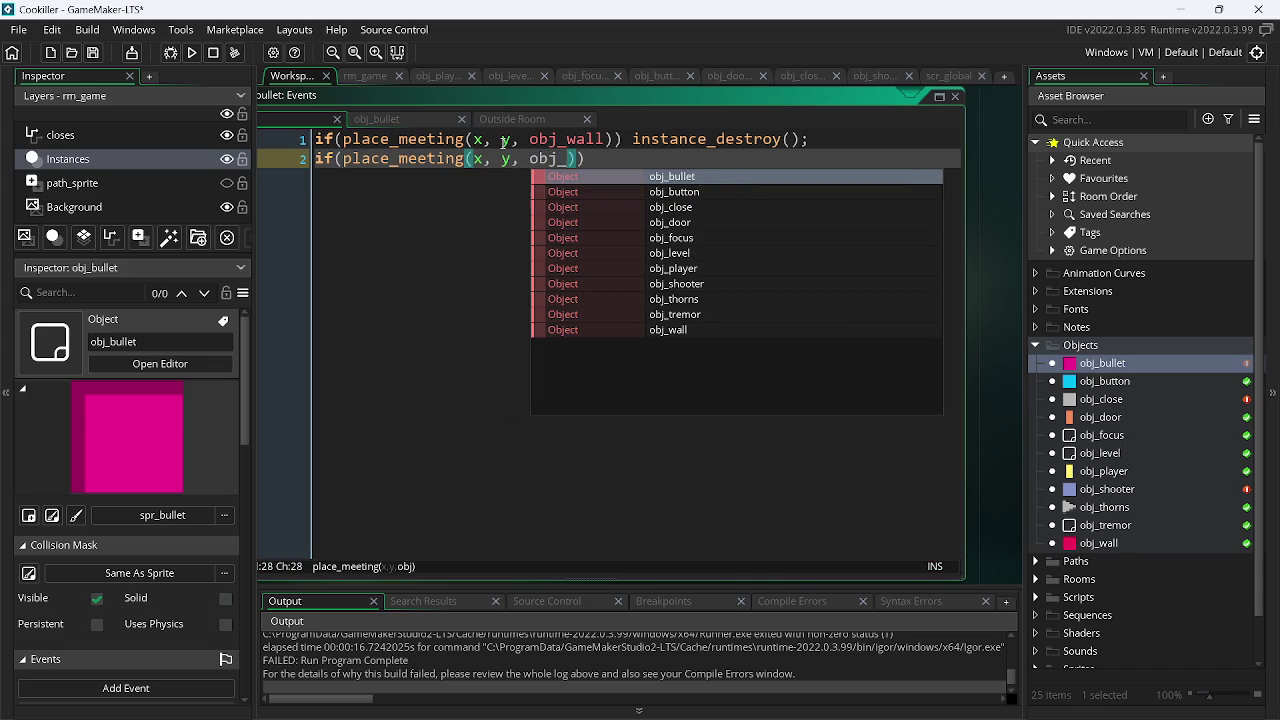
key(Down)
key(Down)
key(Down)
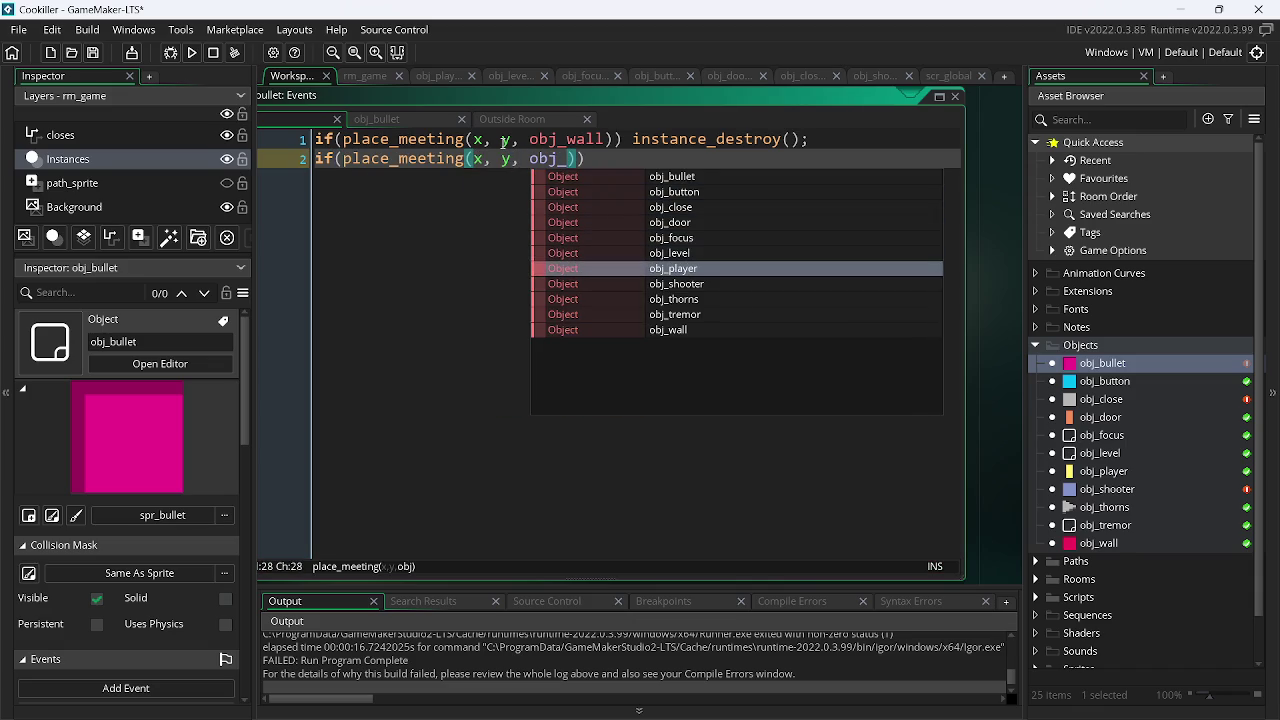
key(Return)
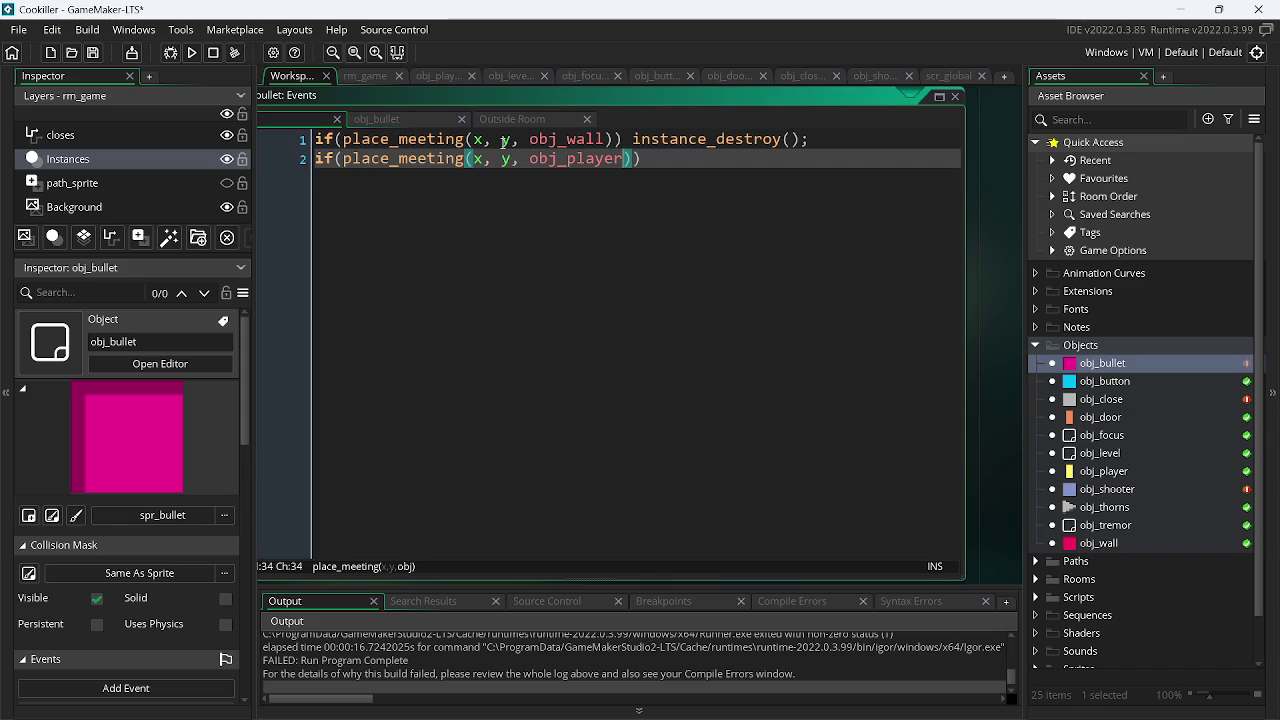
- Delete the unfinished obj_player check, keeping only the obj_wall test, and open obj_player's editor
drag(645, 159, 300, 160)
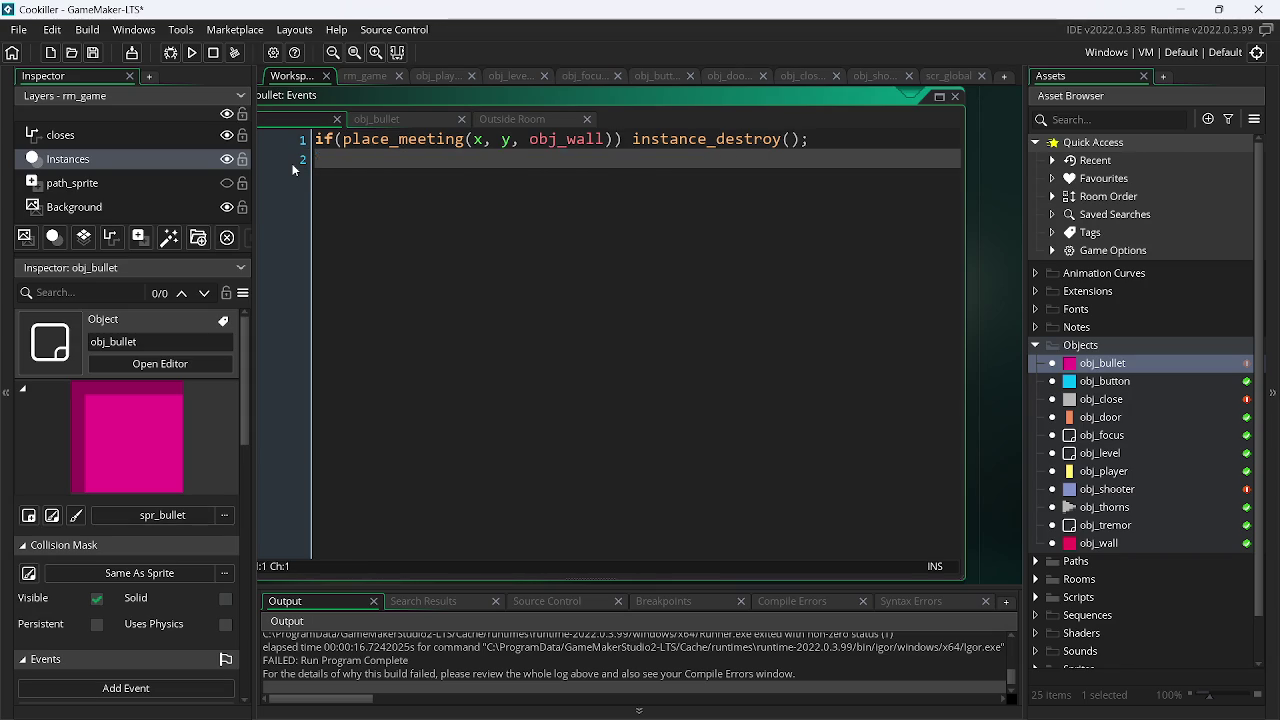
key(BackSpace)
key(BackSpace)
double_click(1102, 362)
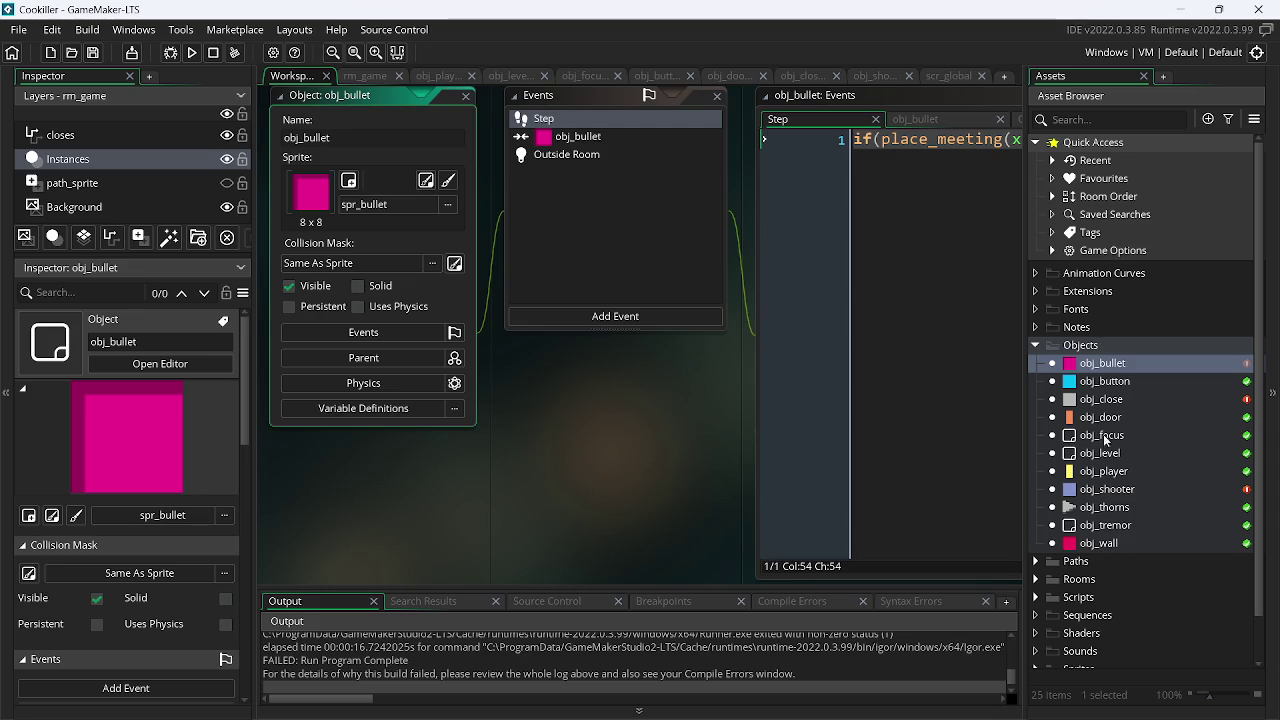
double_click(1106, 473)
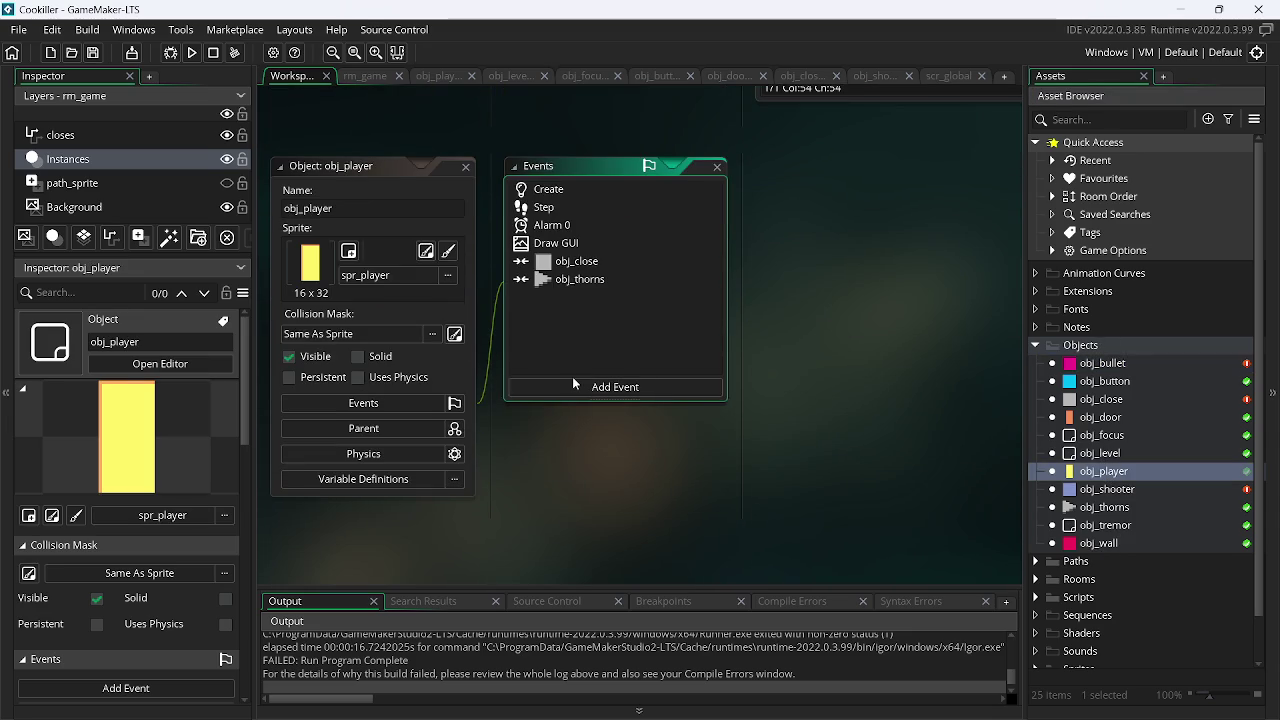
- Add an obj_bullet collision event to obj_player
click(565, 390)
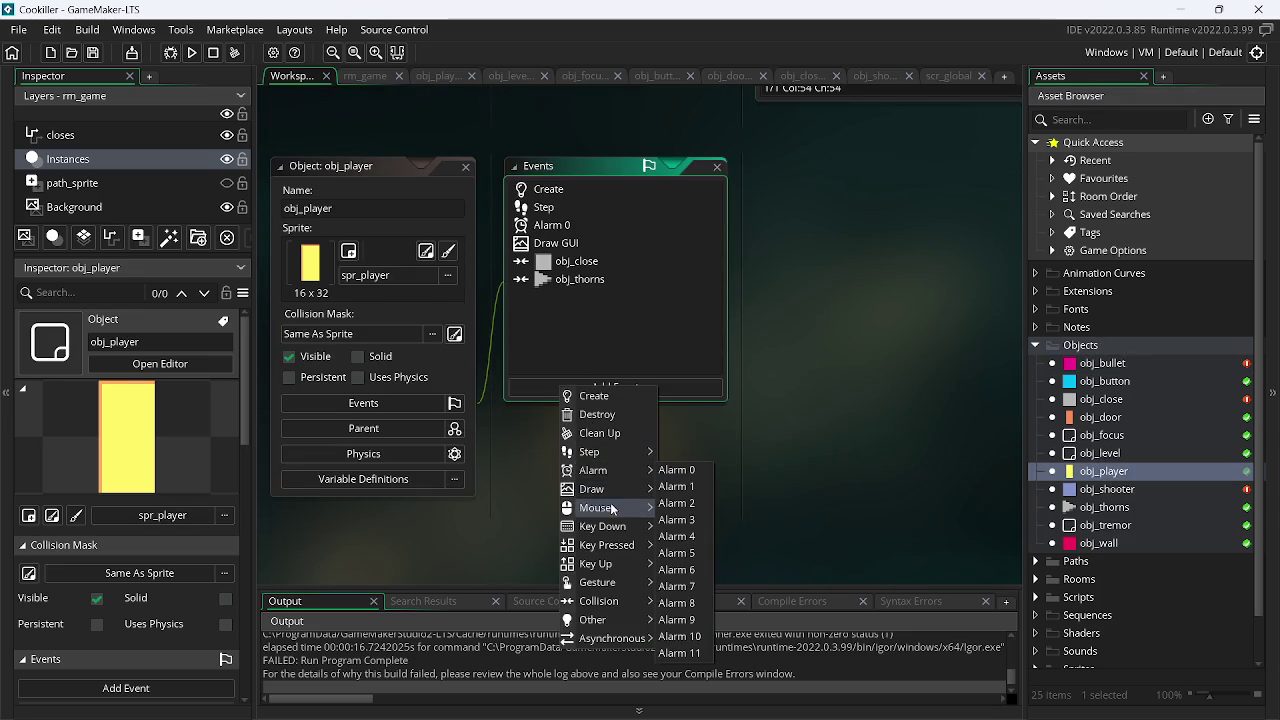
mouse_move(620, 452)
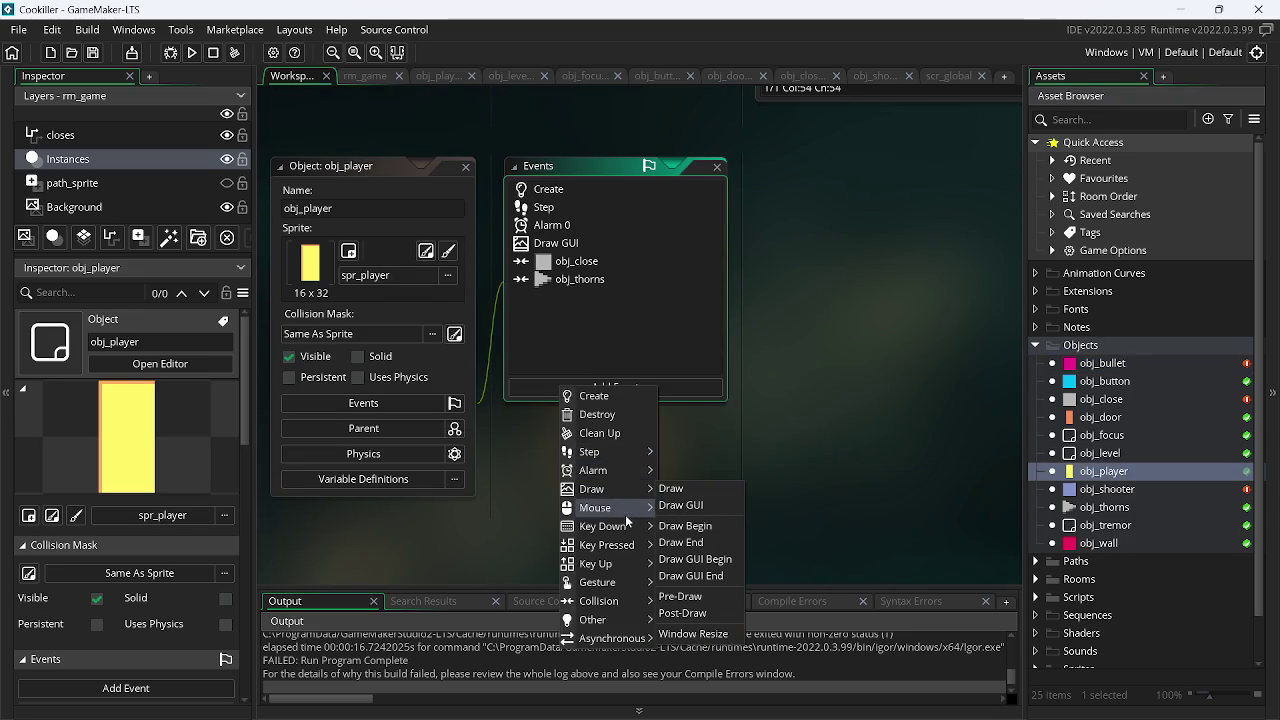
mouse_move(609, 601)
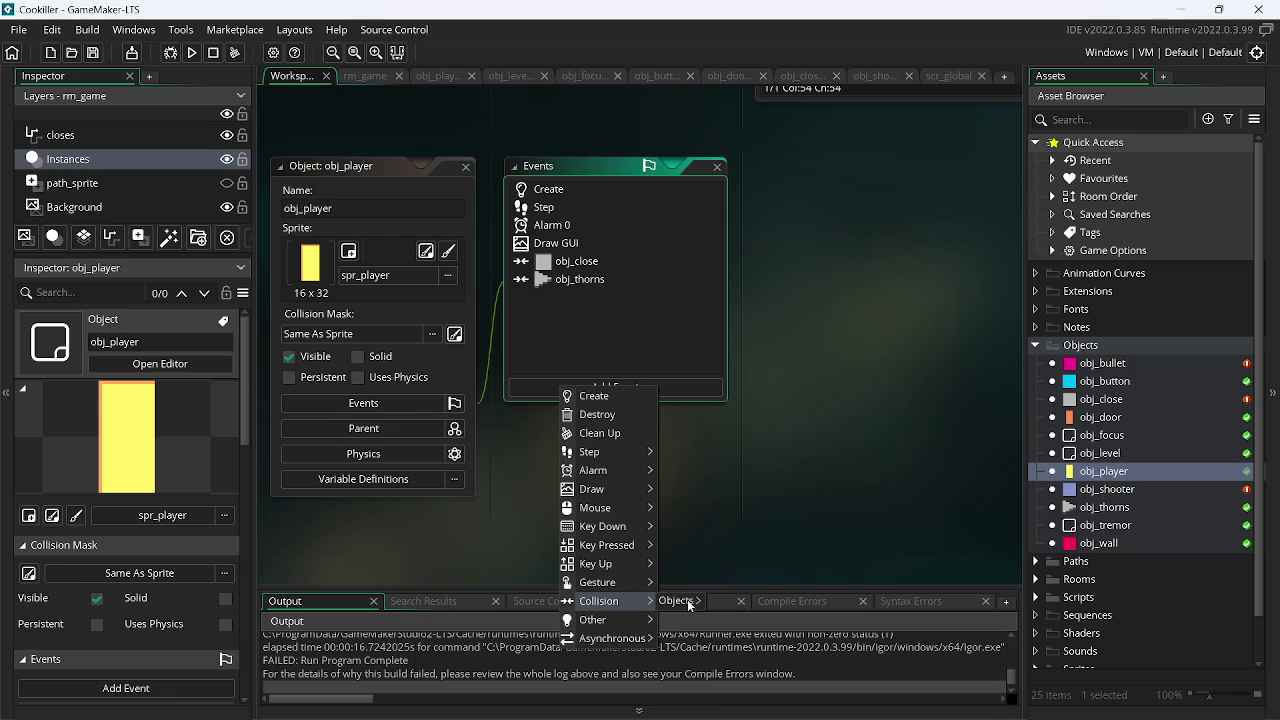
mouse_move(688, 601)
click(762, 521)
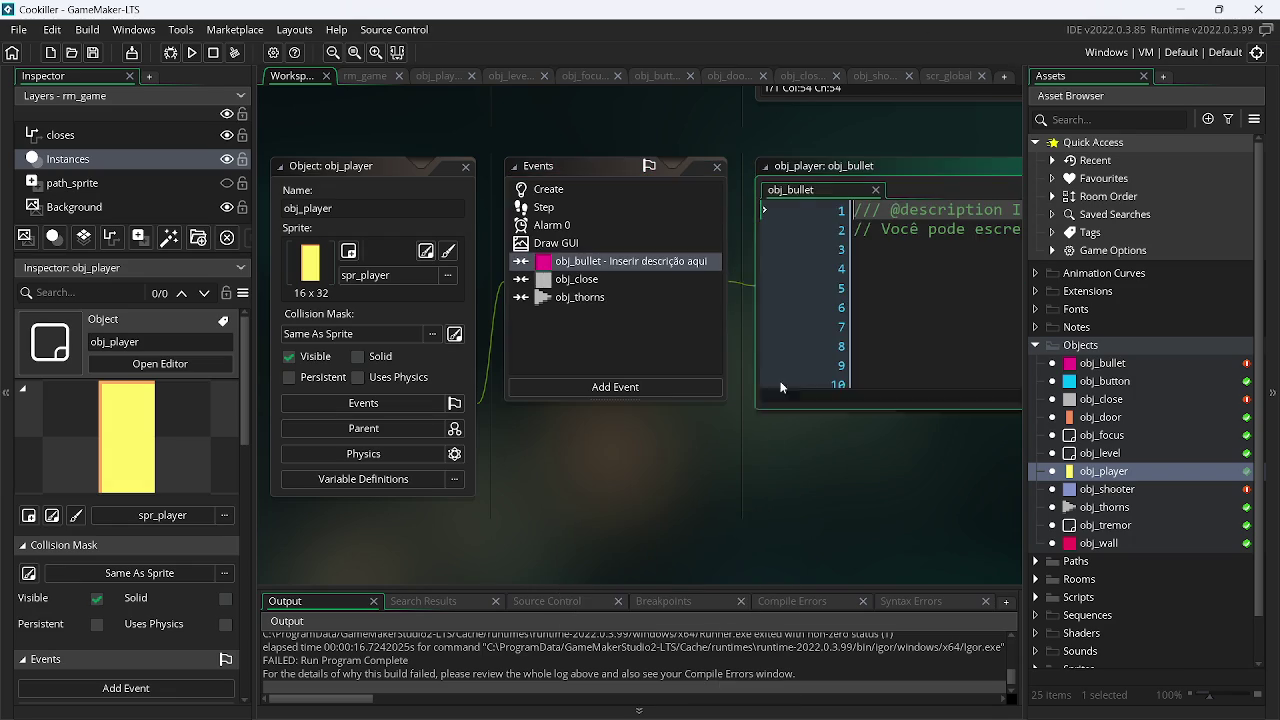
- Enter gameover(); as the collision code, save, and test-run the game
text(game)
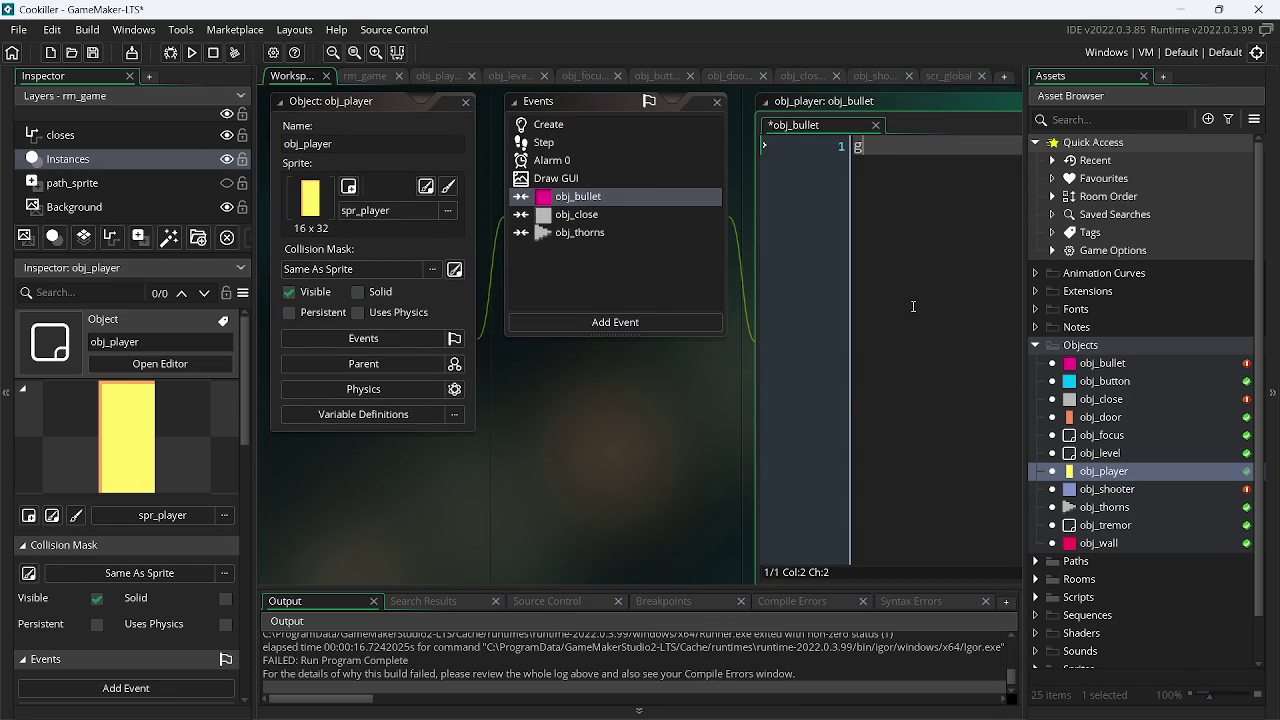
key(Down)
key(Down)
key(Down)
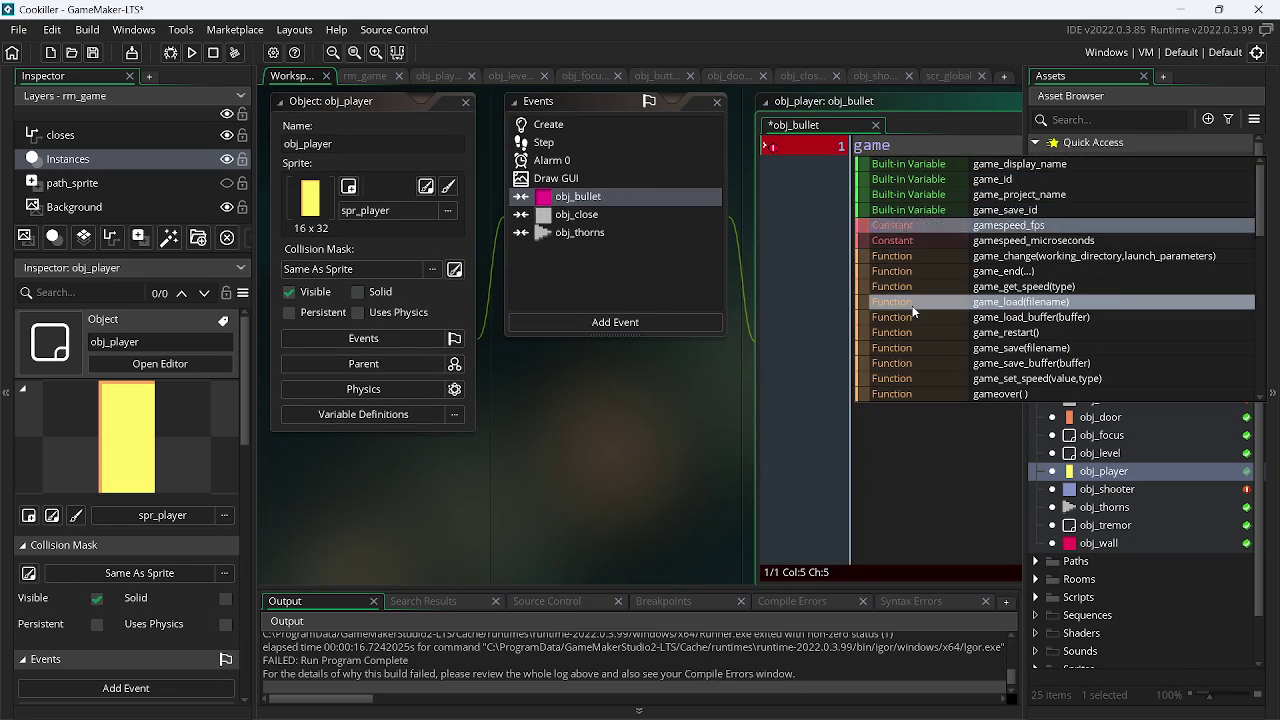
text(over().)
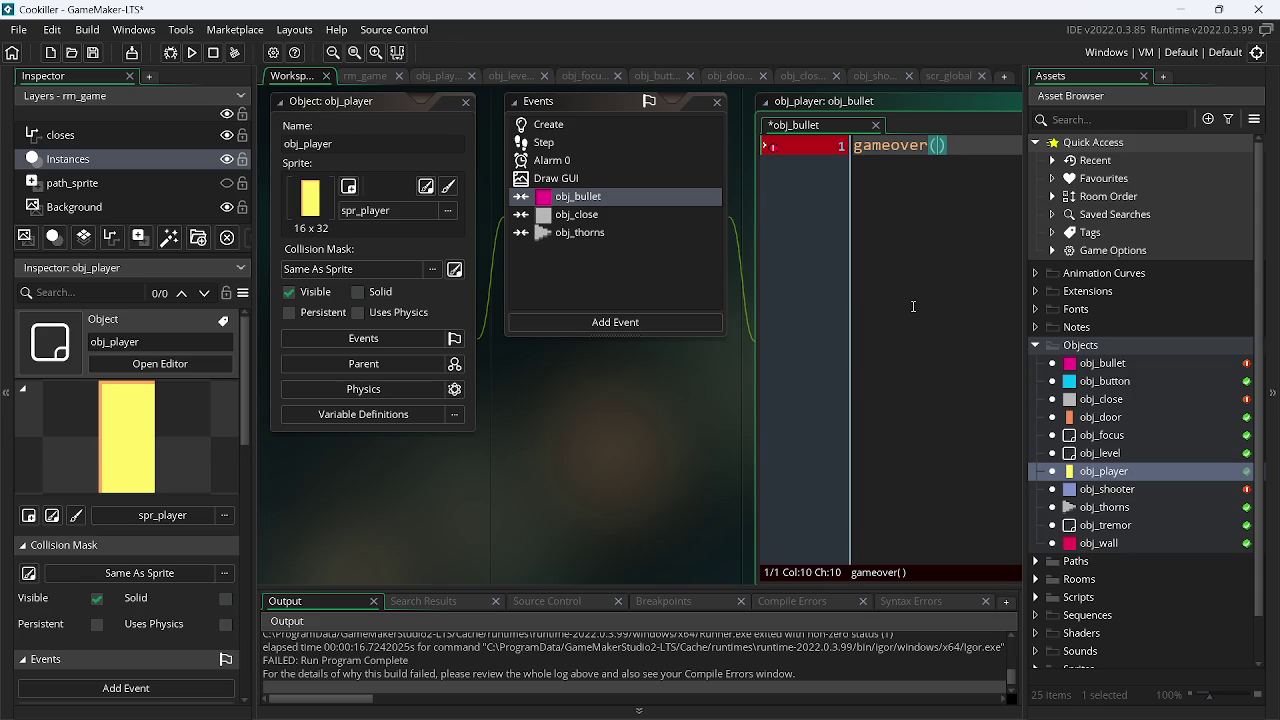
key(BackSpace)
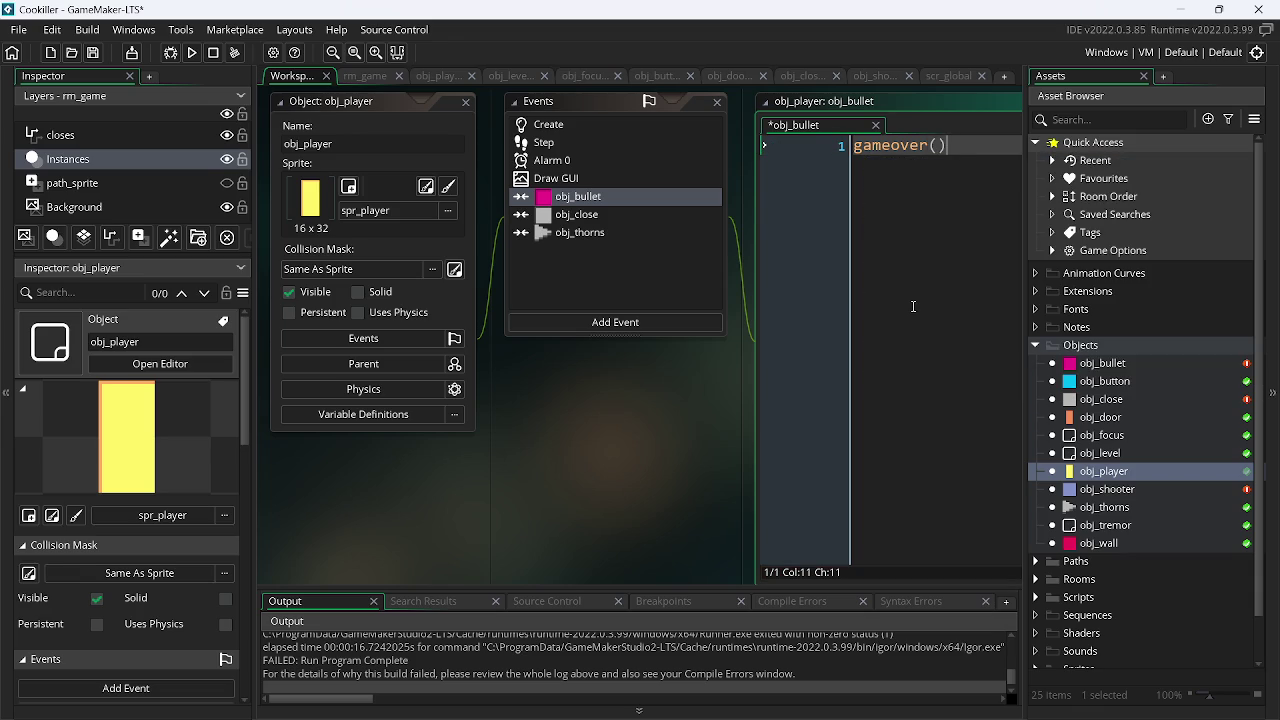
text(;)
key(ctrl+s)
click(190, 53)
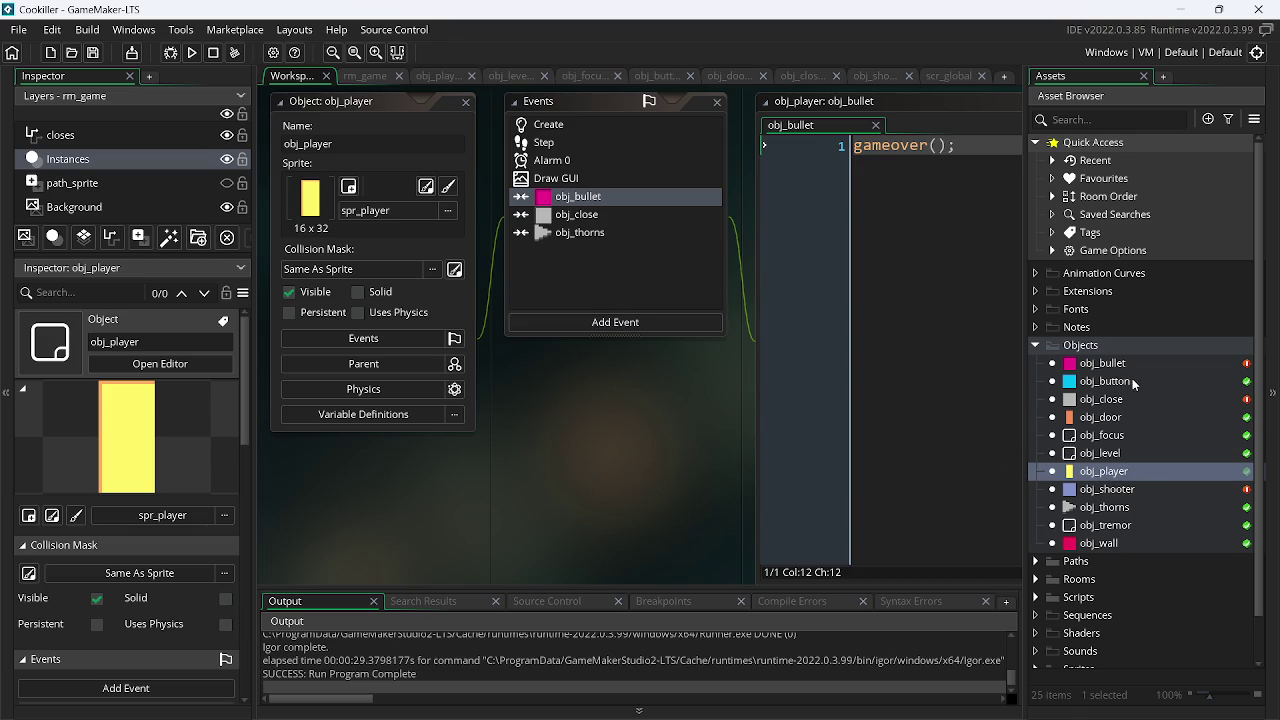
- Set obj_wall as obj_shooter's parent and test-run the game
double_click(1108, 489)
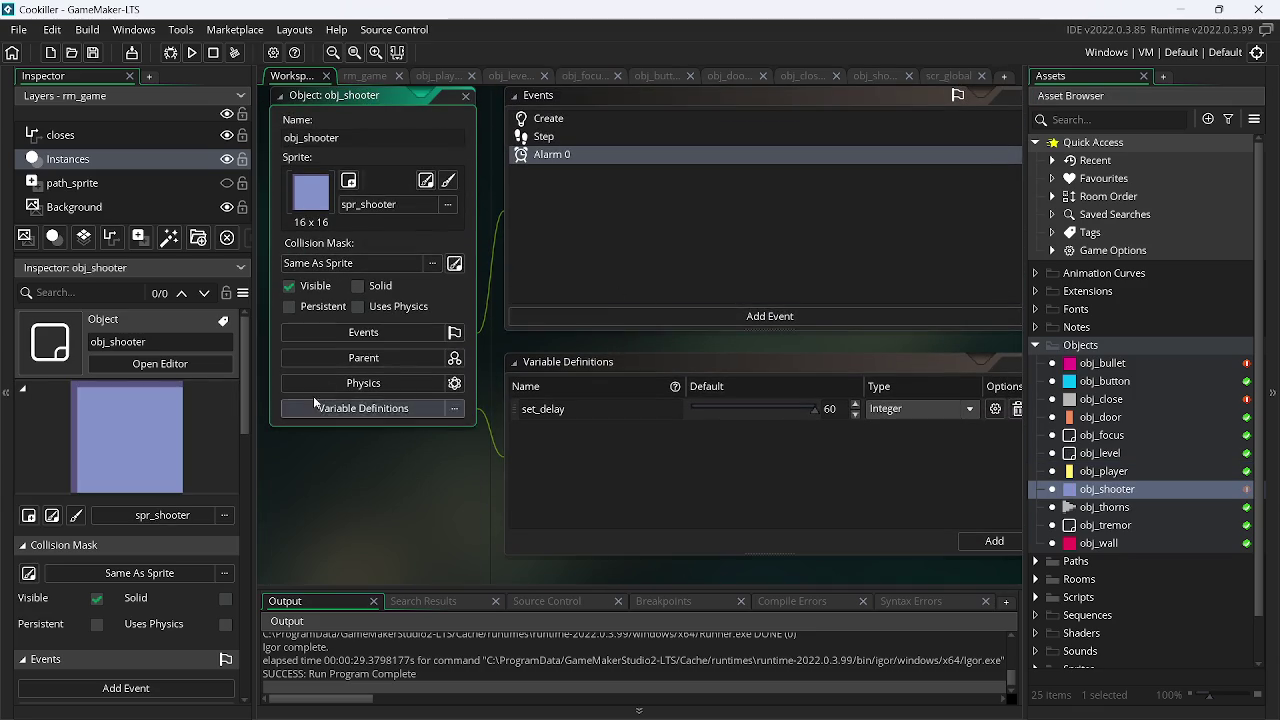
click(370, 383)
click(372, 251)
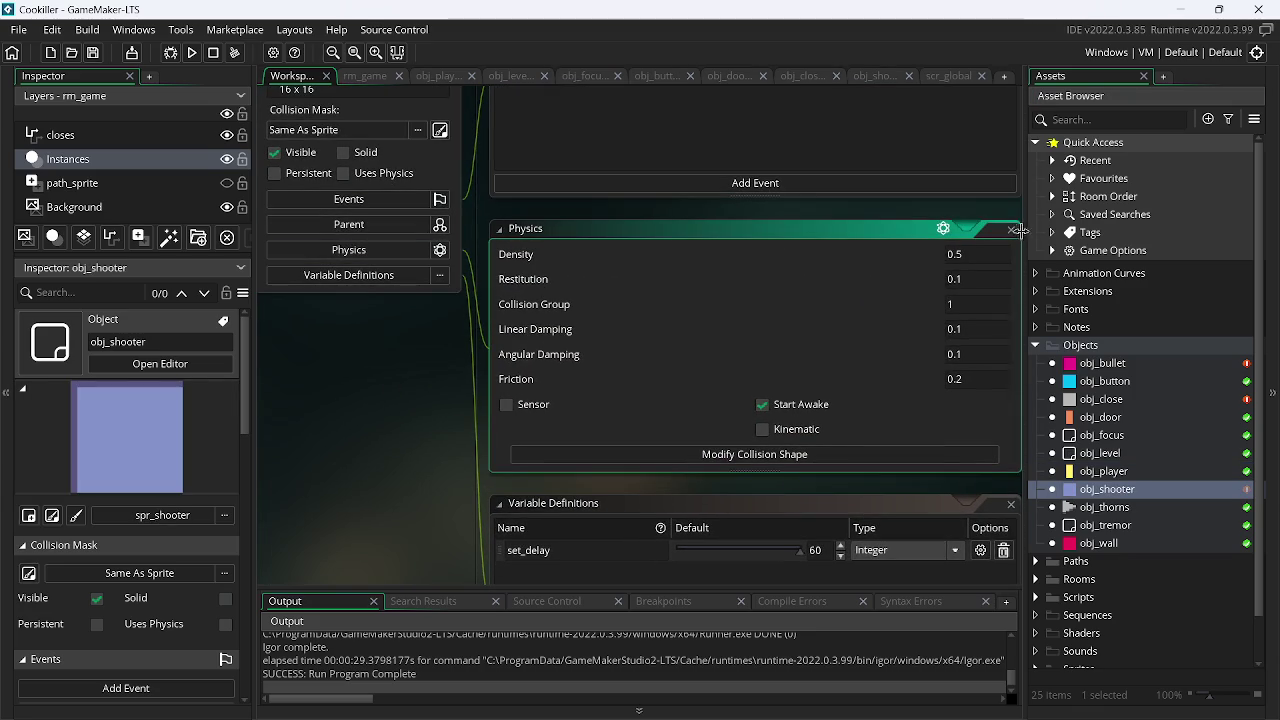
click(1011, 230)
click(376, 226)
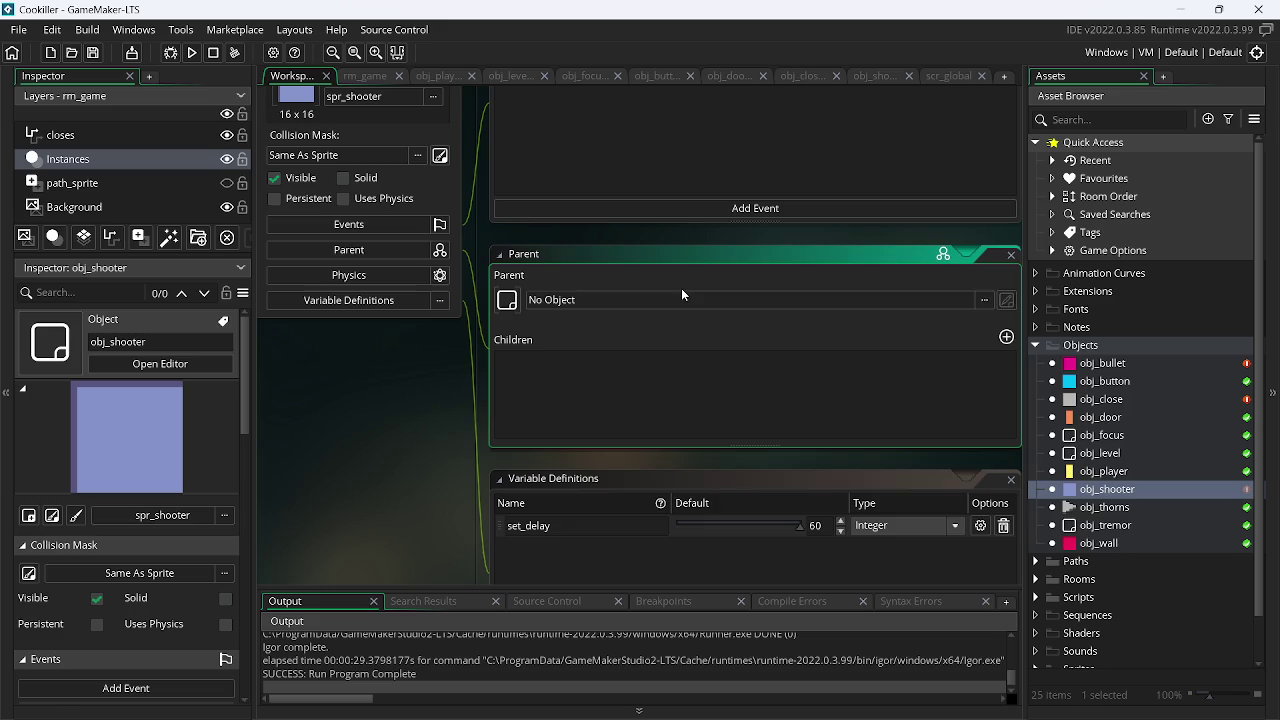
click(681, 293)
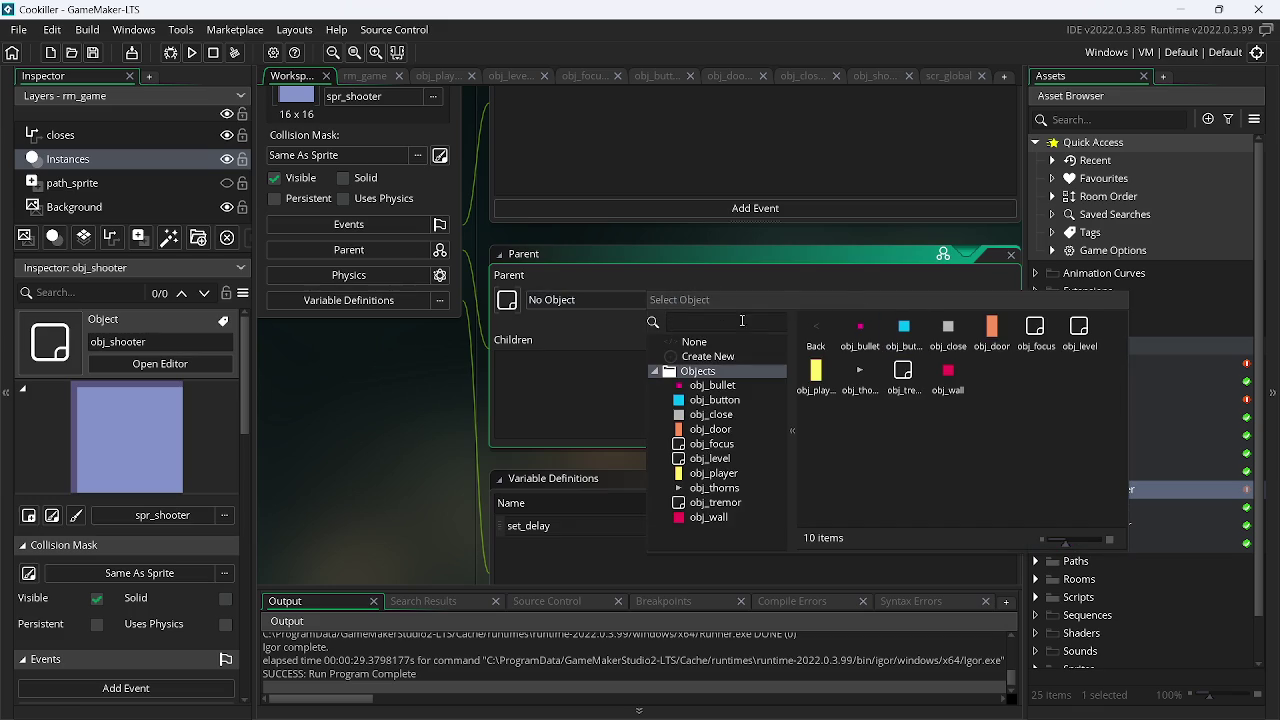
click(948, 374)
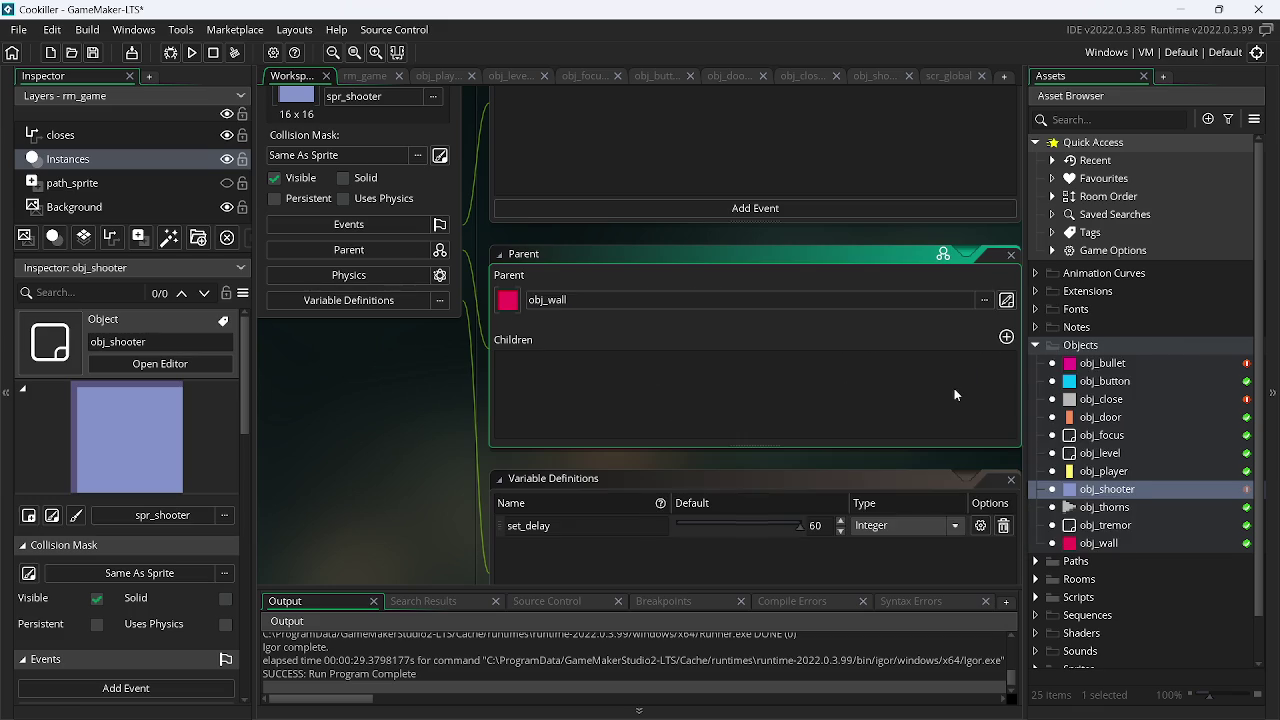
click(192, 52)
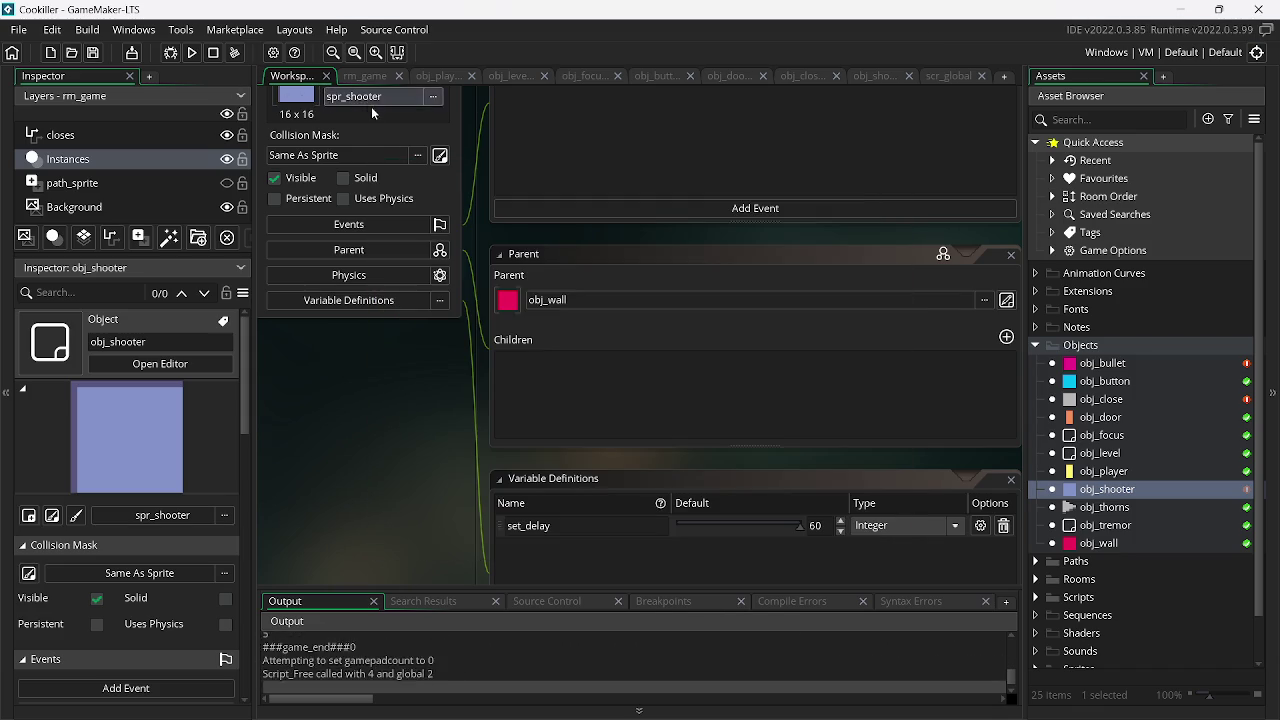
- Glance at rm_game, then add a new variable definition to obj_shooter
click(362, 77)
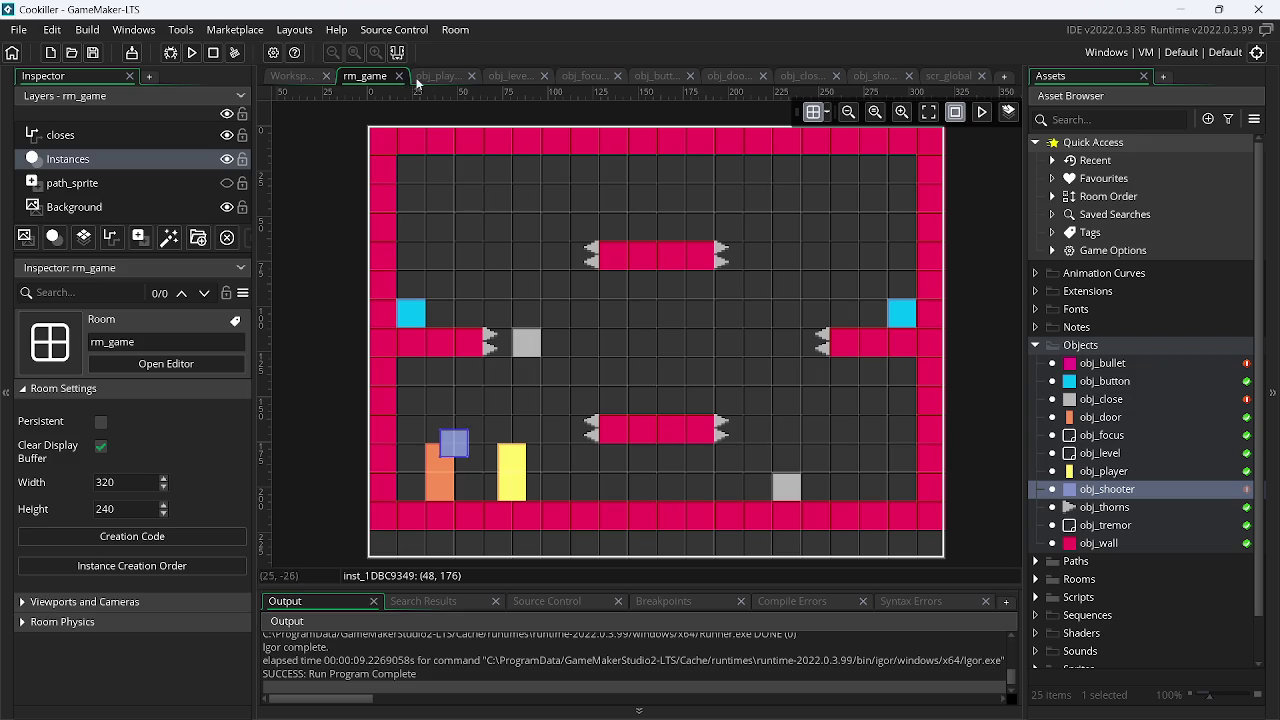
click(284, 81)
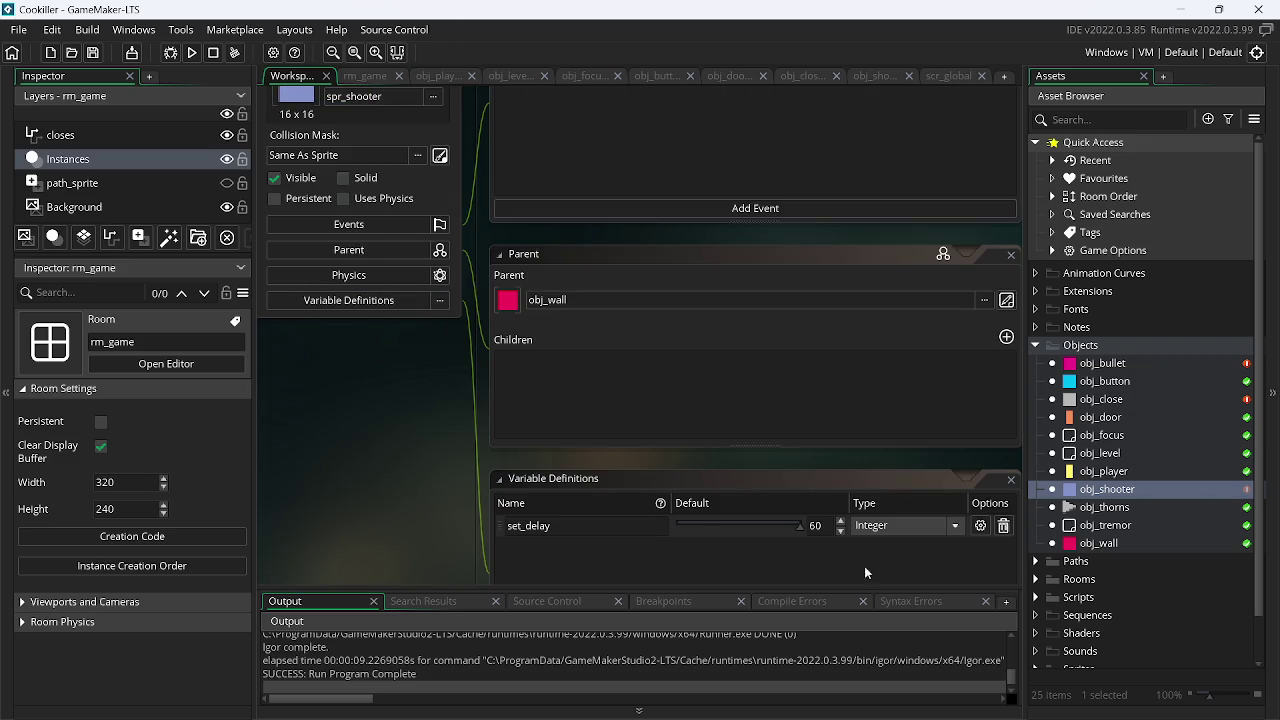
scroll(932, 545, down, 2)
click(947, 573)
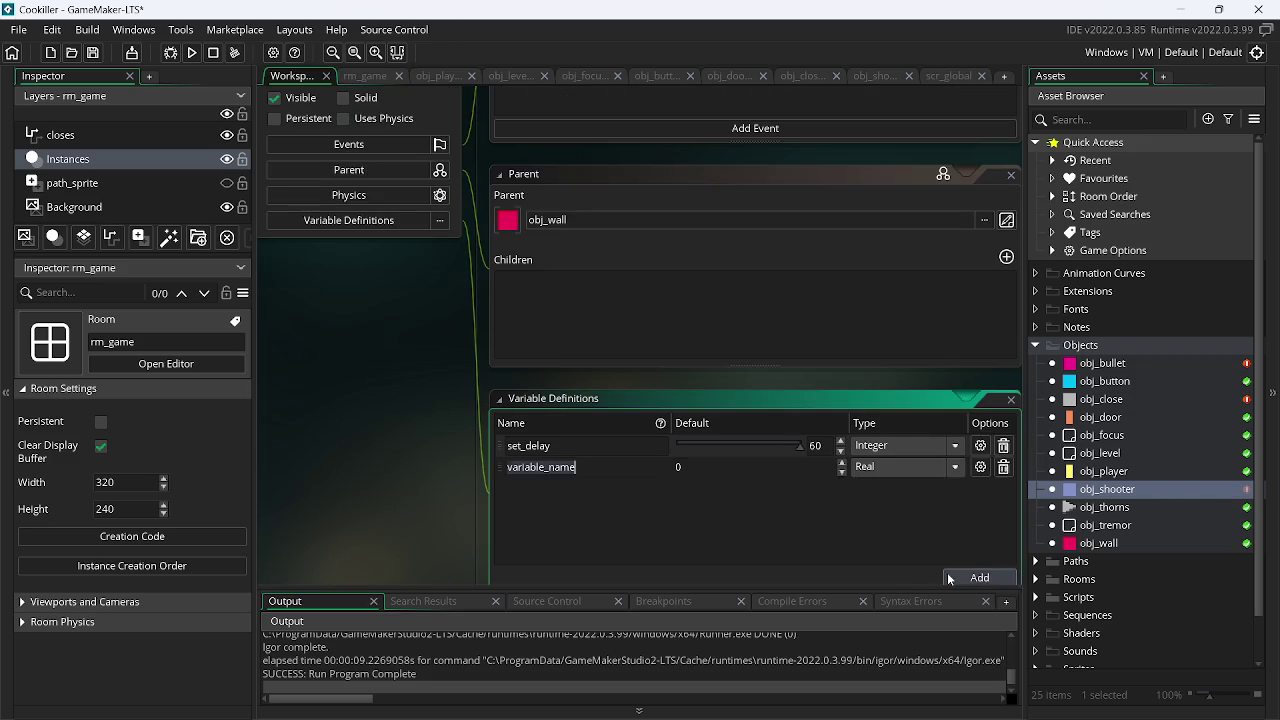
- Name the new variable set_direction and make it an Integer
text(s)
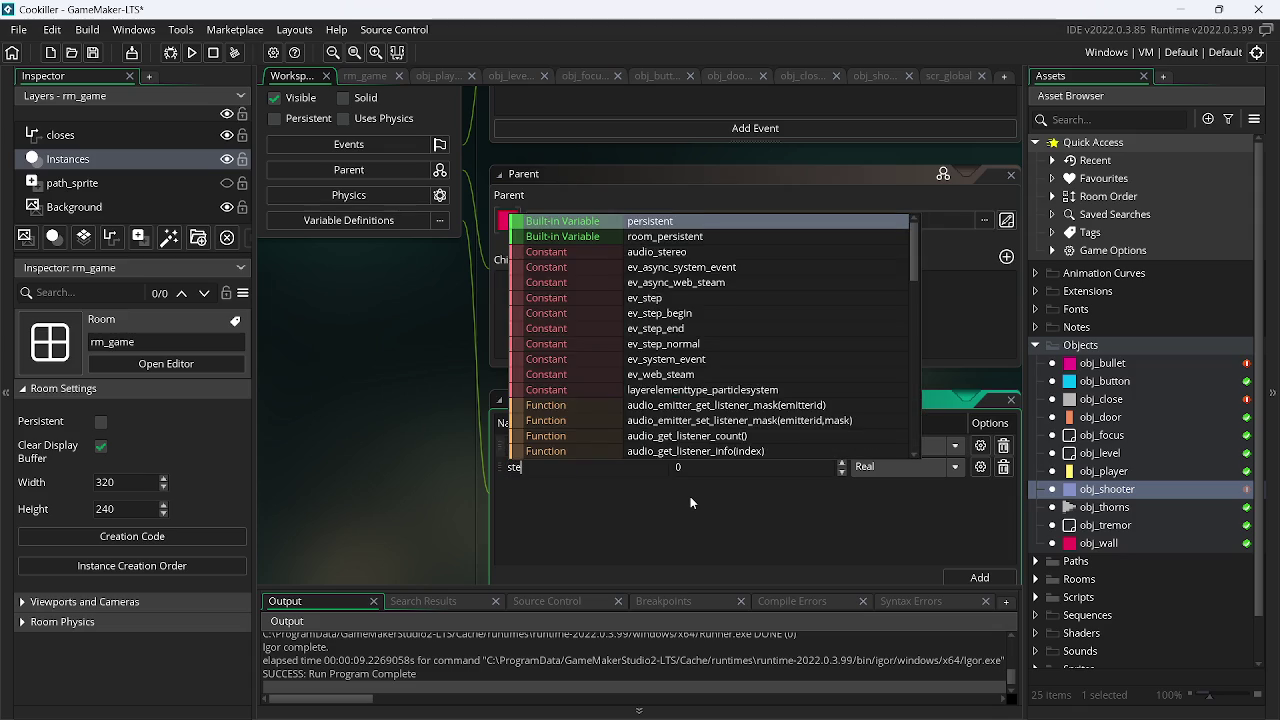
text(et)
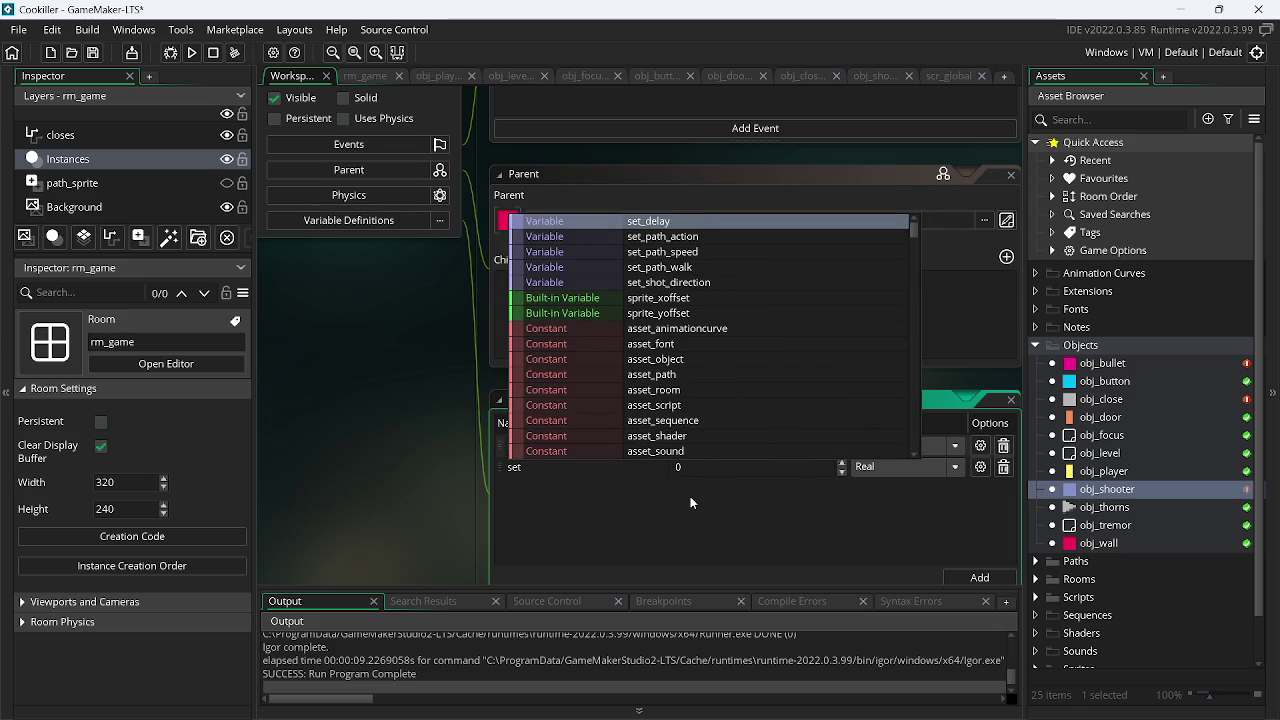
text(_f)
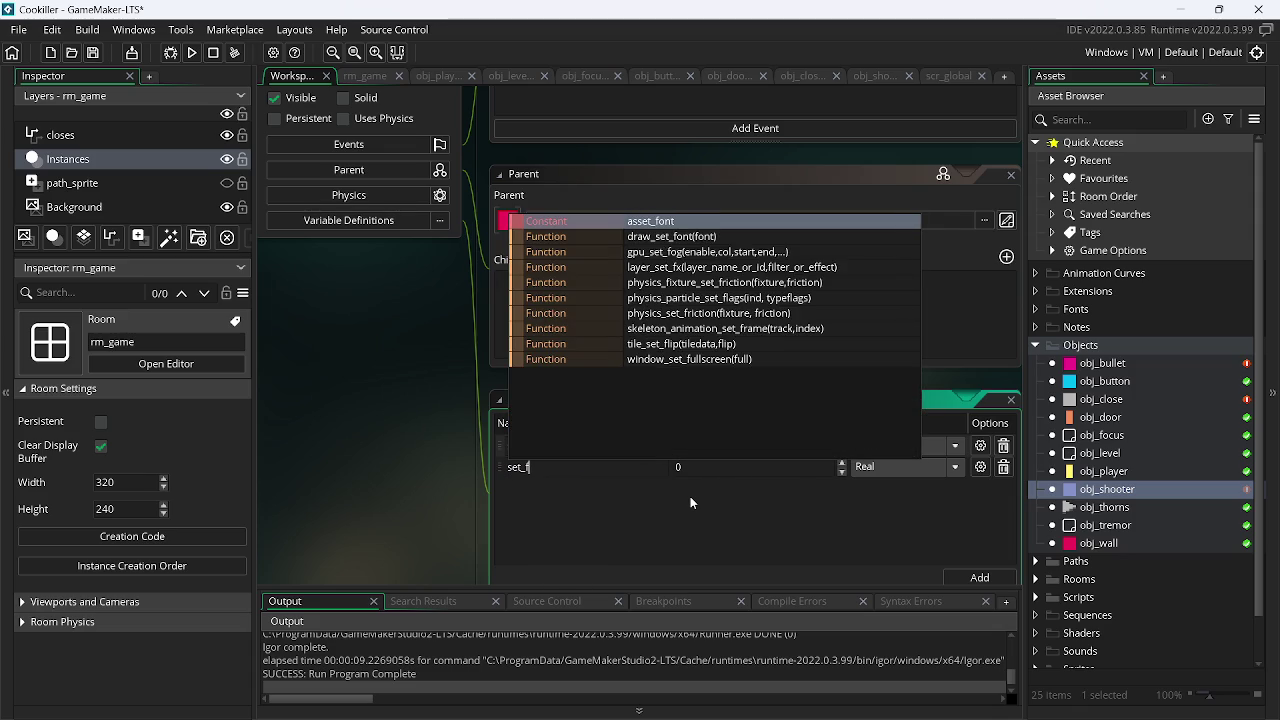
key(BackSpace)
text(di)
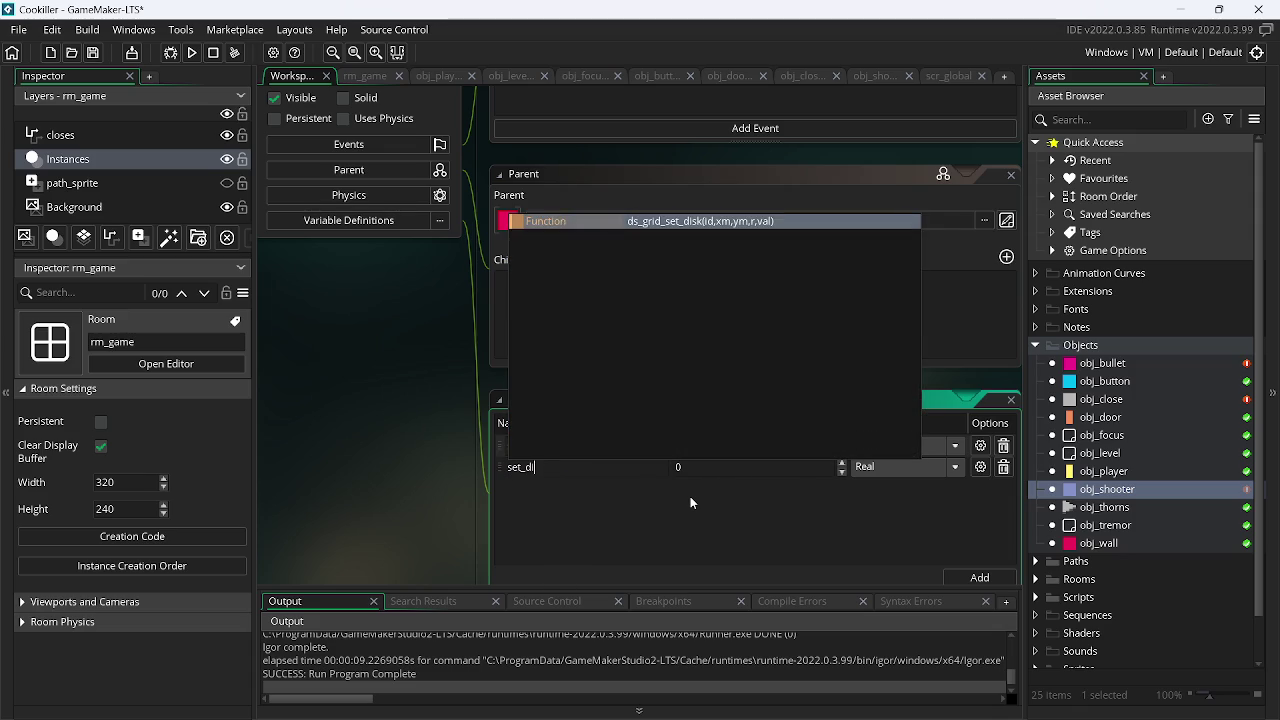
text(rec)
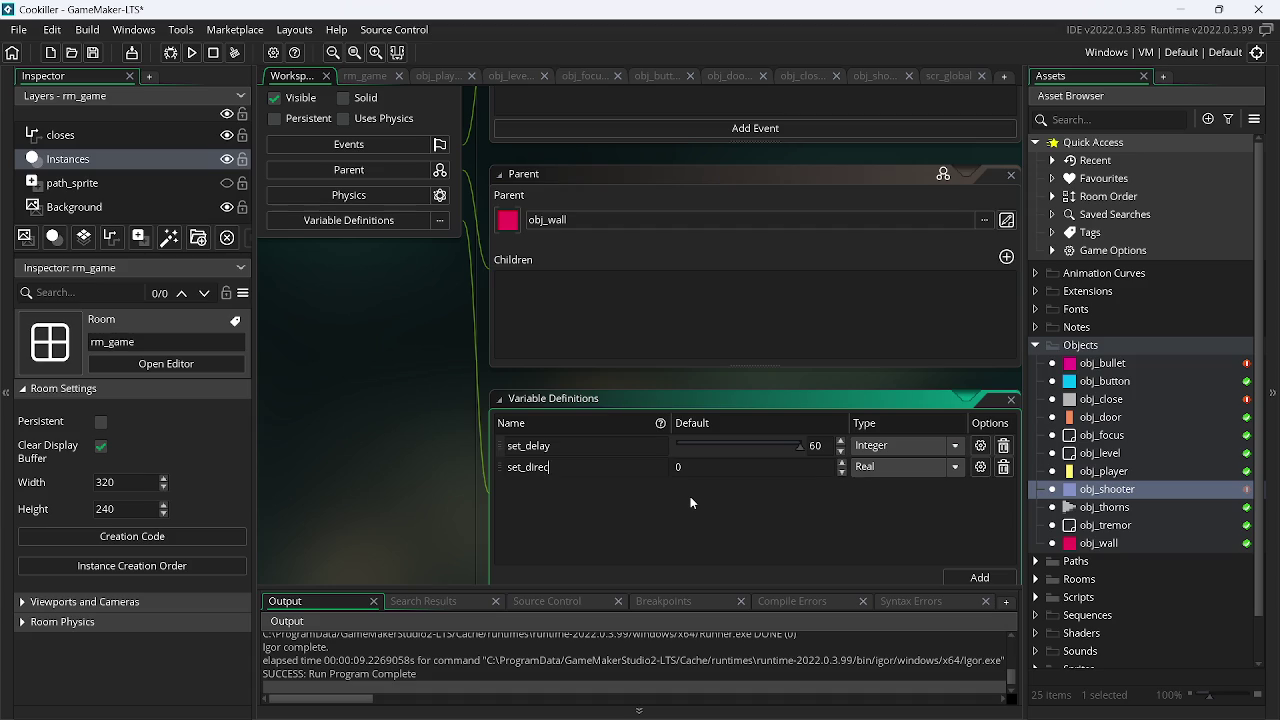
text(tion)
key(Return)
click(896, 472)
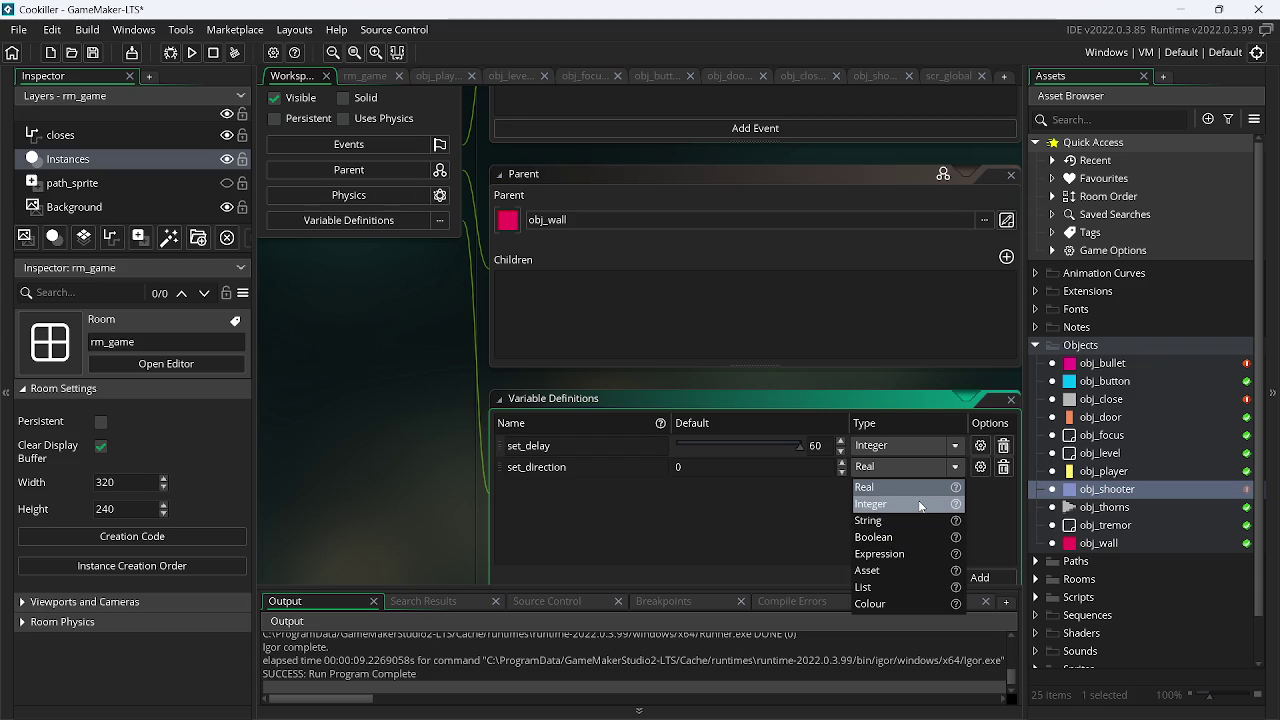
click(913, 504)
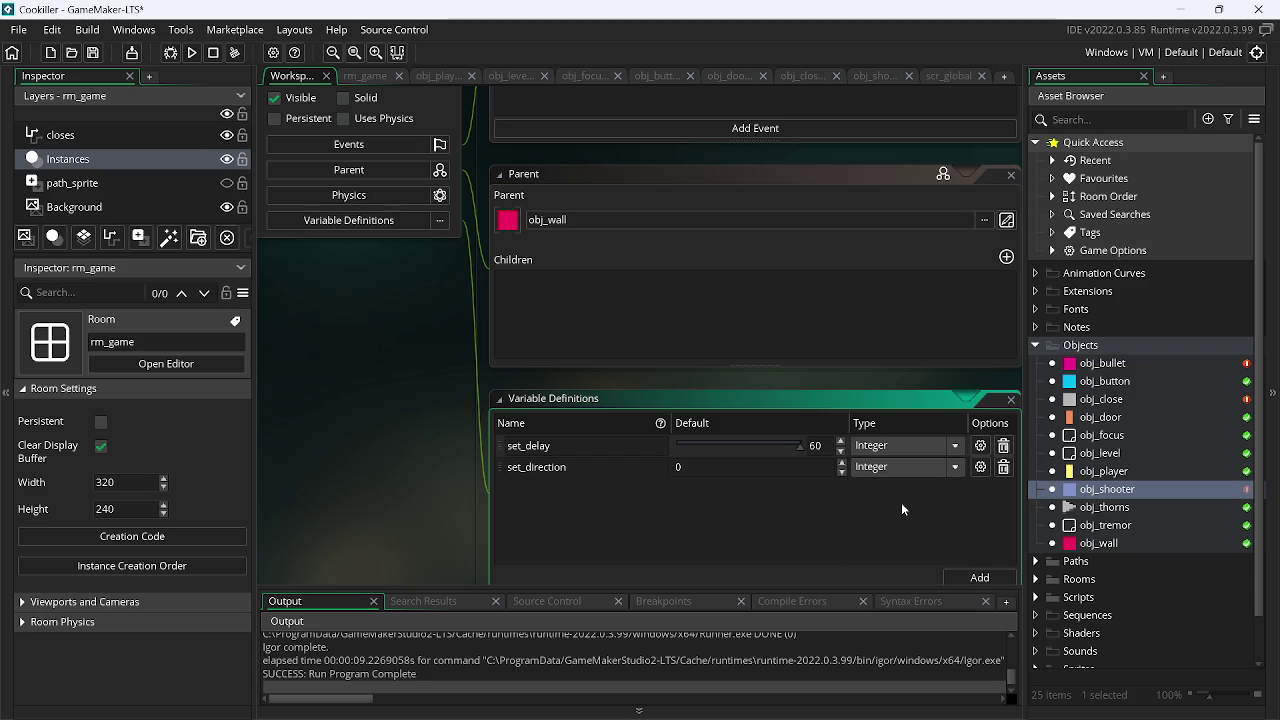
- Give set_direction a 0 to 3 range with Use Range enabled
click(980, 467)
click(360, 552)
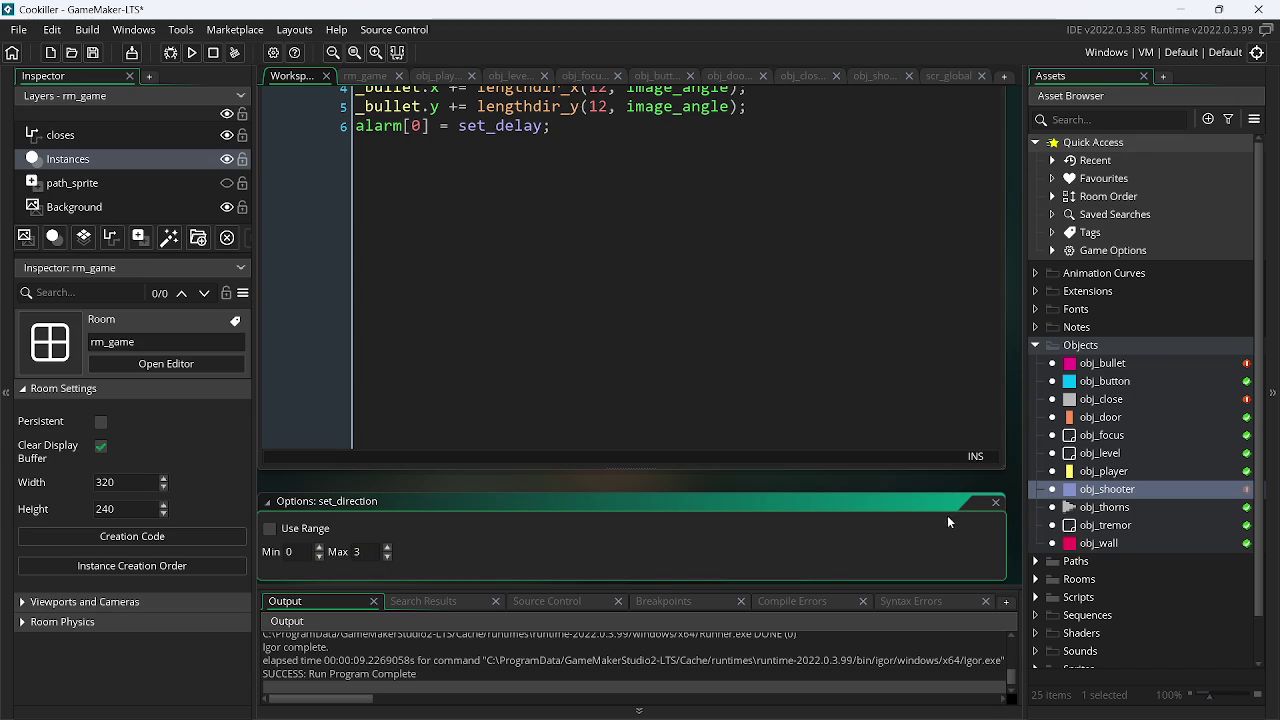
click(269, 528)
click(996, 502)
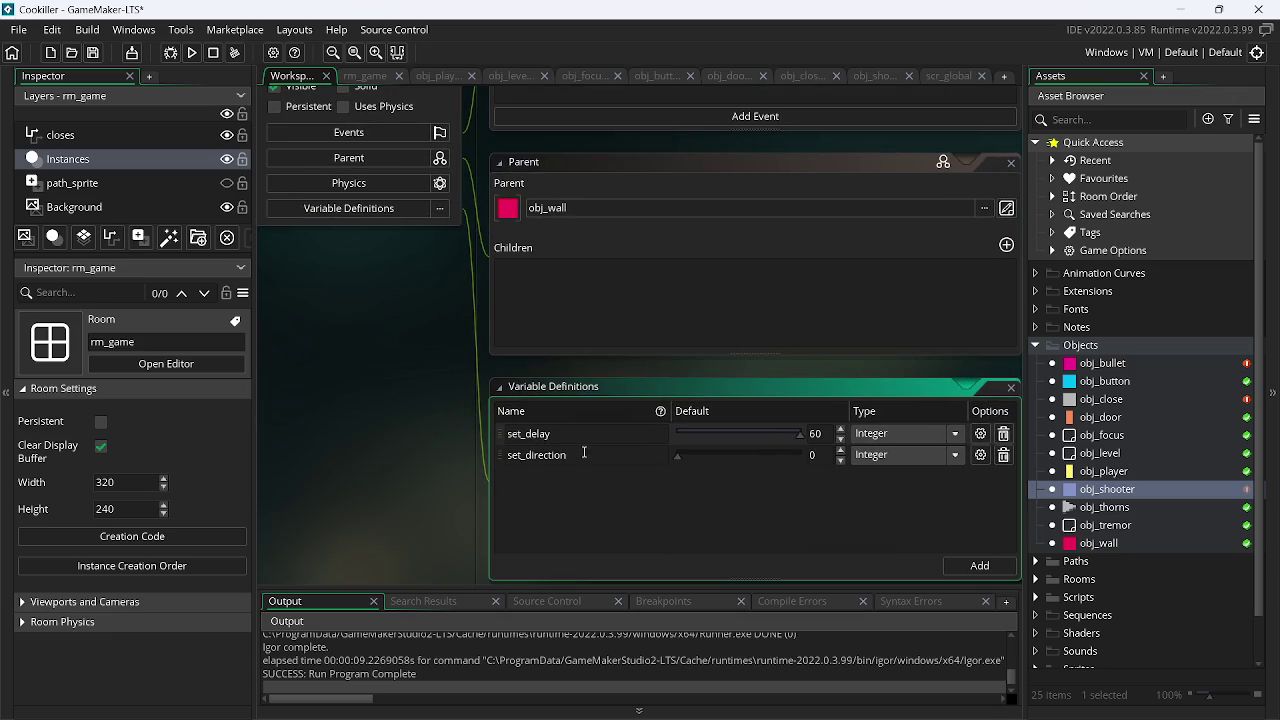
- Bring up the rm_game room, then obj_shooter's event code
double_click(553, 455)
click(363, 76)
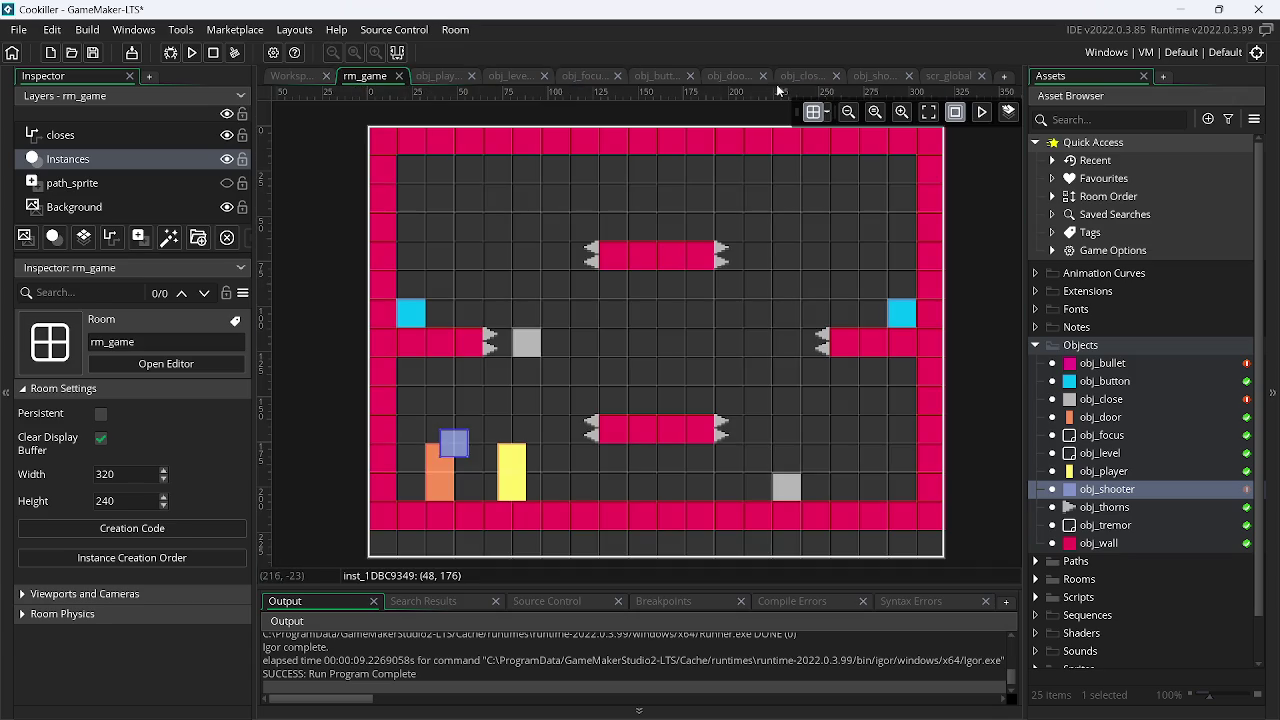
click(886, 77)
- Uncomment the switch on set_direction in obj_shooter's Create event and save
click(346, 96)
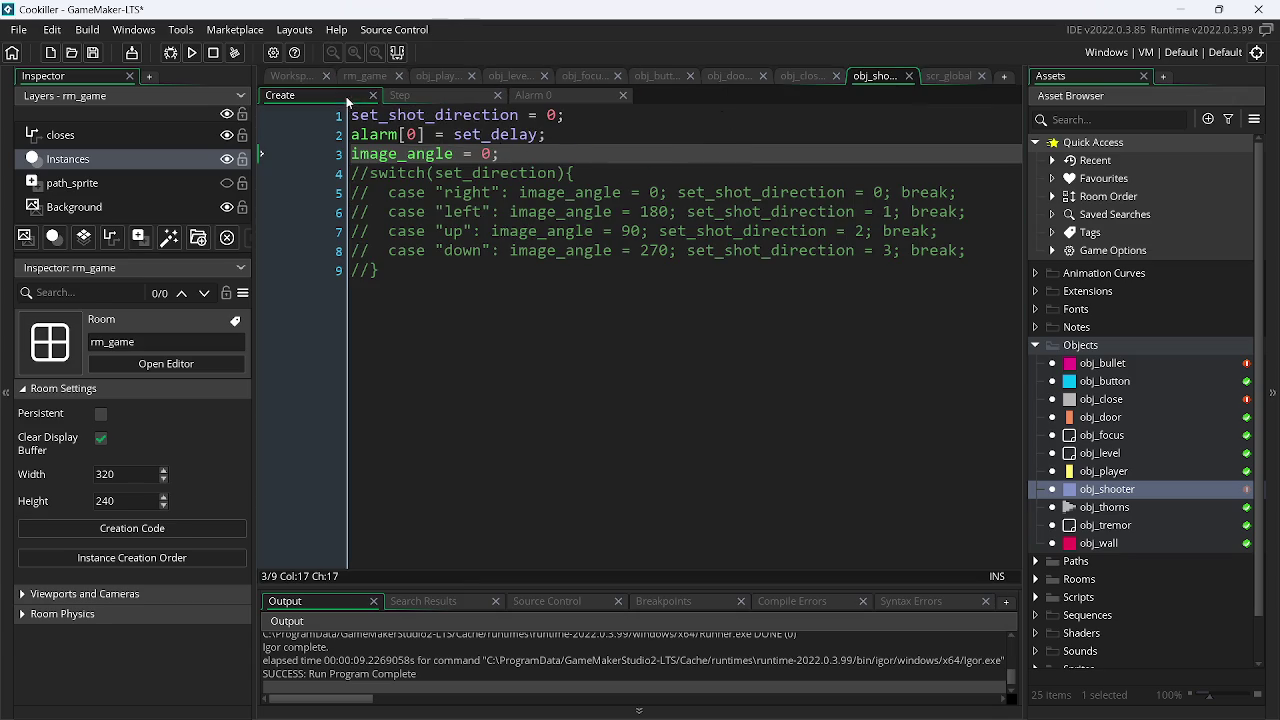
mouse_move(432, 274)
mouse_down()
mouse_move(330, 192)
mouse_move(276, 168)
mouse_up()
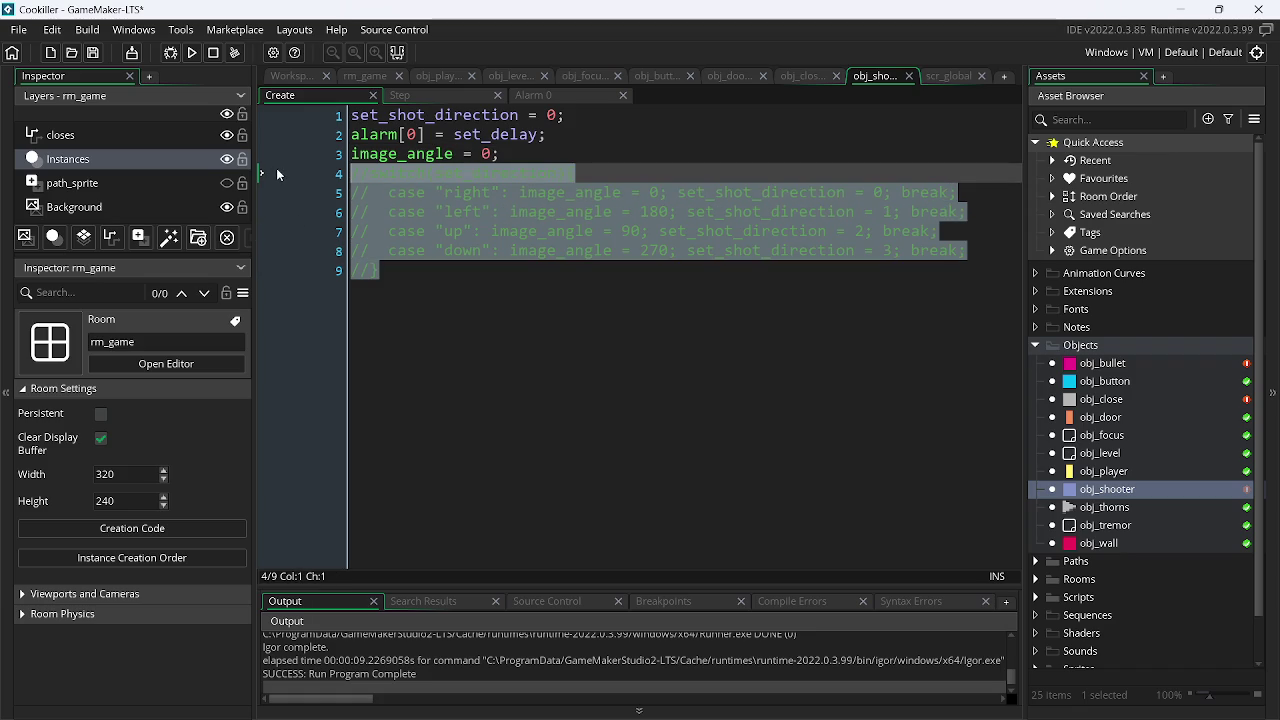
key(ctrl+shift+k)
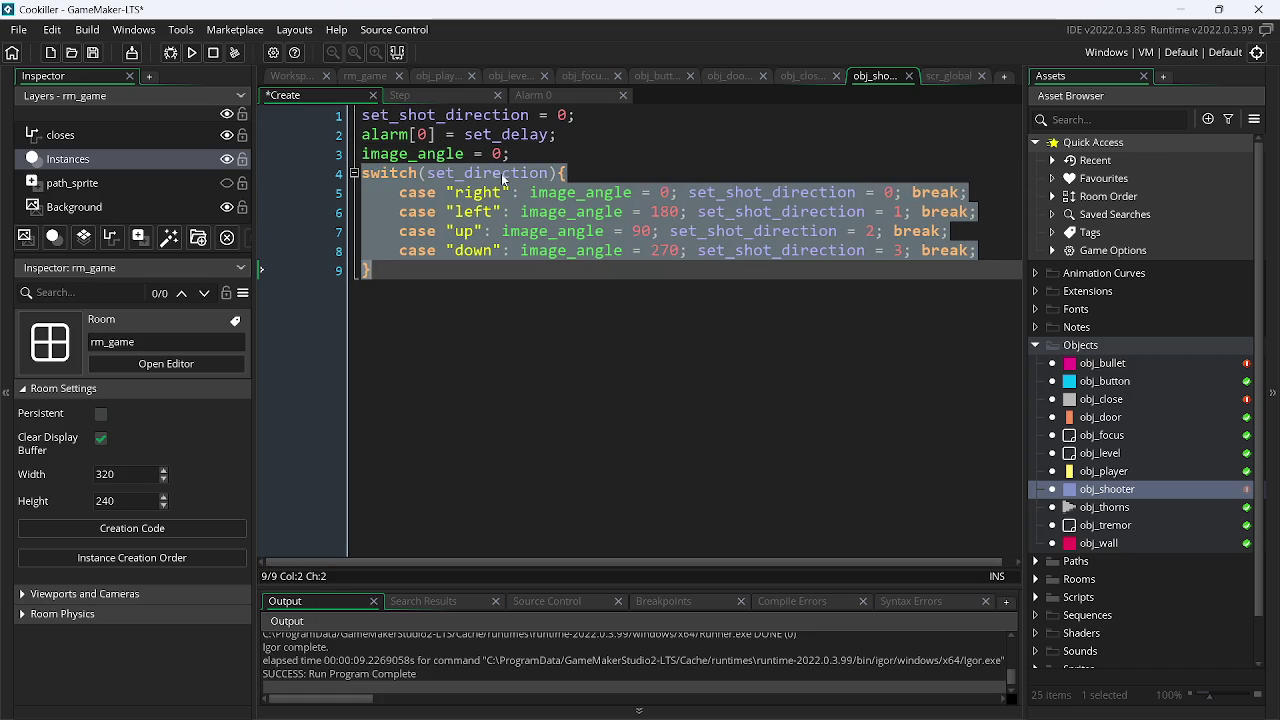
double_click(499, 175)
key(ctrl+s)
- Replace the "right" and "left" case labels with 0 and 1
drag(514, 192, 443, 190)
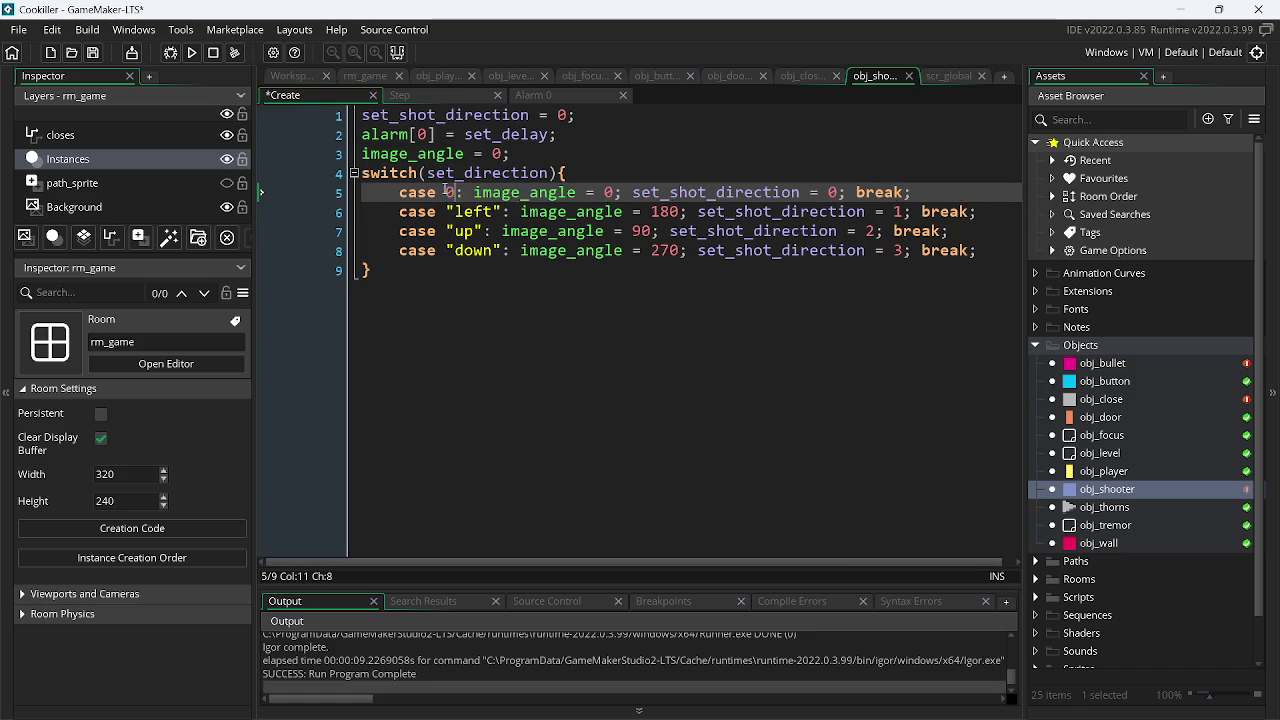
text(0)
key(Down)
key(Right)
key(Right)
key(Right)
key(Delete)
key(BackSpace)
key(BackSpace)
key(BackSpace)
text(1)
key(Left)
key(BackSpace)
key(Down)
key(Right)
key(Right)
key(Right)
- Replace the "up" and "down" case labels with integers 2 and 3, and save
key(BackSpace)
key(BackSpace)
key(BackSpace)
key(Delete)
key(BackSpace)
text(2)
key(Left)
key(Down)
key(Right)
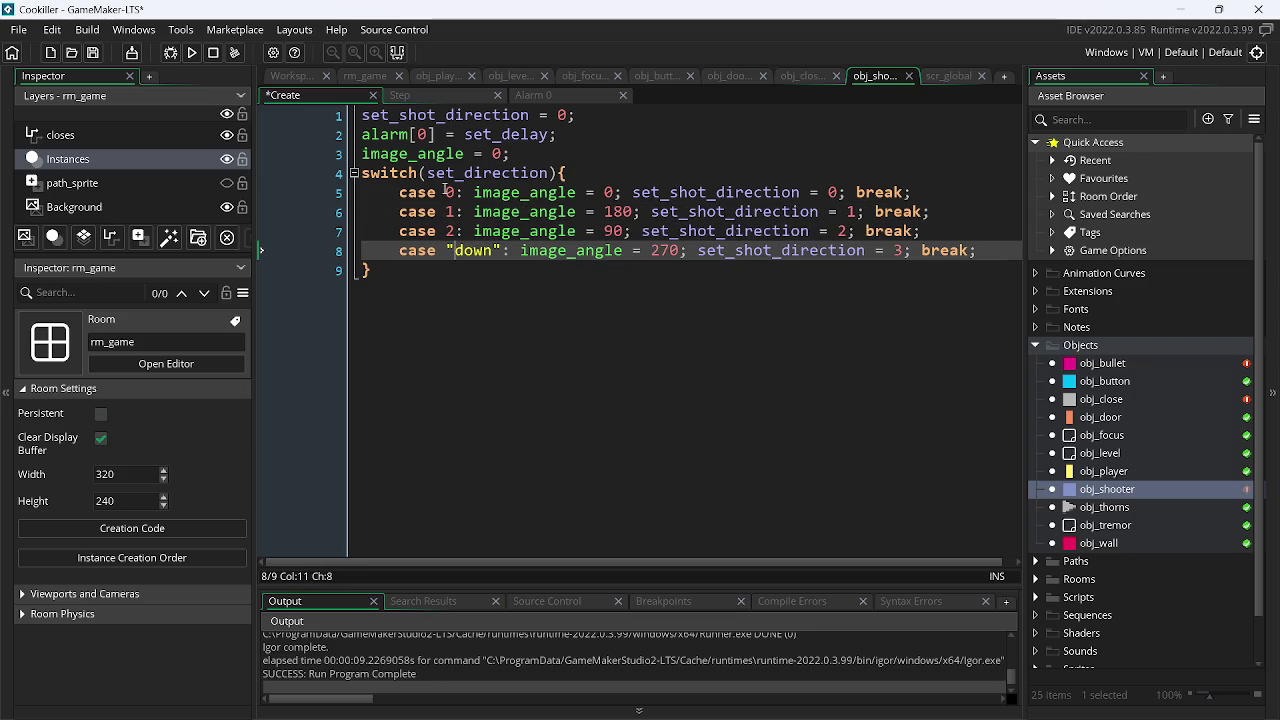
key(Delete)
key(Delete)
key(BackSpace)
key(BackSpace)
key(BackSpace)
text(2)
key(ctrl+s)
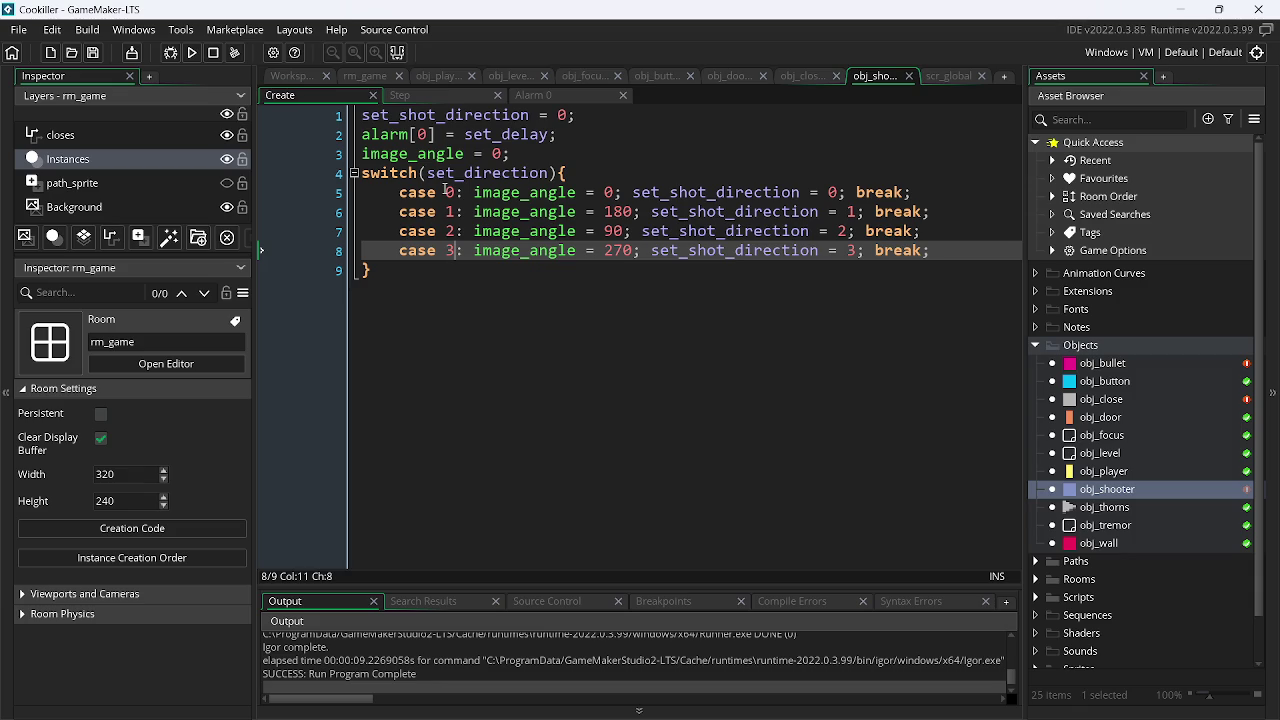
- Delete the standalone image_angle = 0; line and launch the game
key(Down)
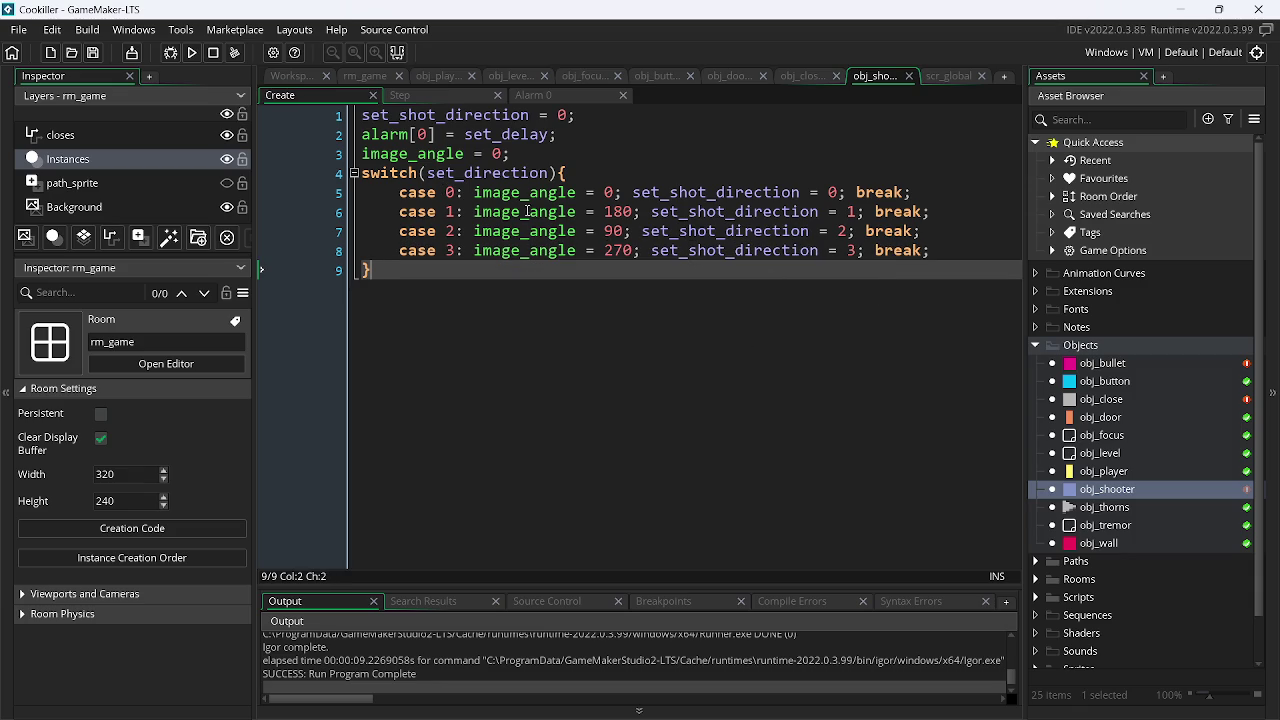
drag(518, 151, 188, 148)
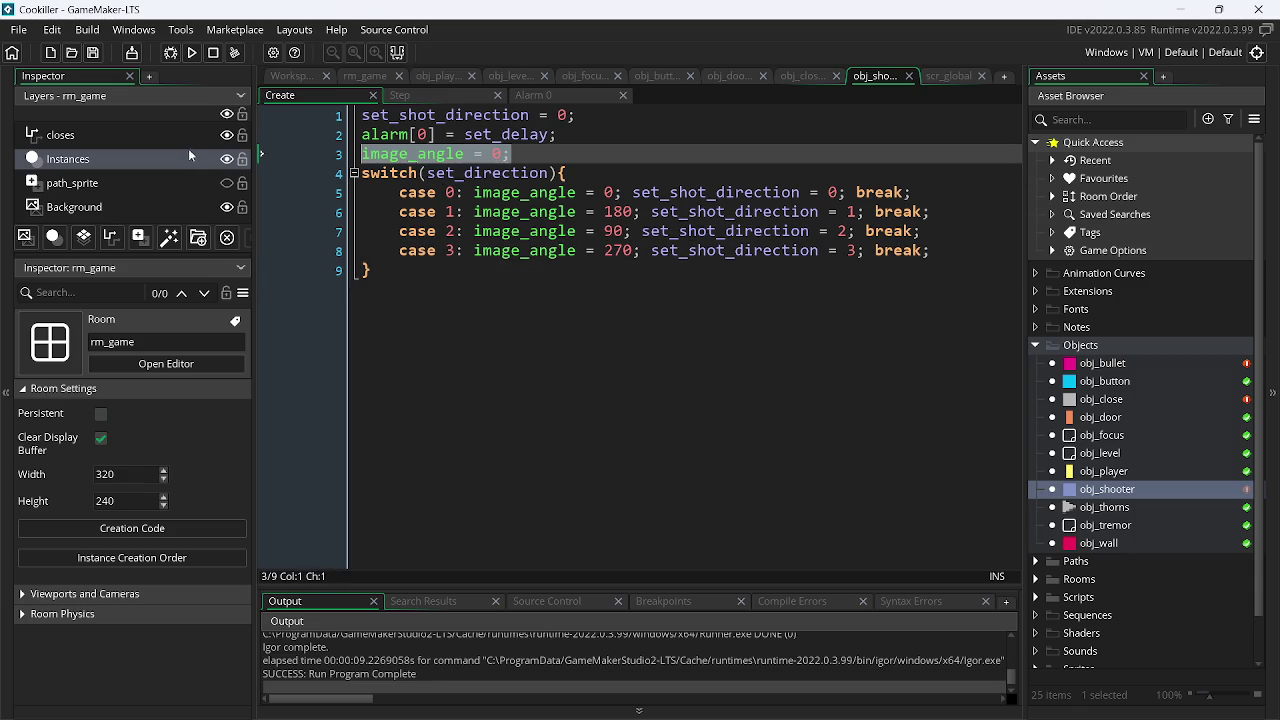
key(BackSpace)
key(BackSpace)
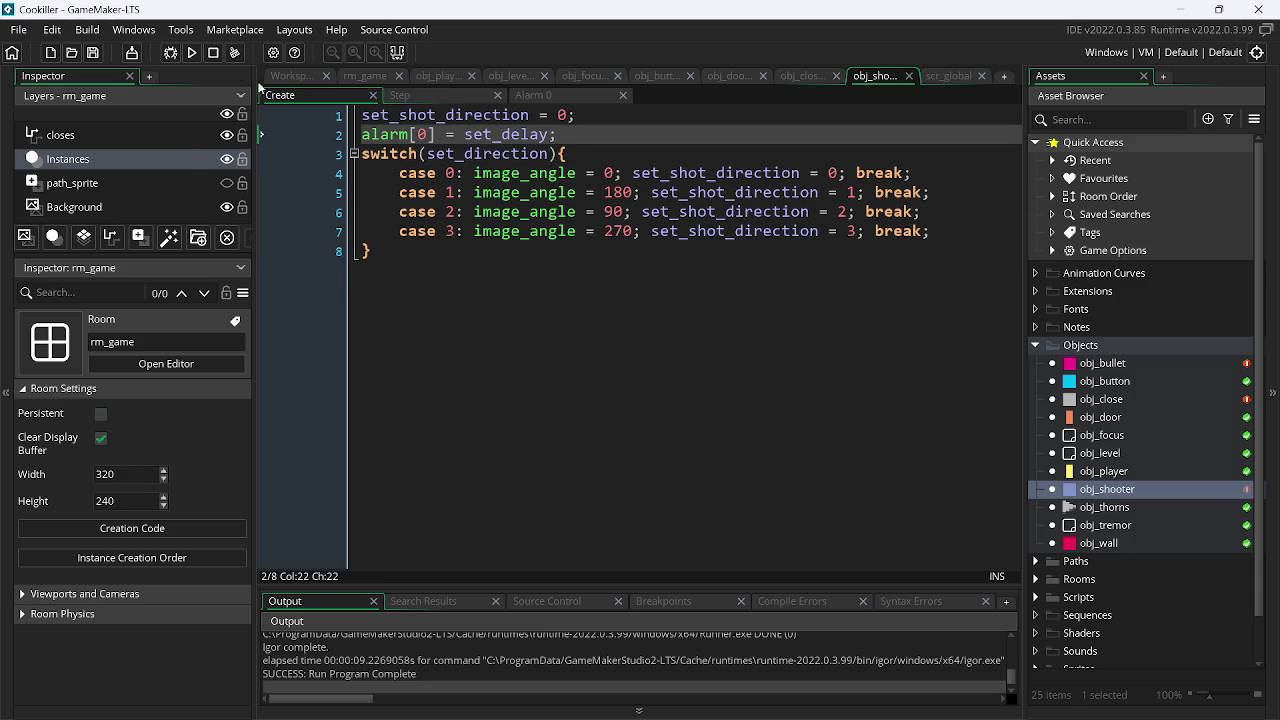
click(193, 53)
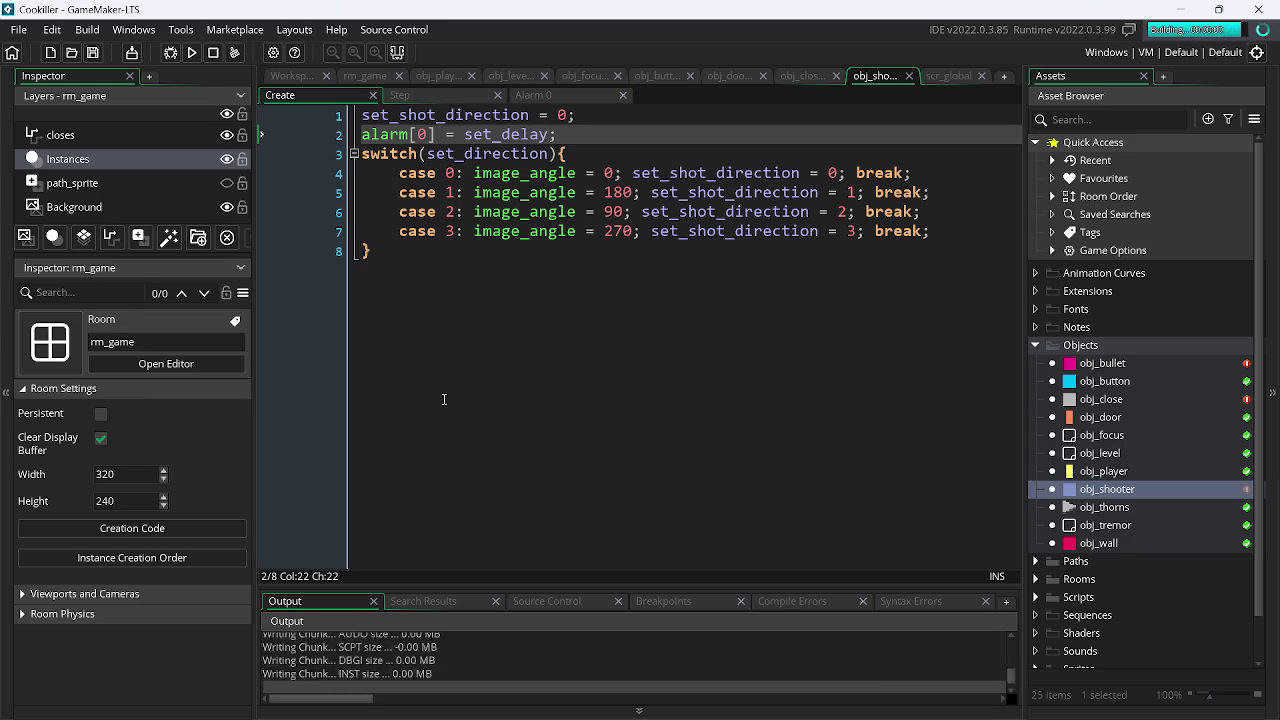
- Walk the player right, then left to the door in the running game
key(Right)
key(Left)
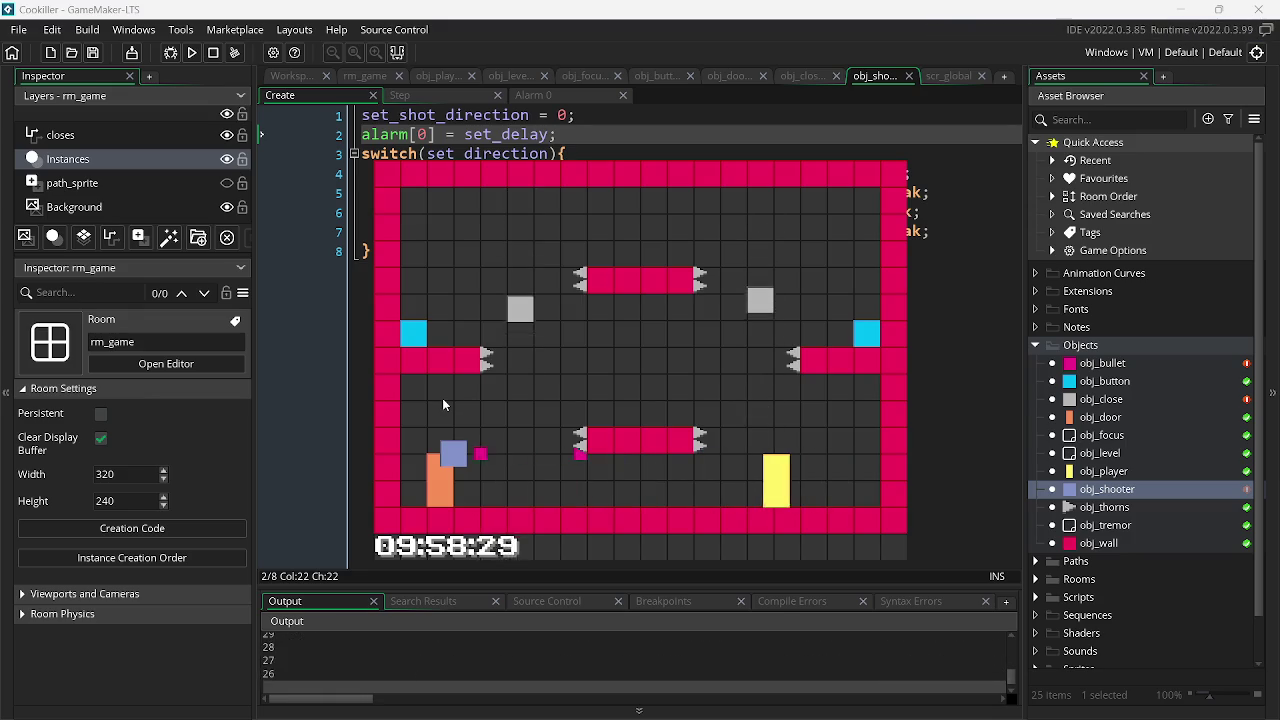
key(Left)
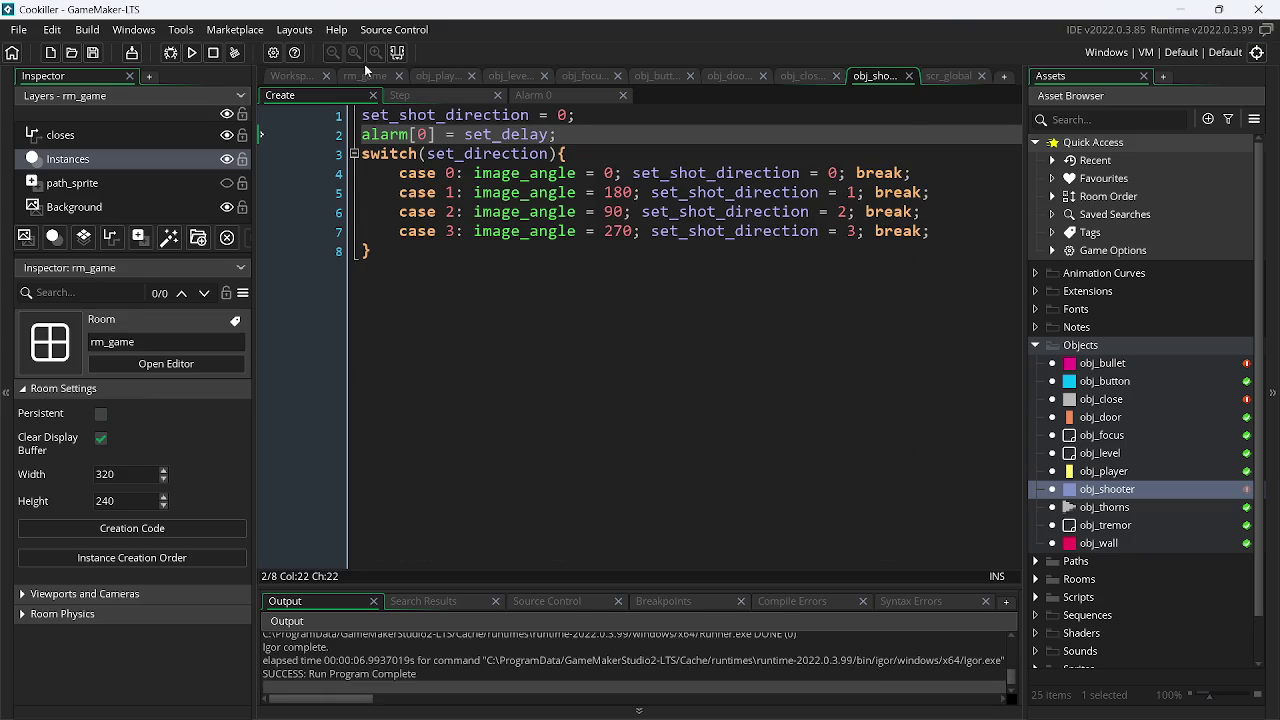
- Check obj_player and scr_global, then move rm_game's shooter under the upper platform (152, 88)
click(436, 79)
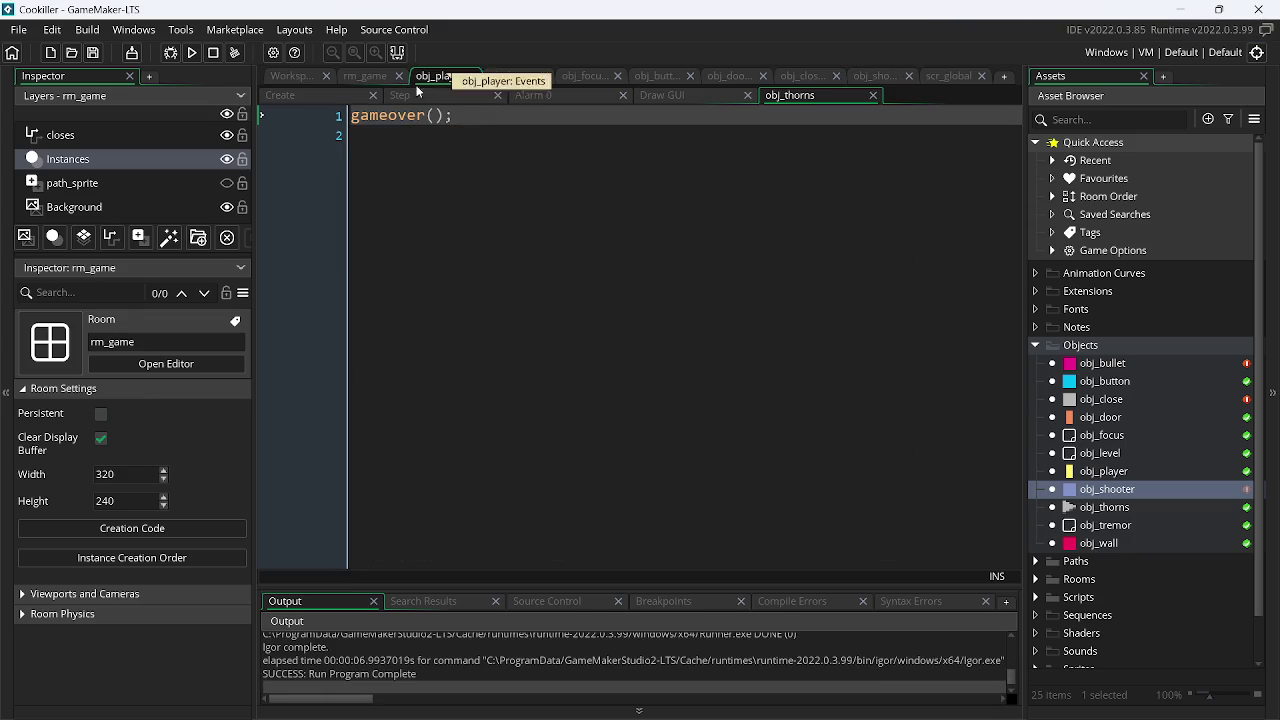
click(950, 76)
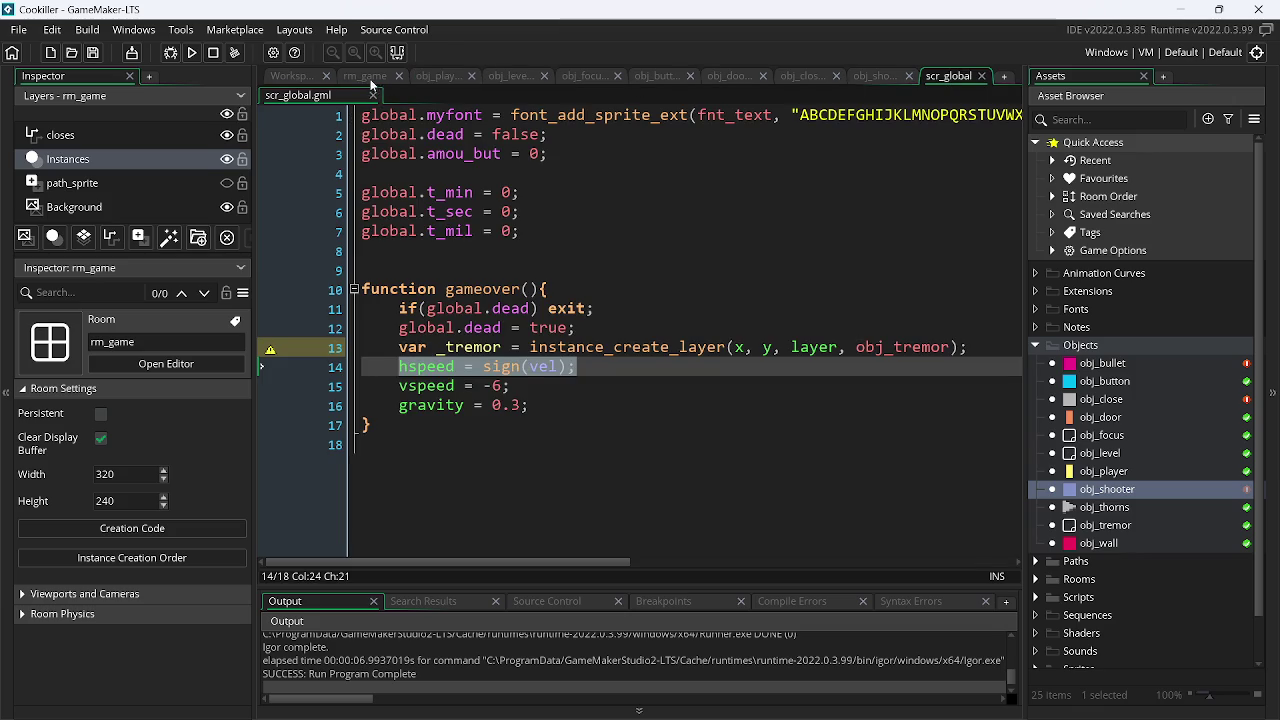
click(284, 78)
click(435, 77)
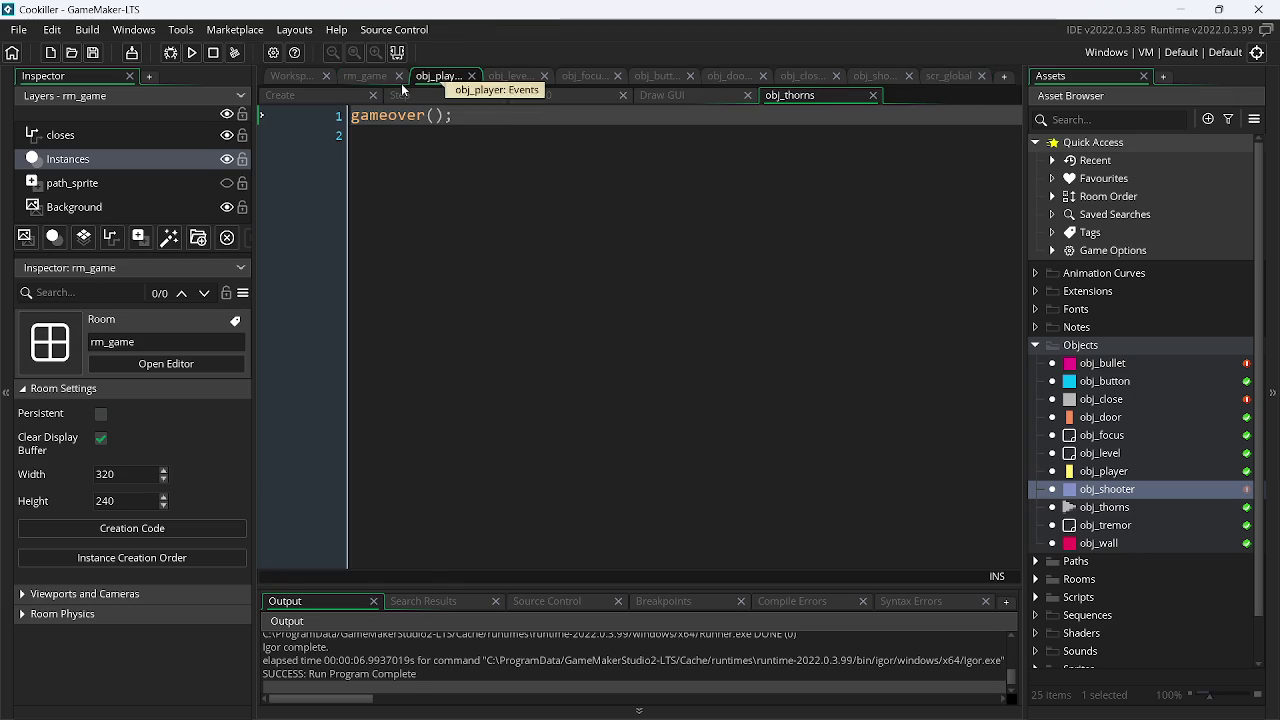
click(380, 78)
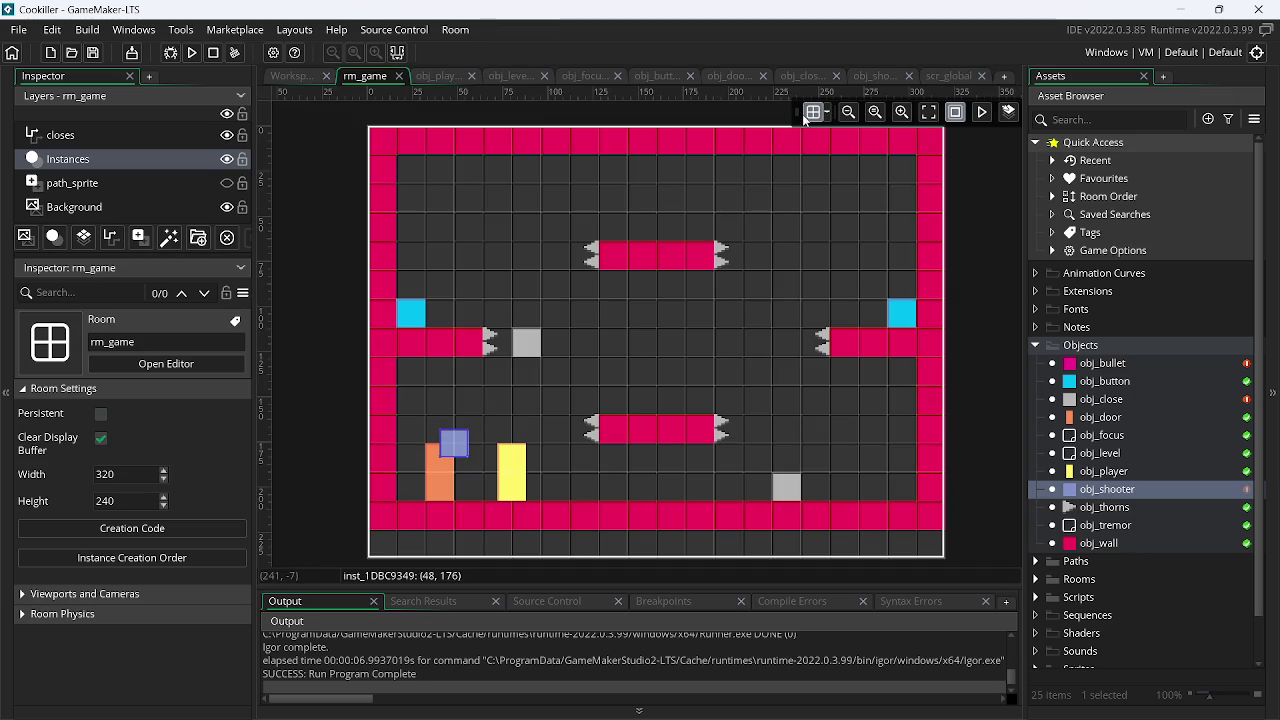
mouse_move(453, 444)
mouse_down()
mouse_move(589, 388)
mouse_move(656, 295)
mouse_move(642, 286)
mouse_up()
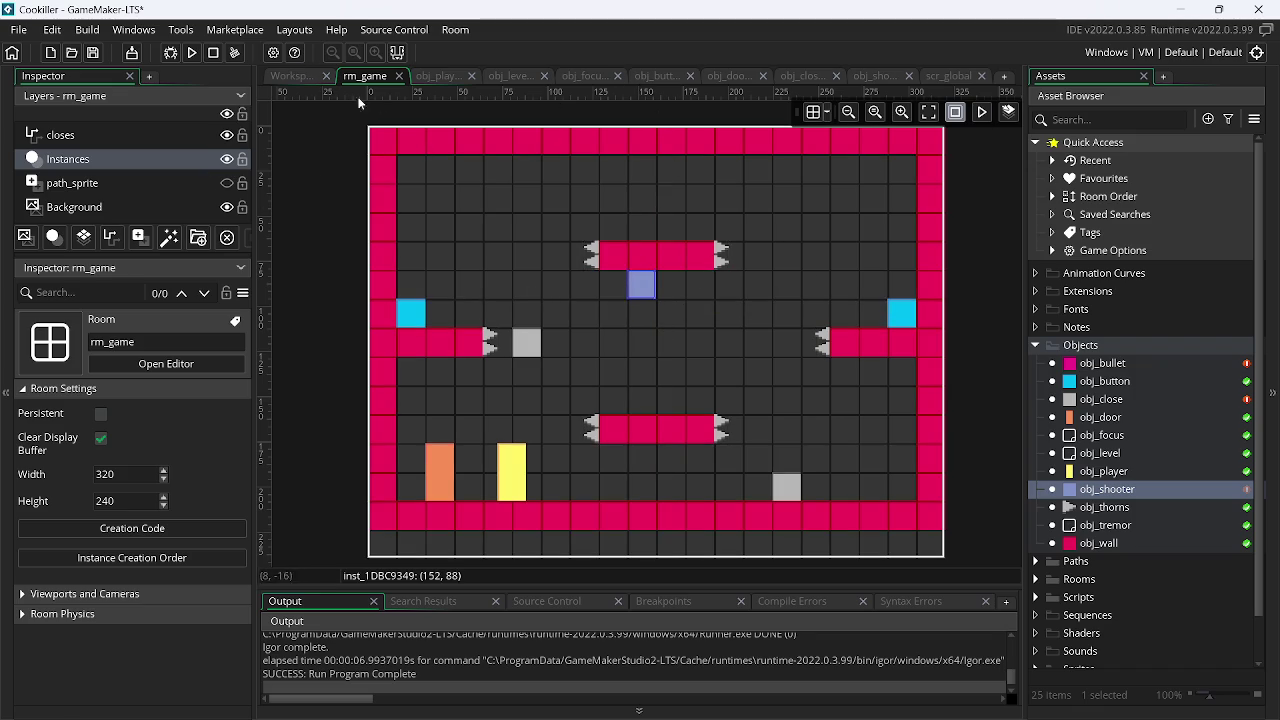
- Toggle the room grid and override the shooter instance's set_direction to 3 and set_delay to 56
click(813, 112)
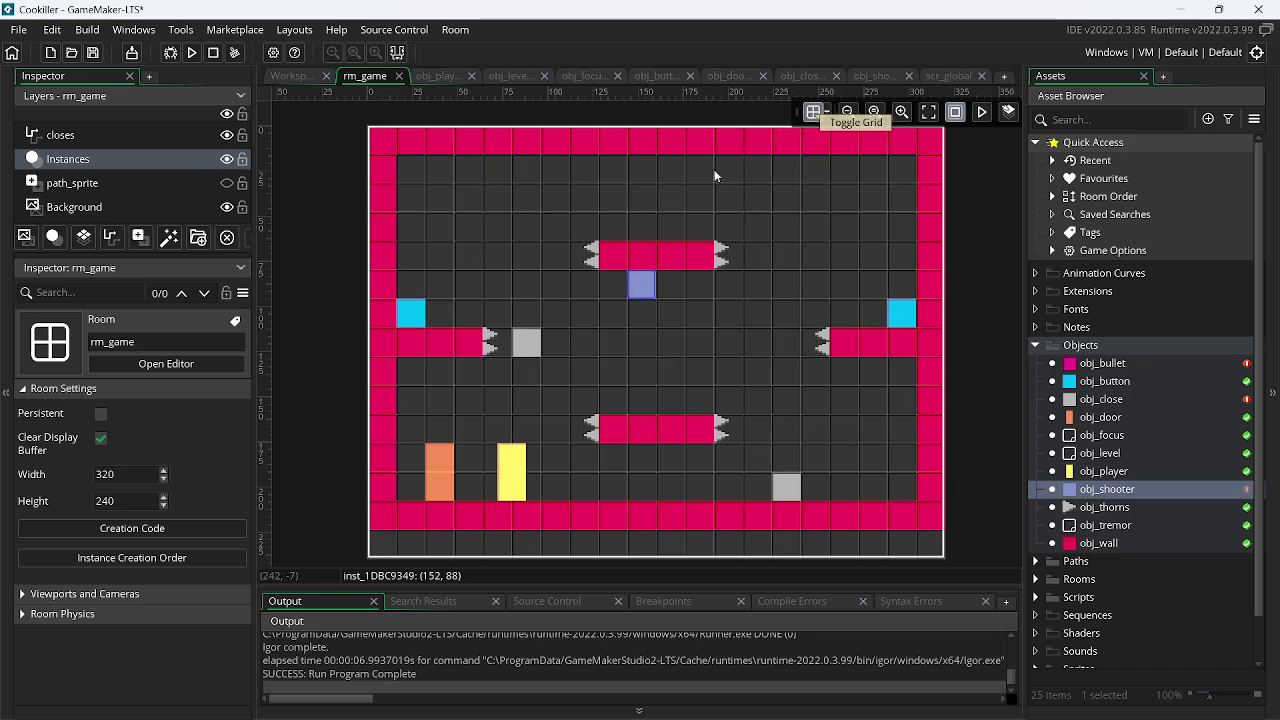
click(632, 285)
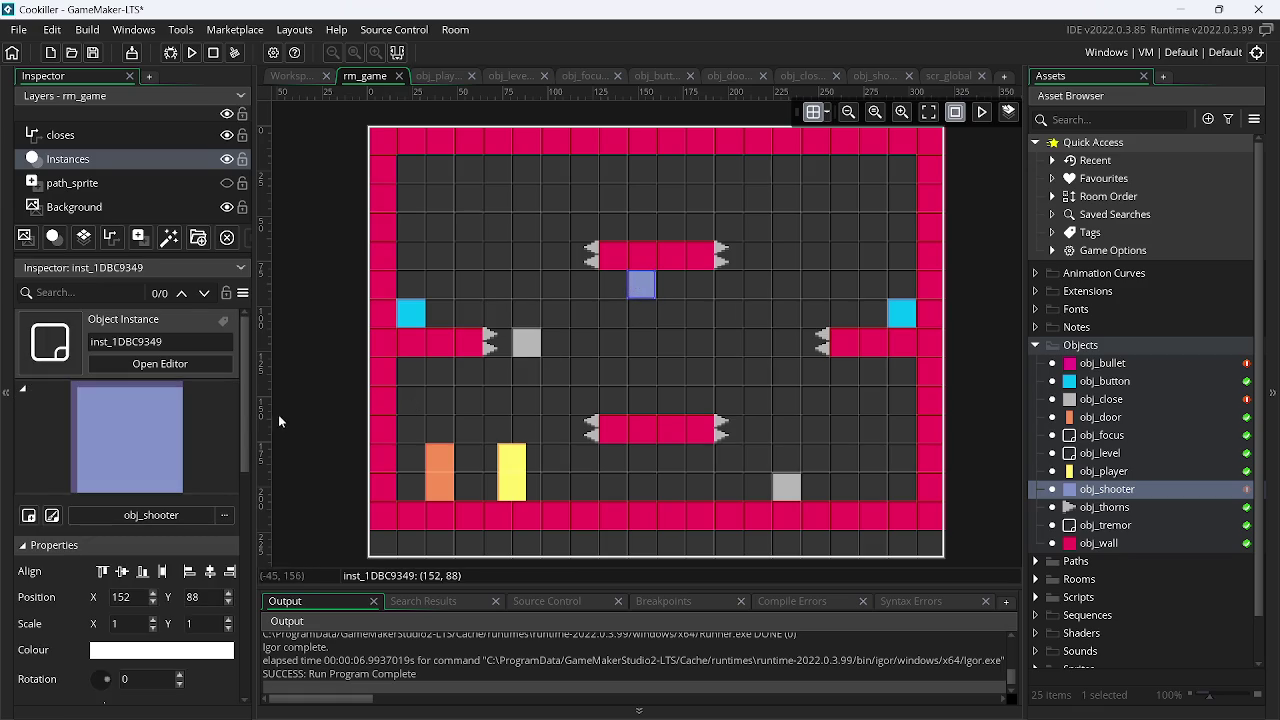
scroll(245, 446, down, 5)
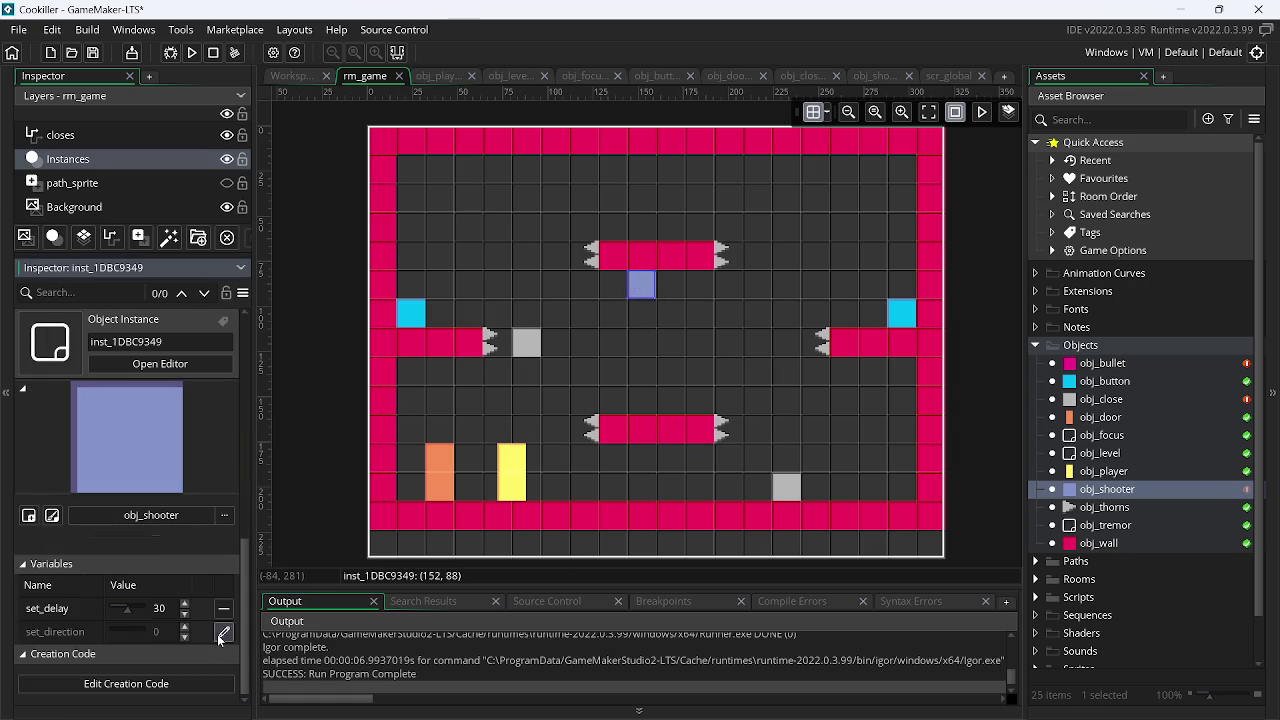
click(222, 632)
text(3)
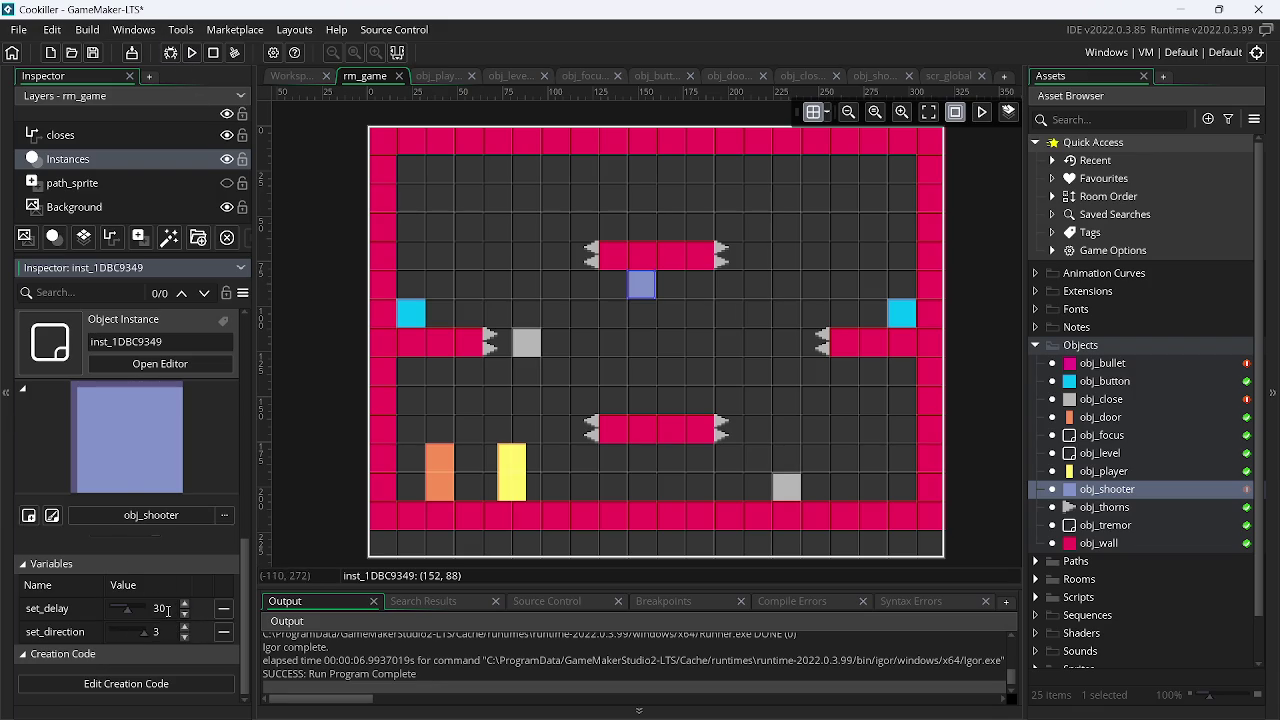
click(153, 608)
text(56)
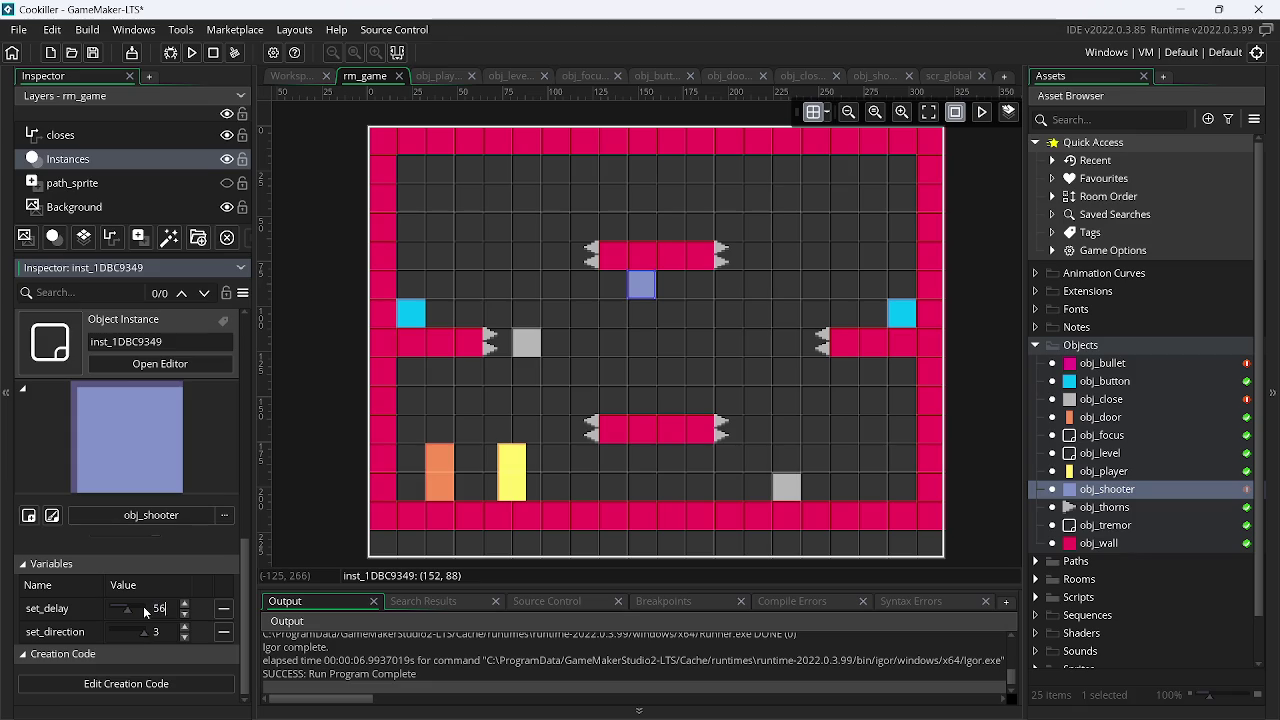
key(XF86TouchpadToggle)
key(super+p)
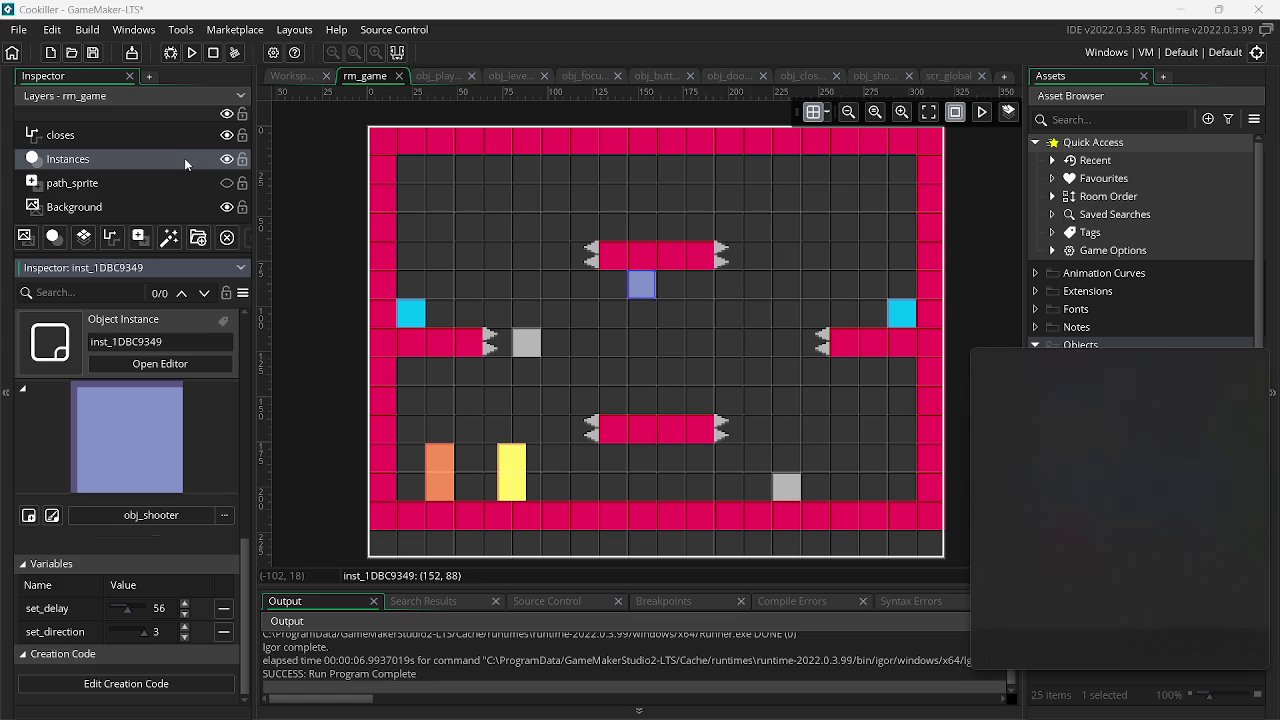
key(super+p)
key(super+p)
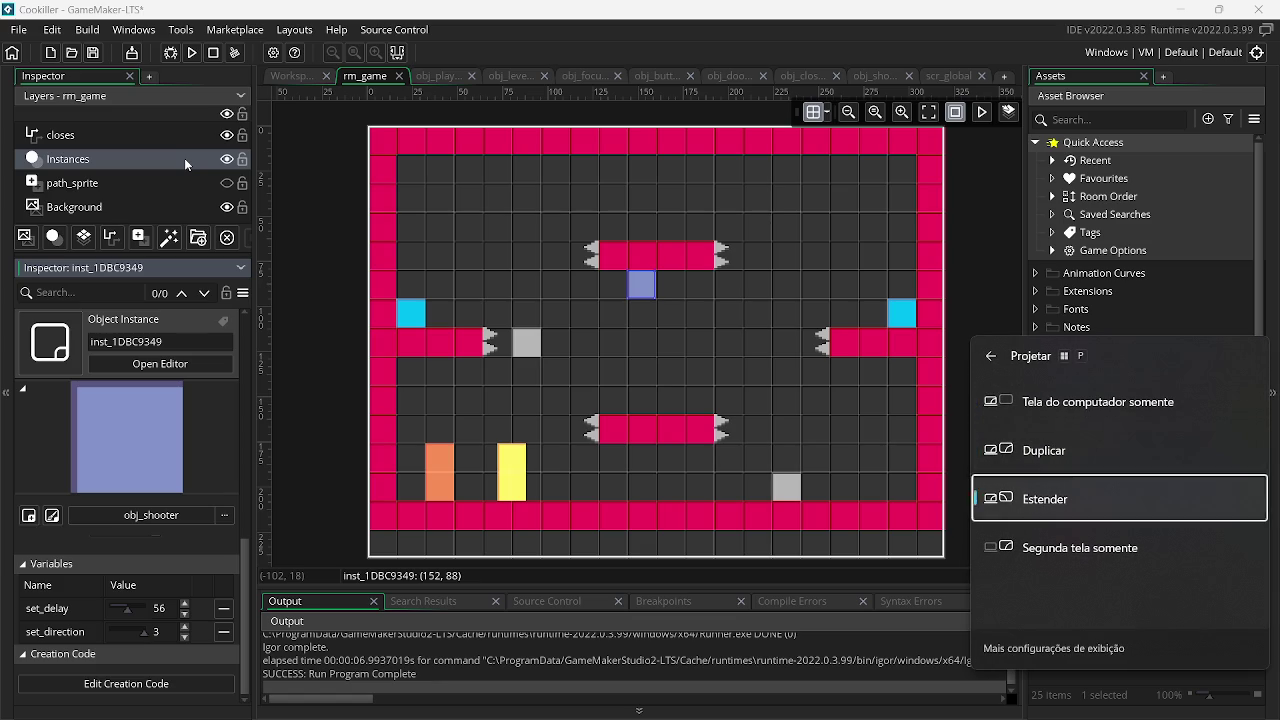
key(super+p)
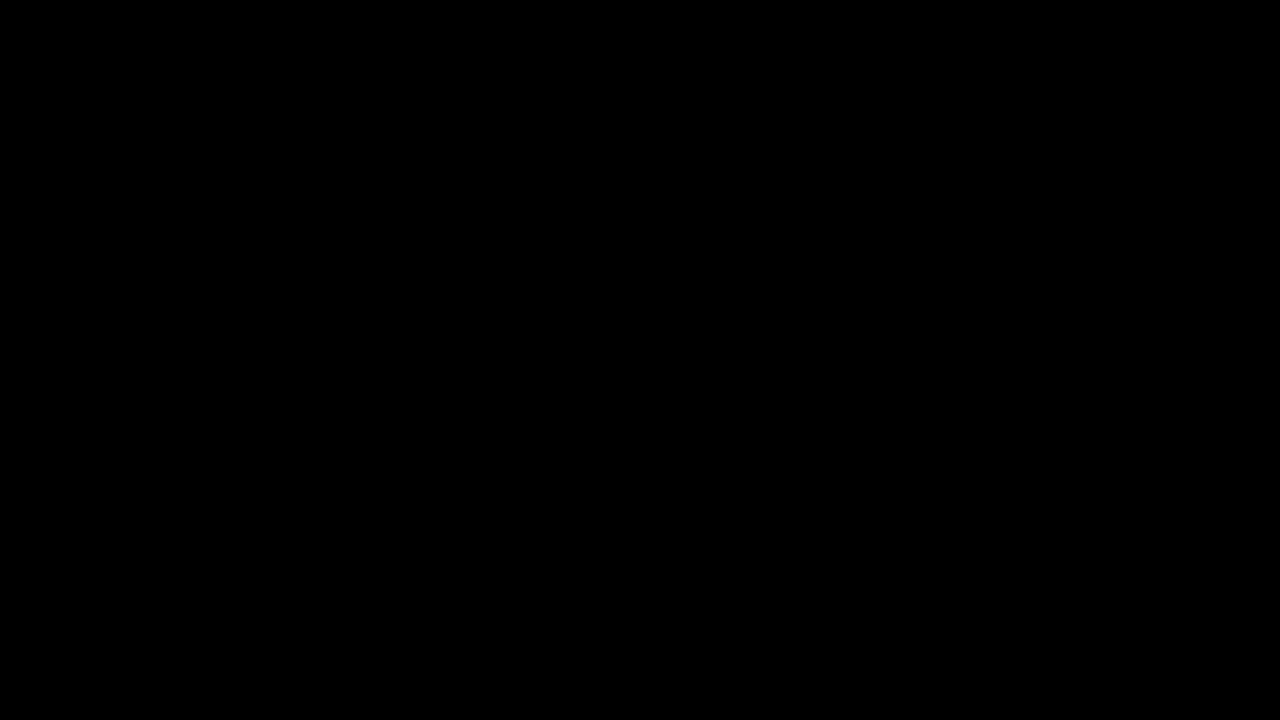
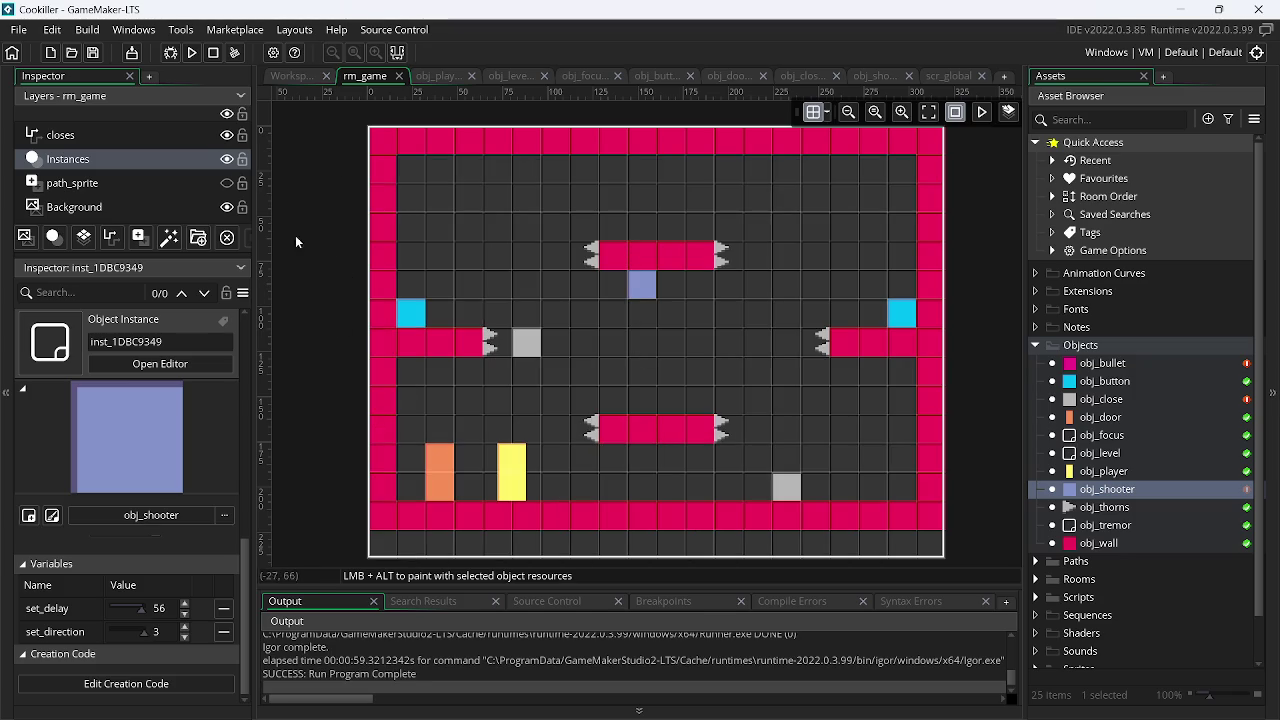
- Move obj_player and obj_shooter above obj_level and obj_focus in rm_game, then view obj_shooter's Create code
click(127, 161)
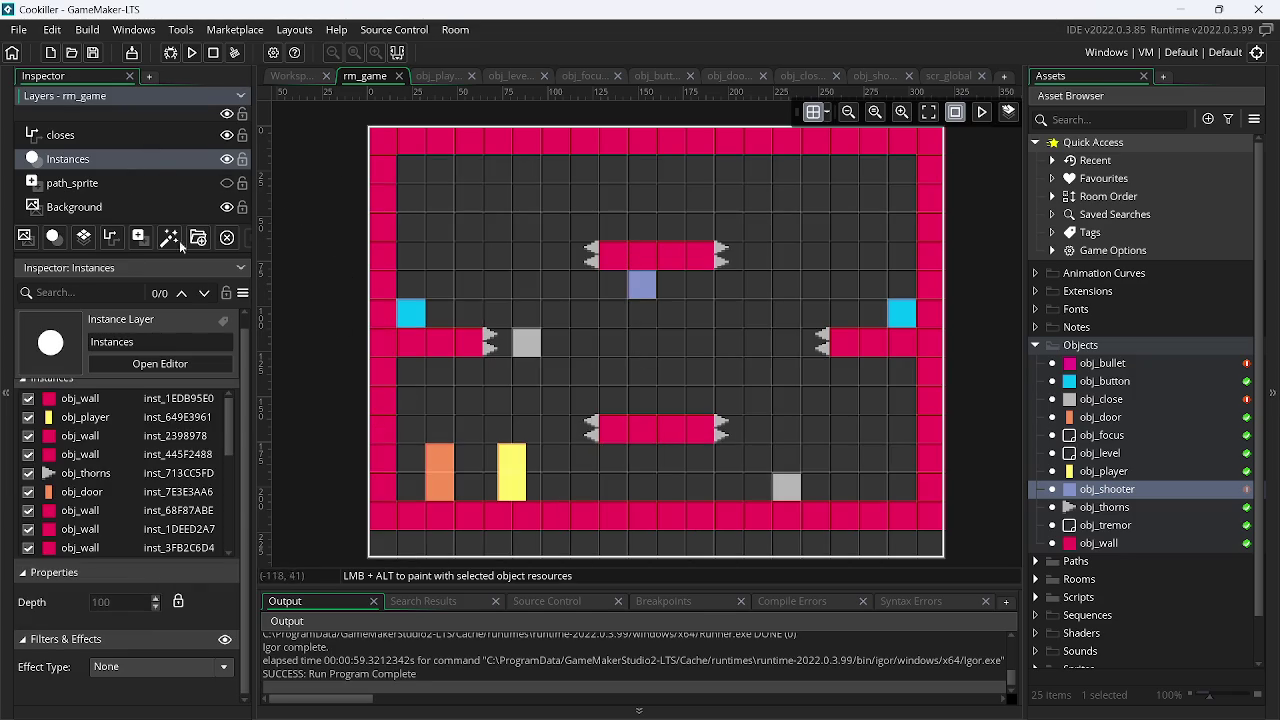
mouse_move(77, 418)
mouse_down()
mouse_move(92, 598)
mouse_move(130, 508)
mouse_move(110, 548)
mouse_move(116, 510)
mouse_up()
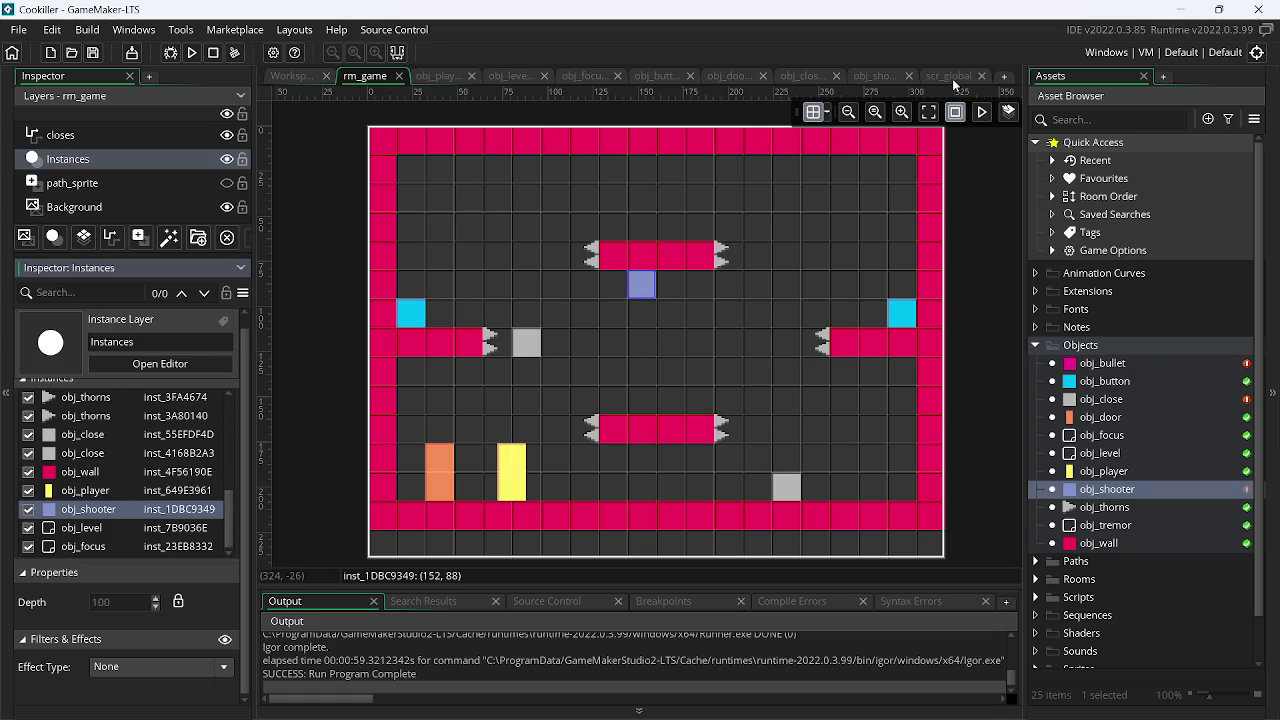
click(952, 78)
click(862, 78)
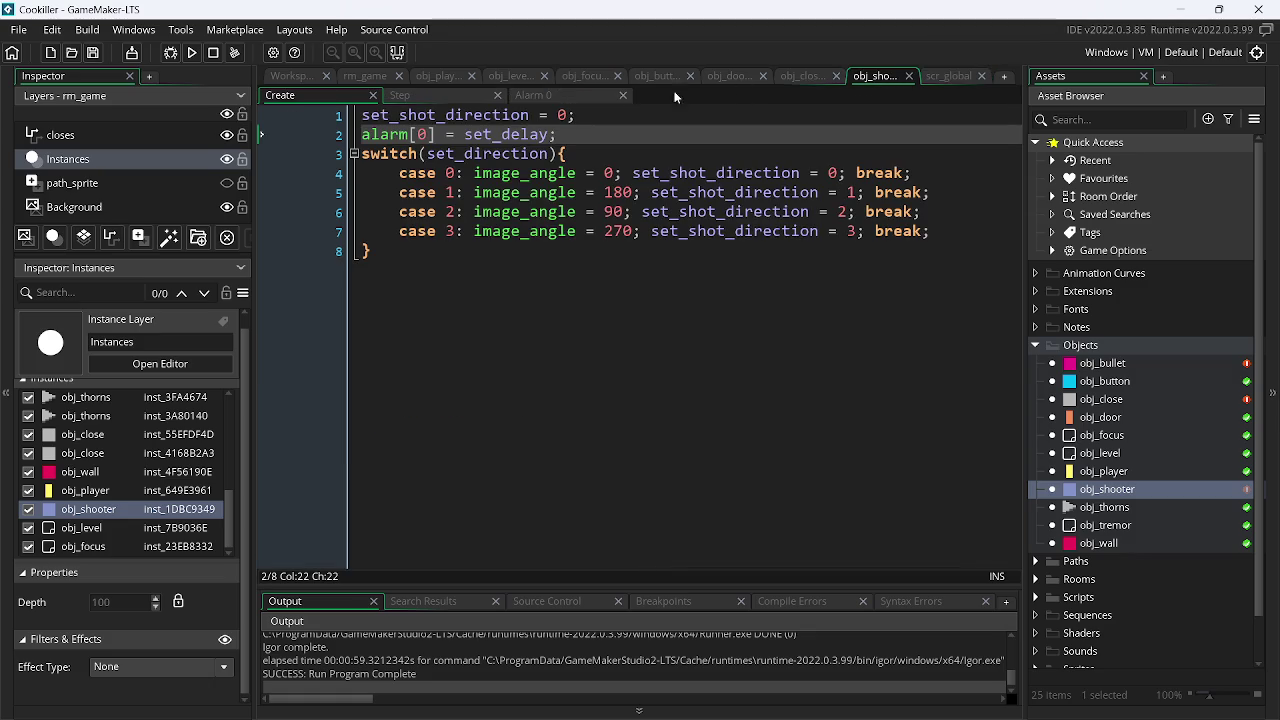
- Add an if(!window_has_focus()) condition line above Alarm 0's bullet-firing code
click(528, 96)
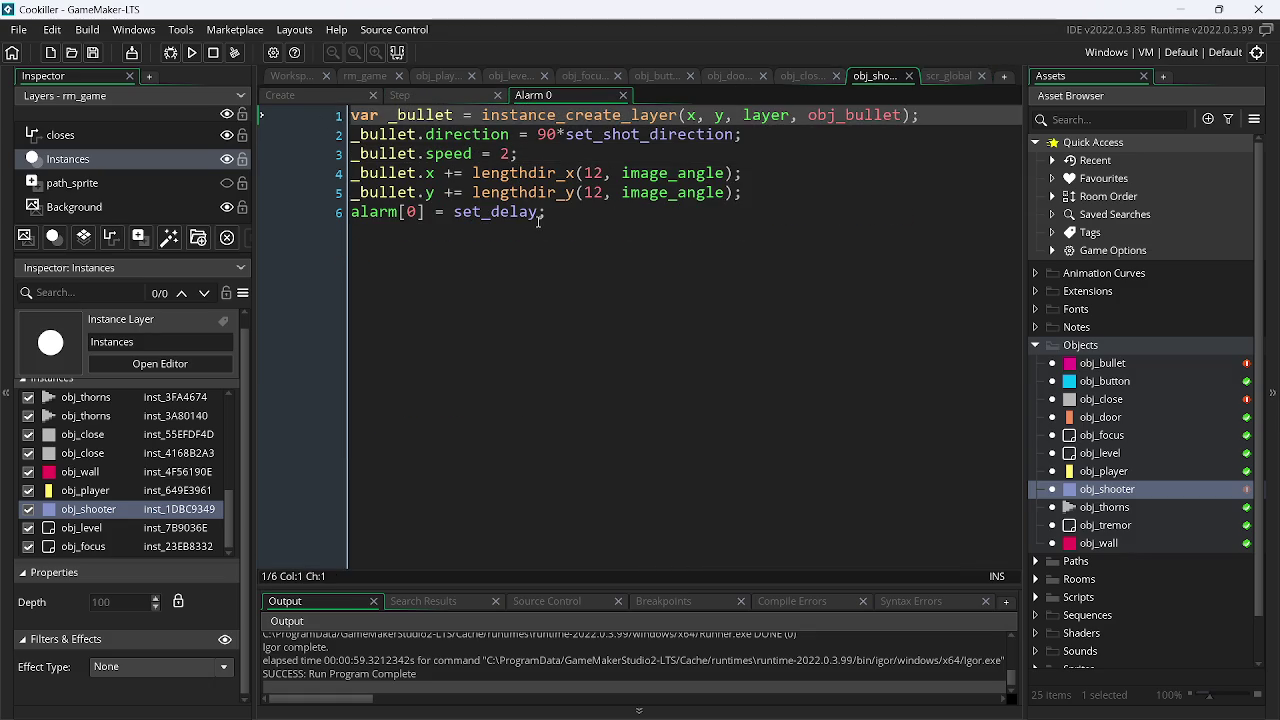
key(Return)
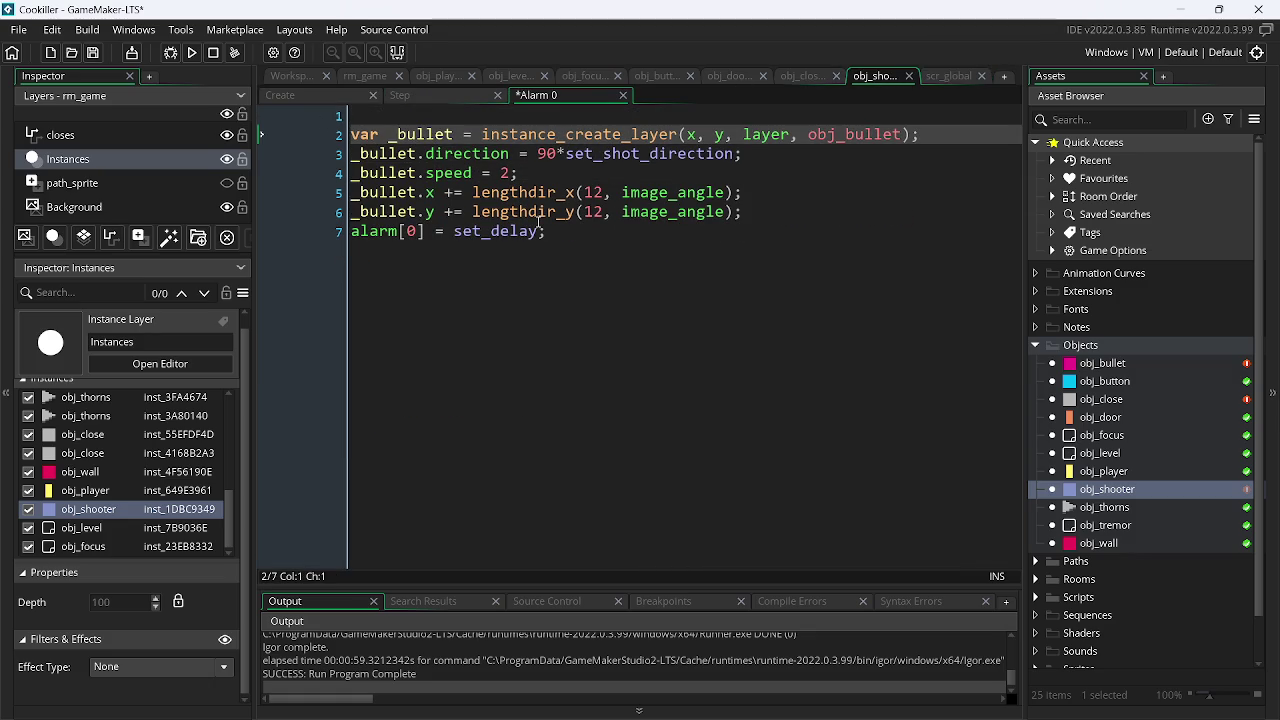
key(Up)
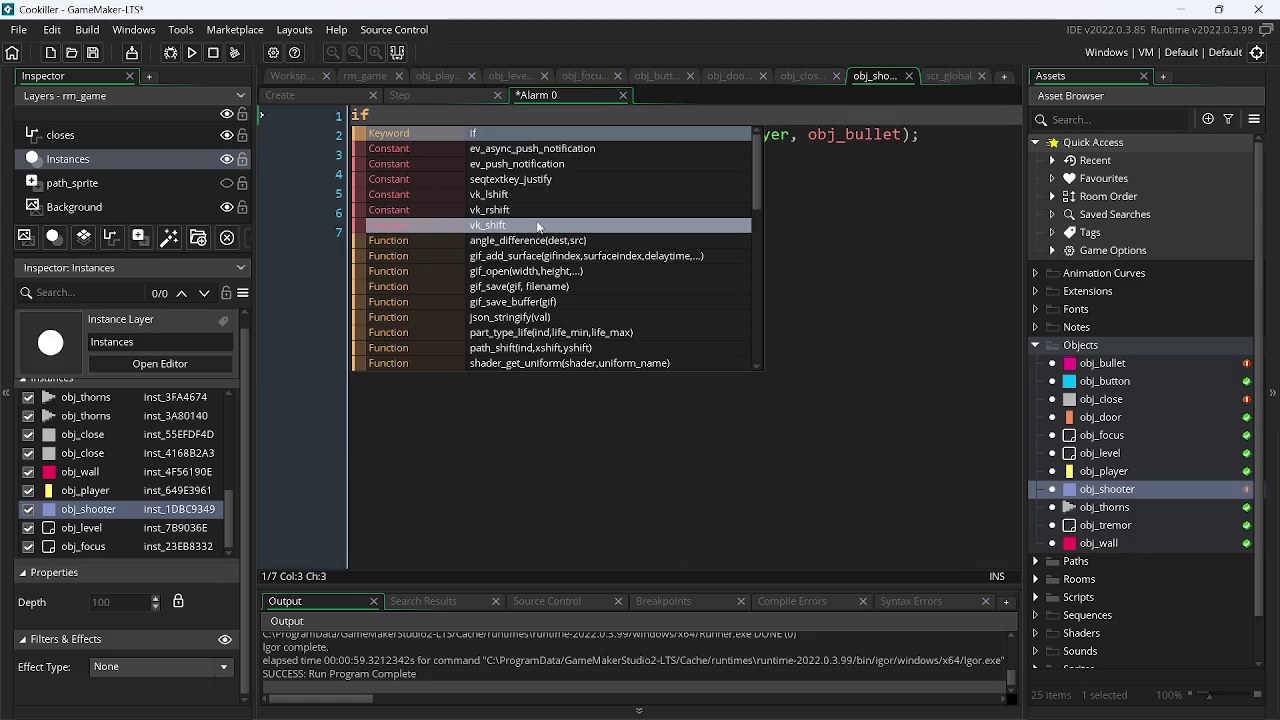
text(()
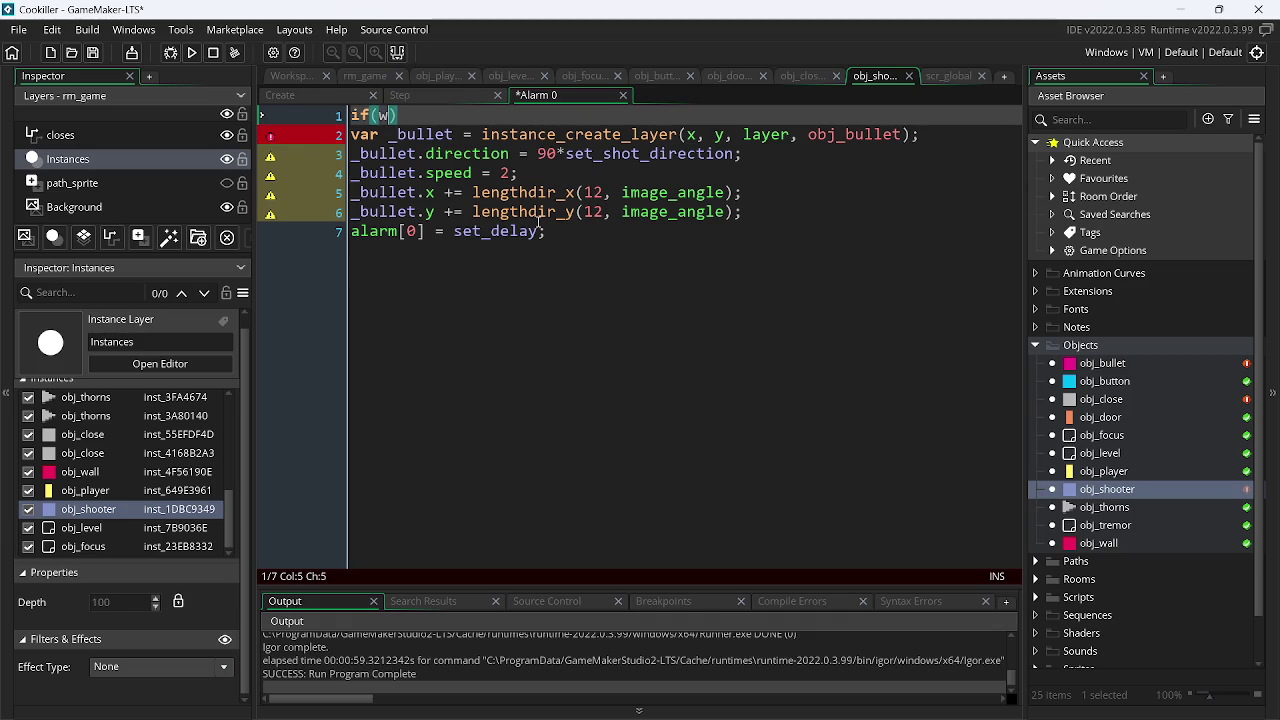
text(w)
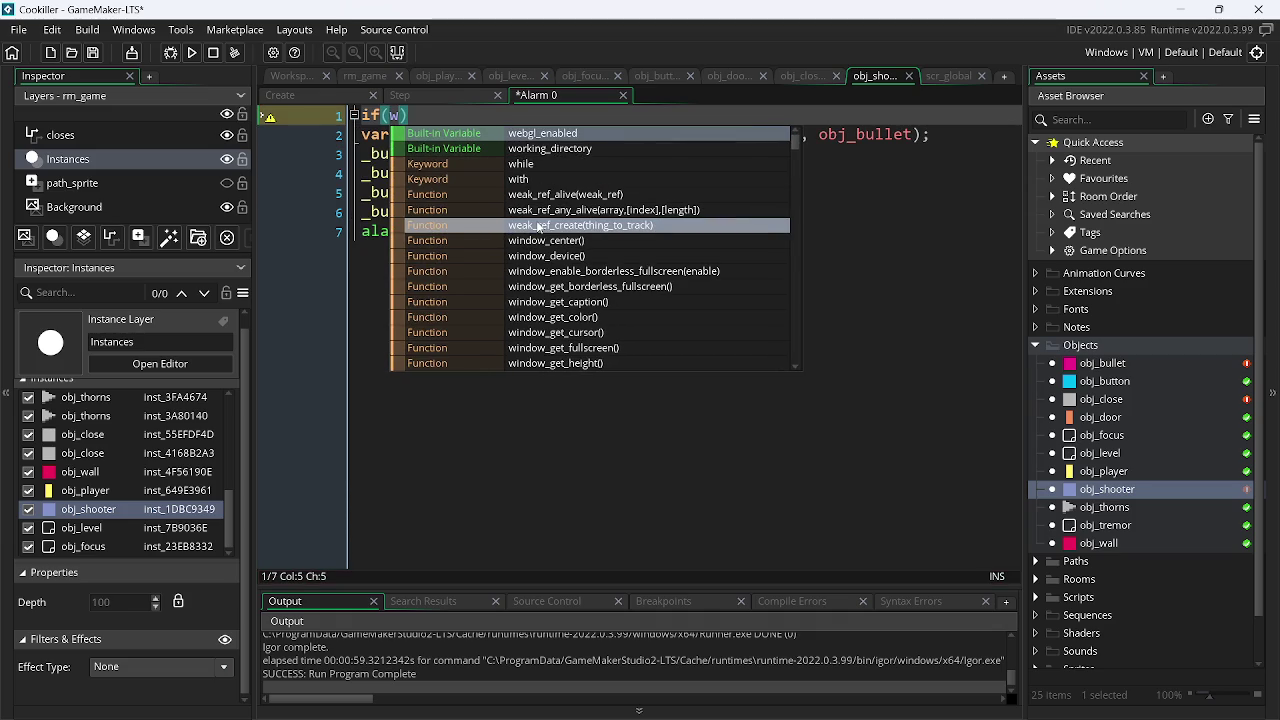
key(BackSpace)
text(wi)
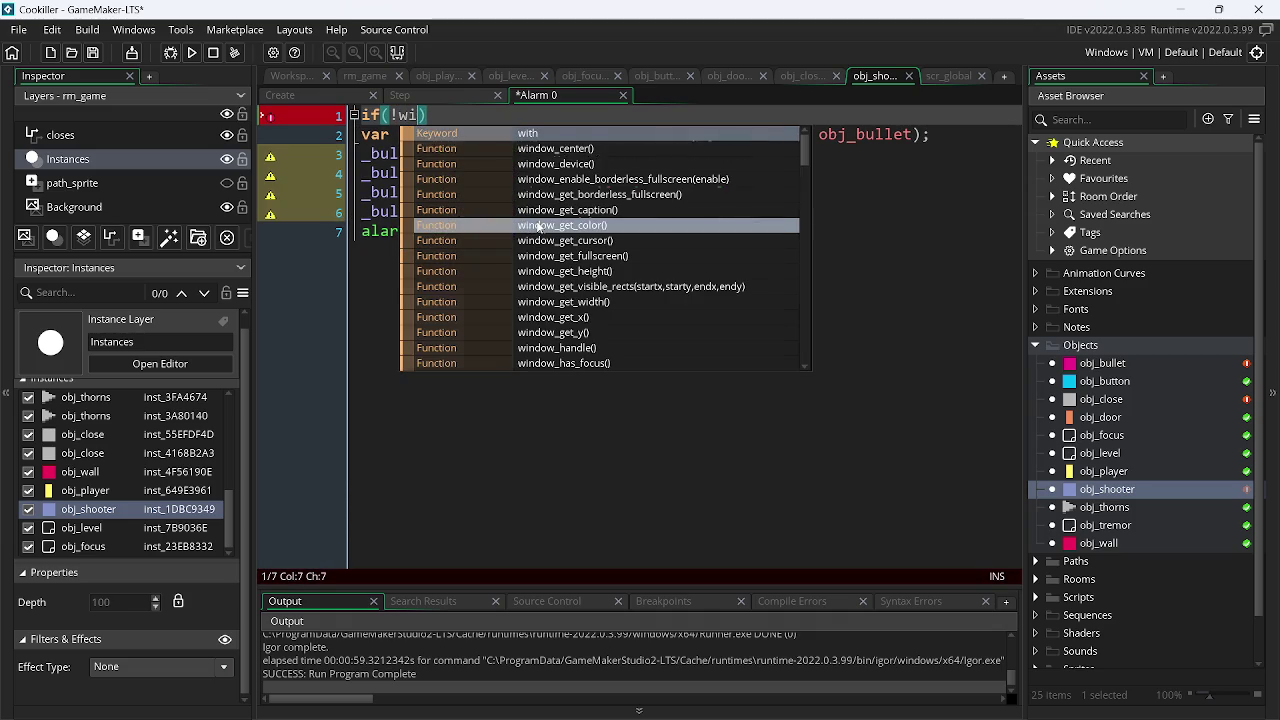
key(Return)
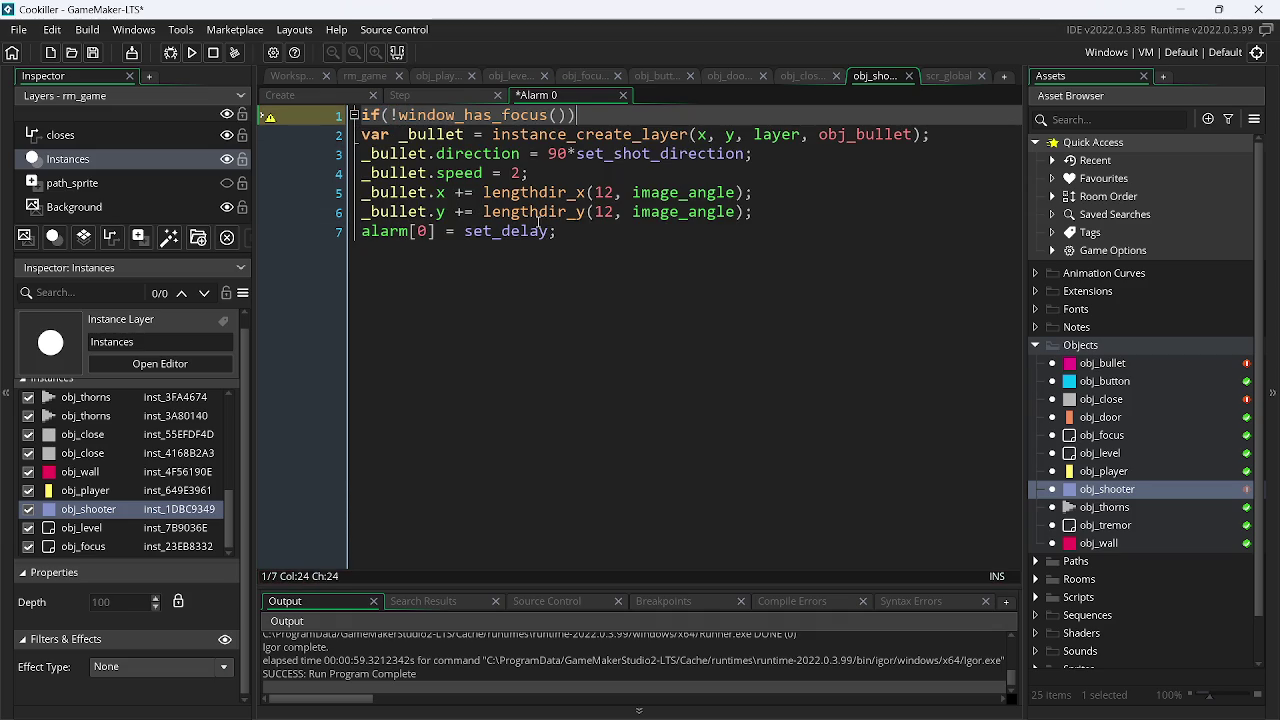
- Close the block, indent the bullet-firing lines inside it, and select the Step event's debug line
key(Down)
key(Down)
key(Down)
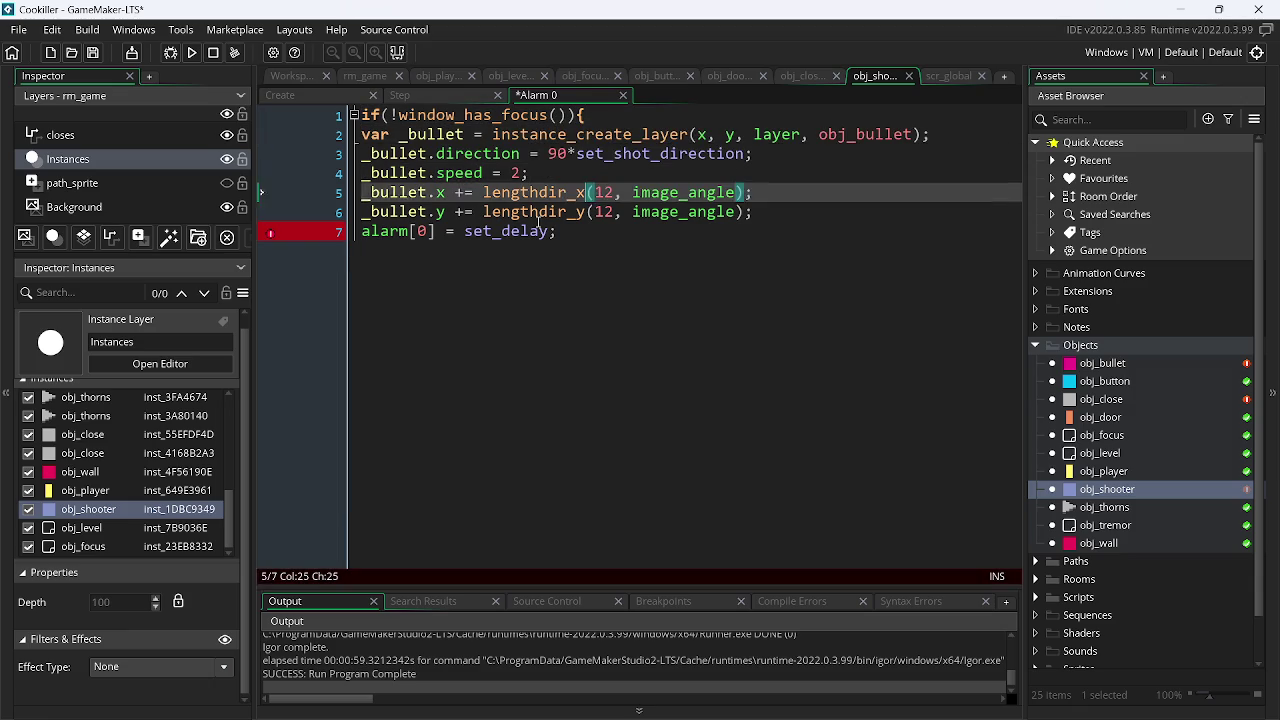
key(Return)
text(})
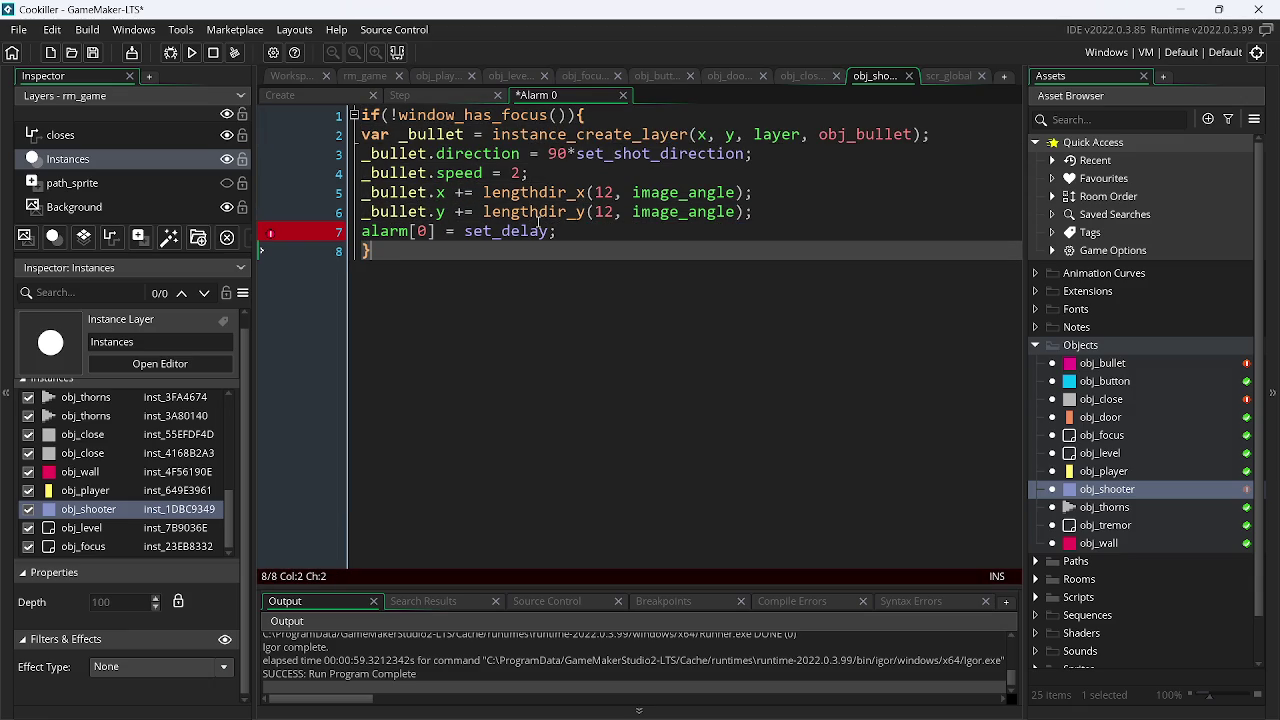
mouse_move(560, 232)
mouse_down()
mouse_move(600, 175)
mouse_move(780, 135)
mouse_up()
key(Tab)
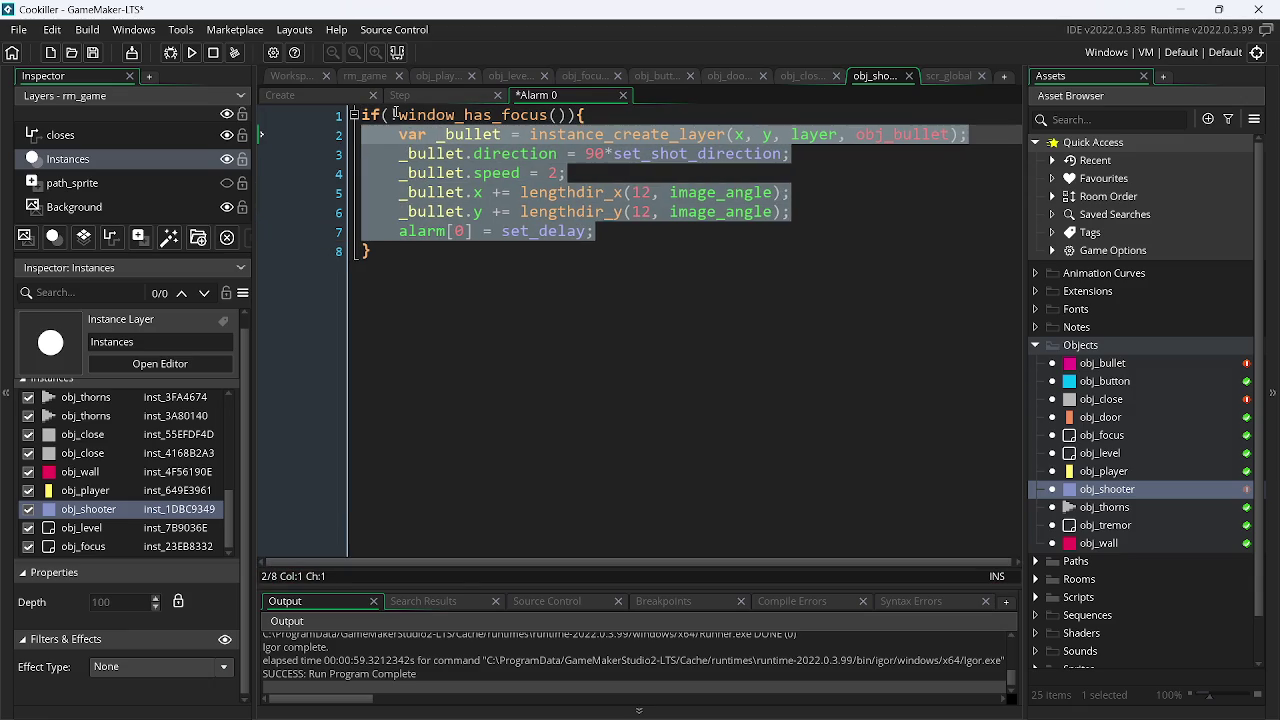
click(405, 95)
drag(683, 120, 282, 130)
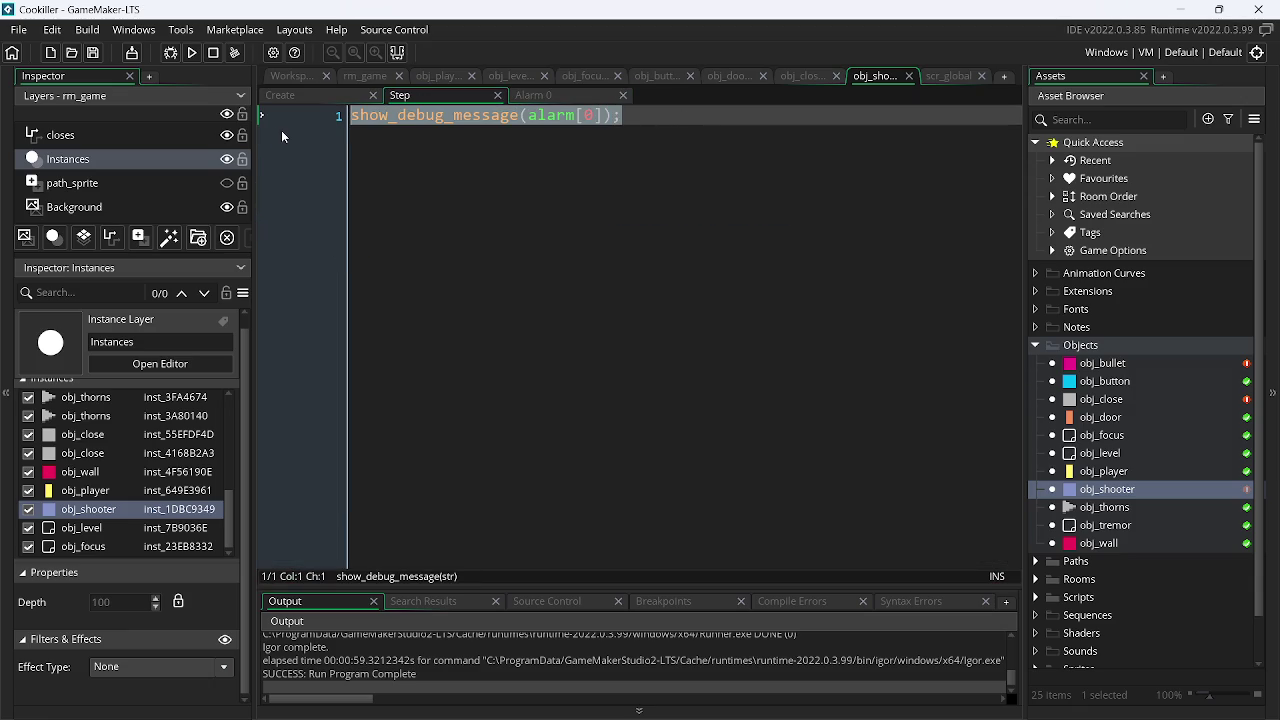
- Replace show_debug_message(alarm[0]); with if(alarm[0] < 0){ alarm[0] = set_delay; } and start a build
key(BackSpace)
text(if(al)
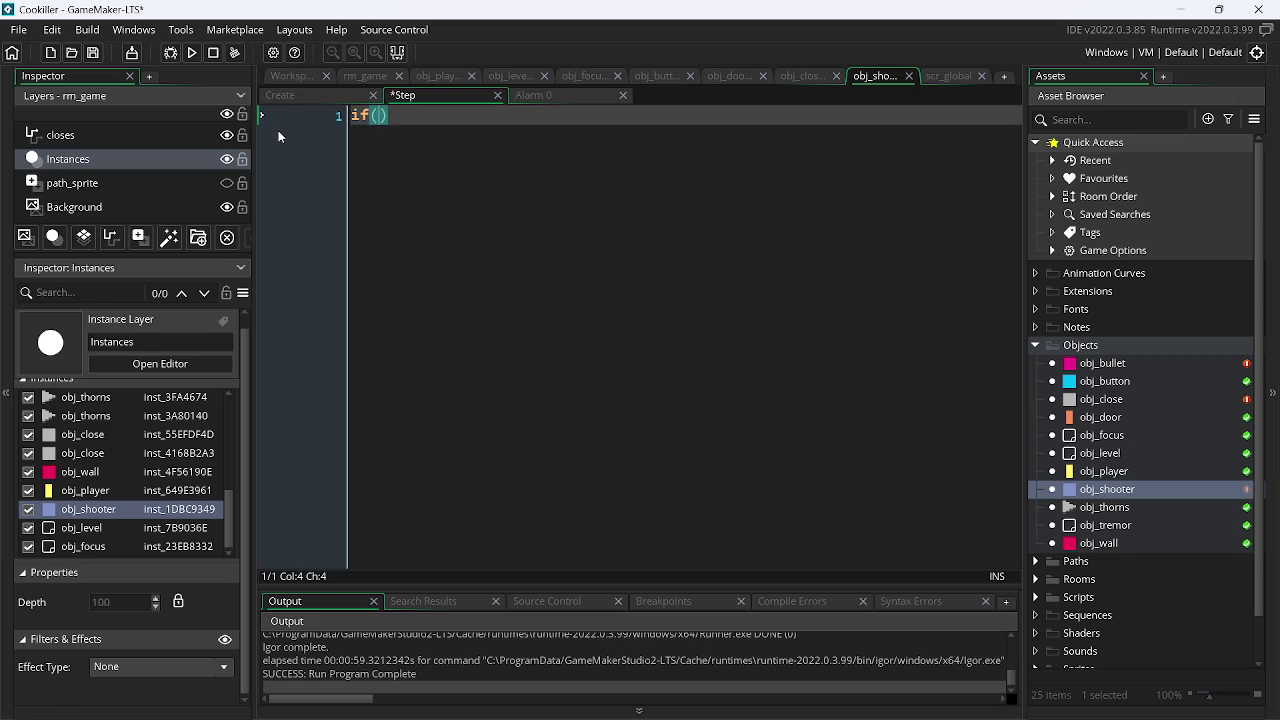
text(arm[])
key(Left)
text(0] )
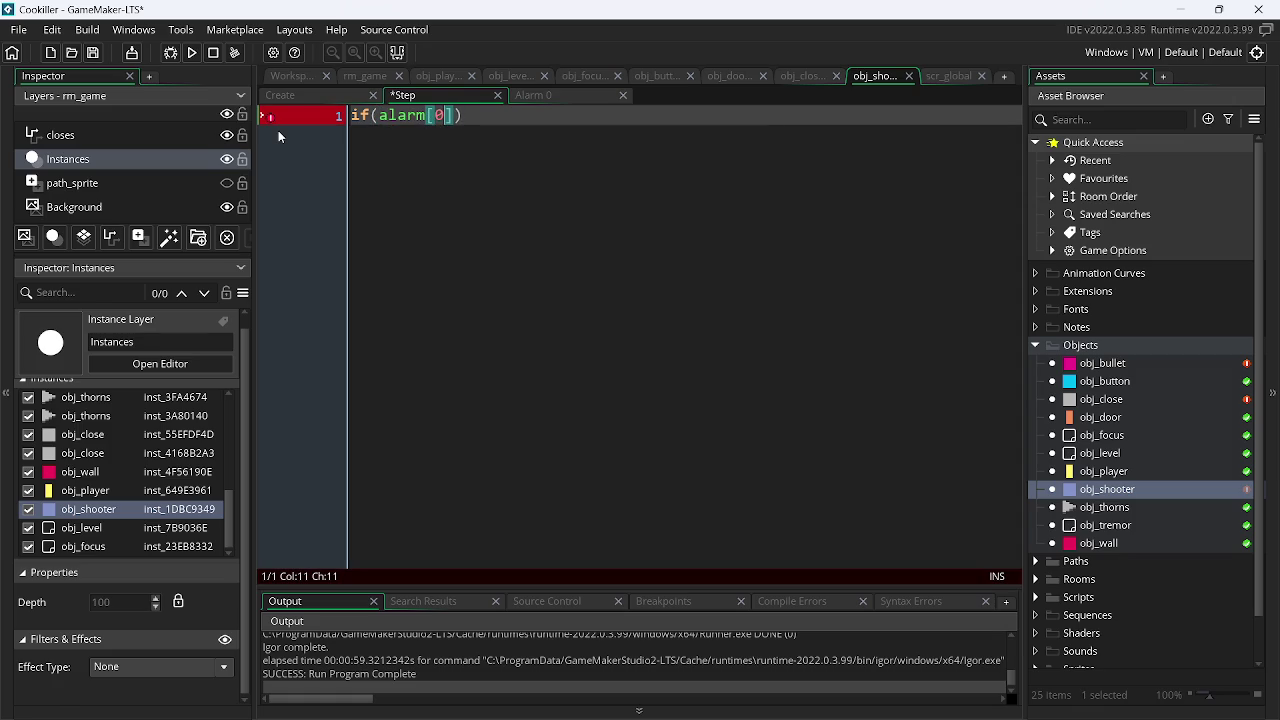
text(< 0)
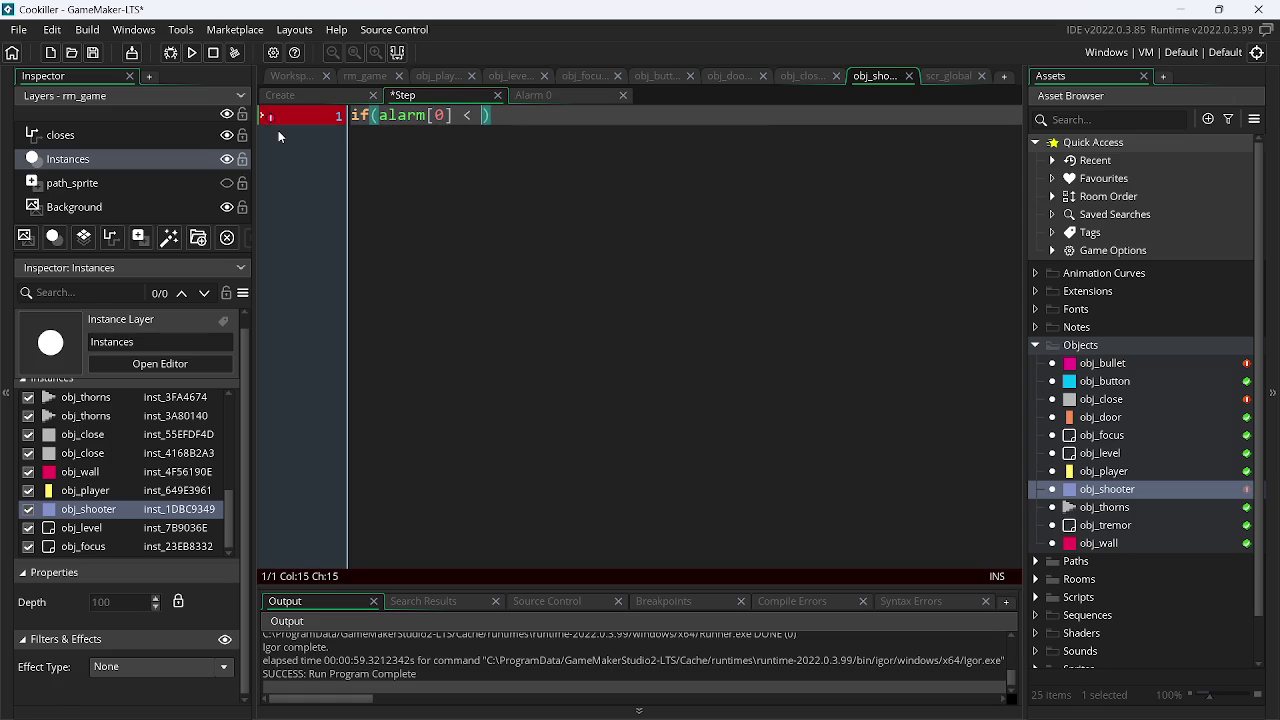
text())
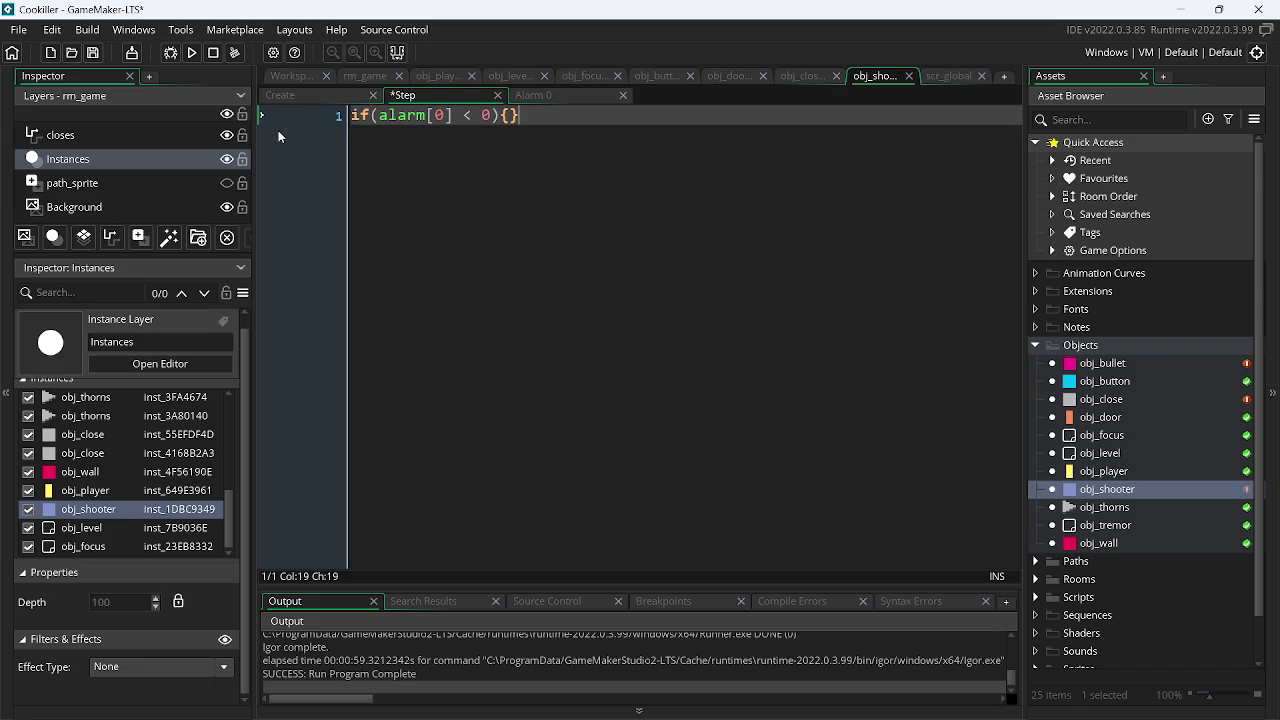
key(Return)
text(ala)
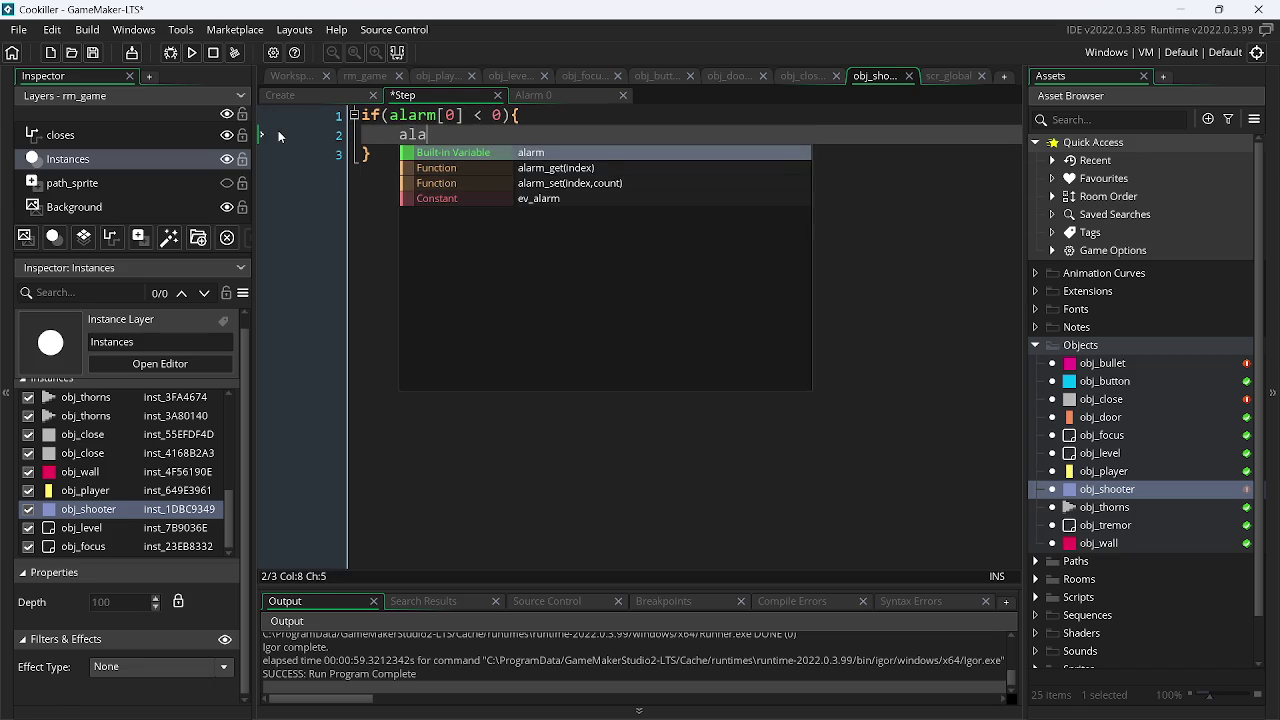
key(Return)
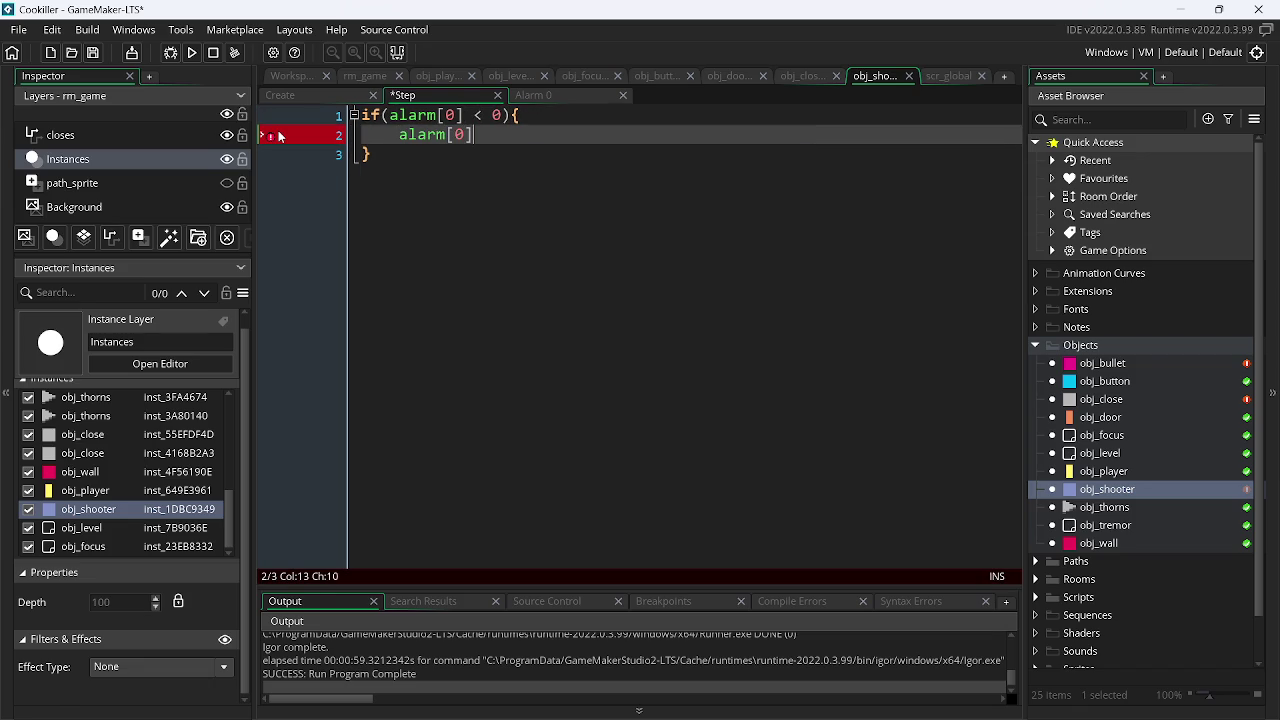
text(et)
key(Return)
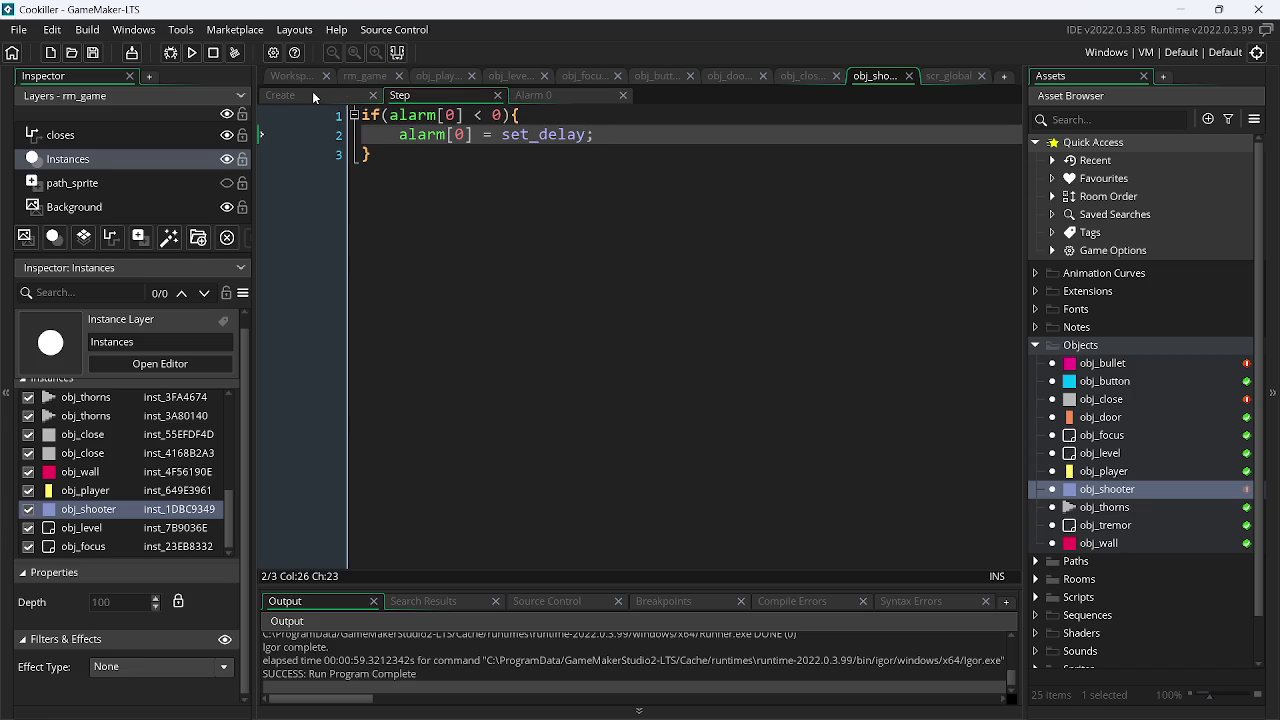
click(364, 116)
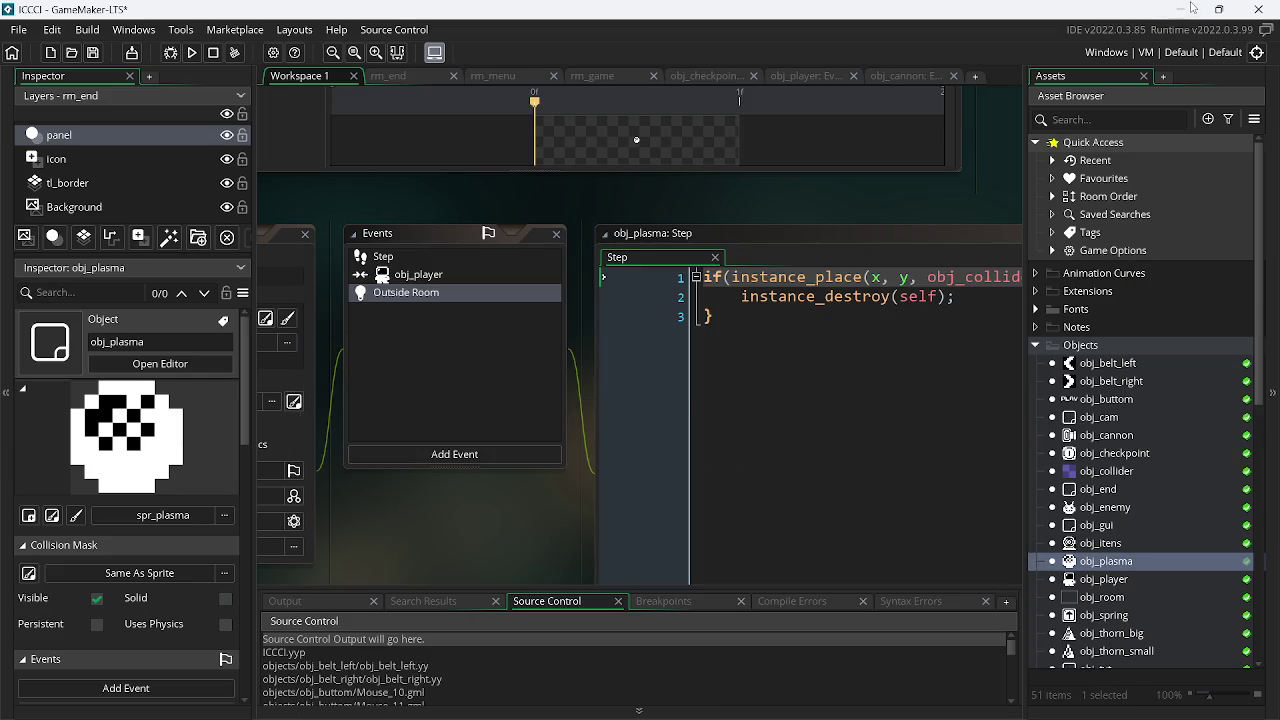
- Unfocus the running game to see it dim behind 'CLICK TO FOCUS!', then switch back to the Cookiller project
click(1185, 9)
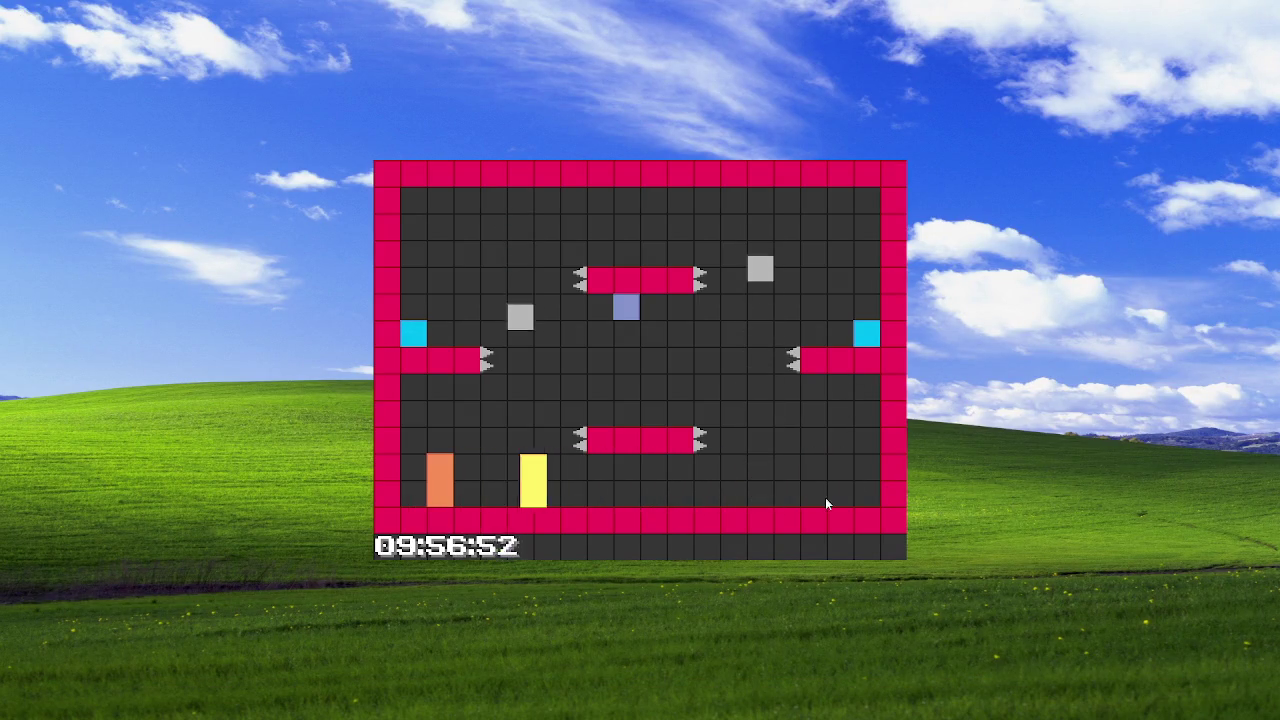
click(1087, 463)
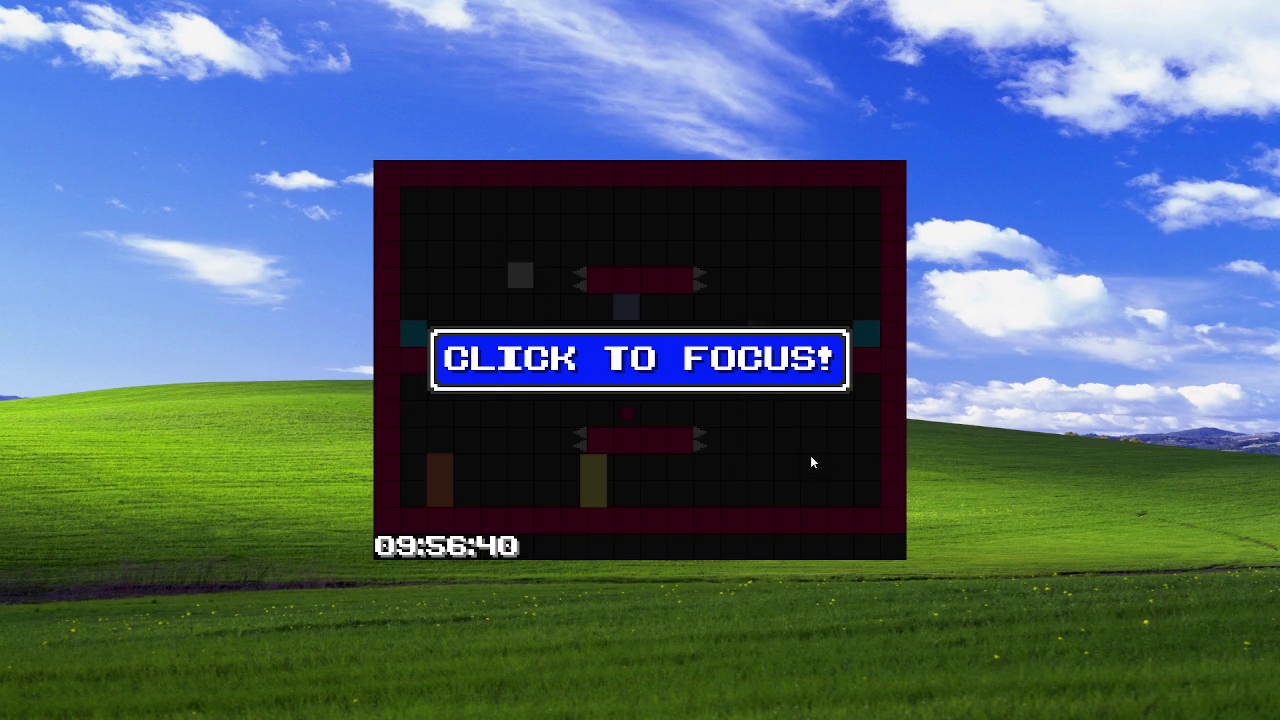
click(810, 455)
key(alt+Tab)
key(Tab)
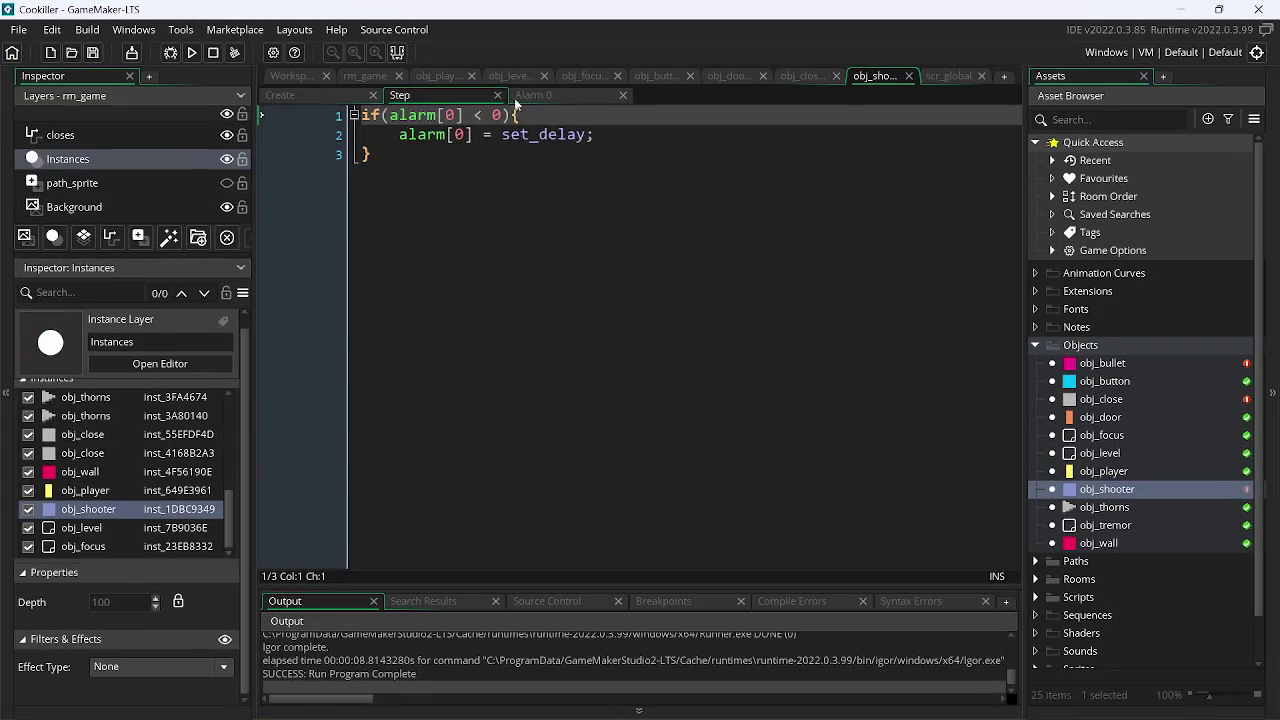
- Remove the negation so Alarm 0's condition reads if(window_has_focus())
click(533, 94)
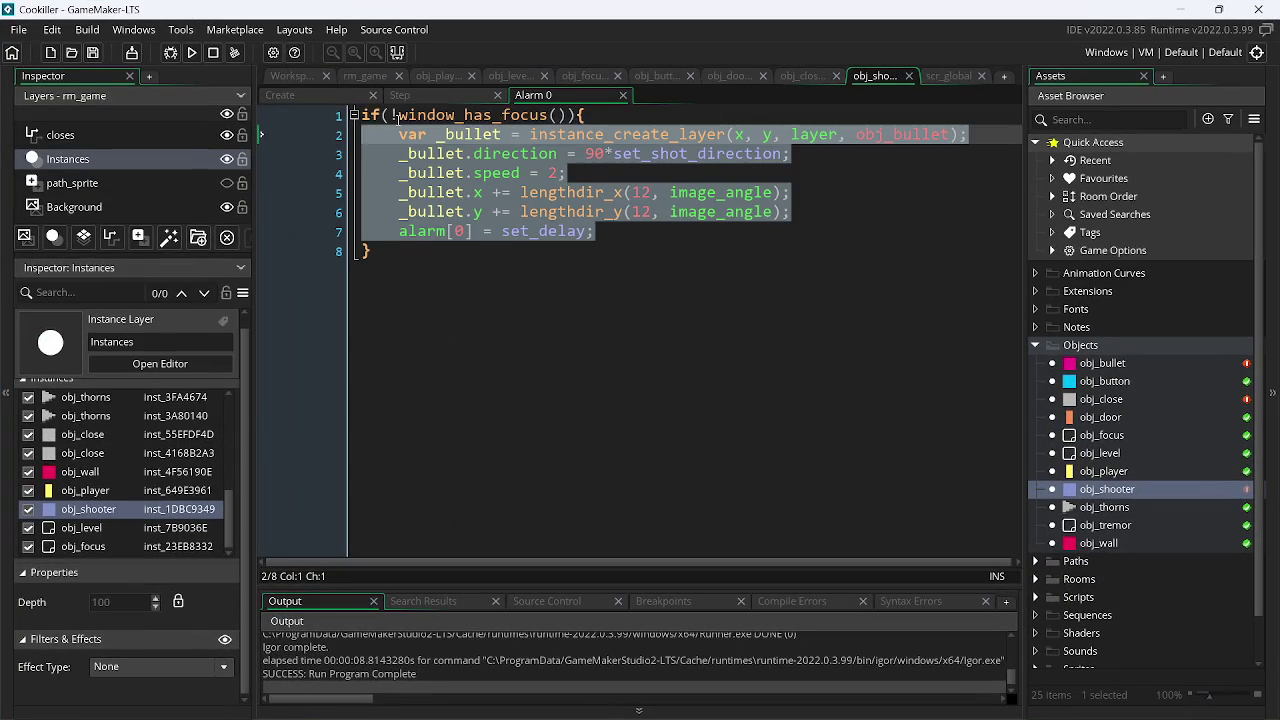
click(398, 117)
key(BackSpace)
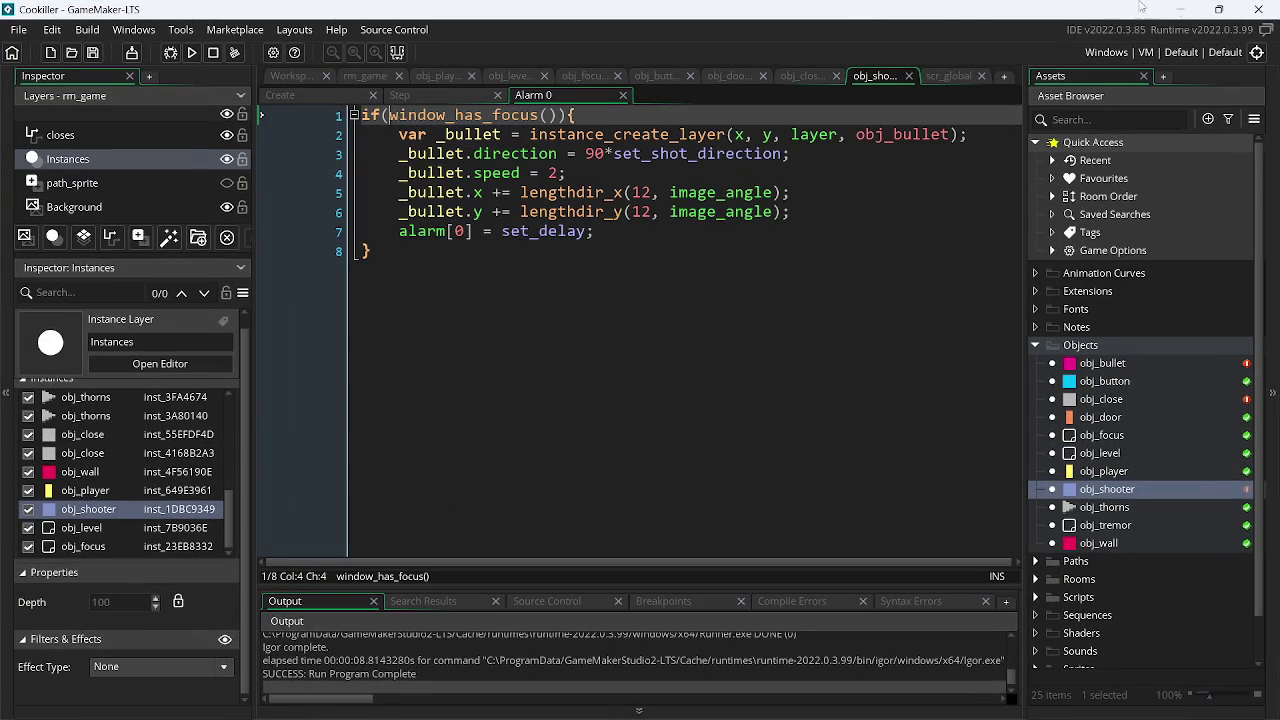
- Restore the Cookiller project window and build and run the game with F5
click(1180, 8)
mouse_move(855, 698)
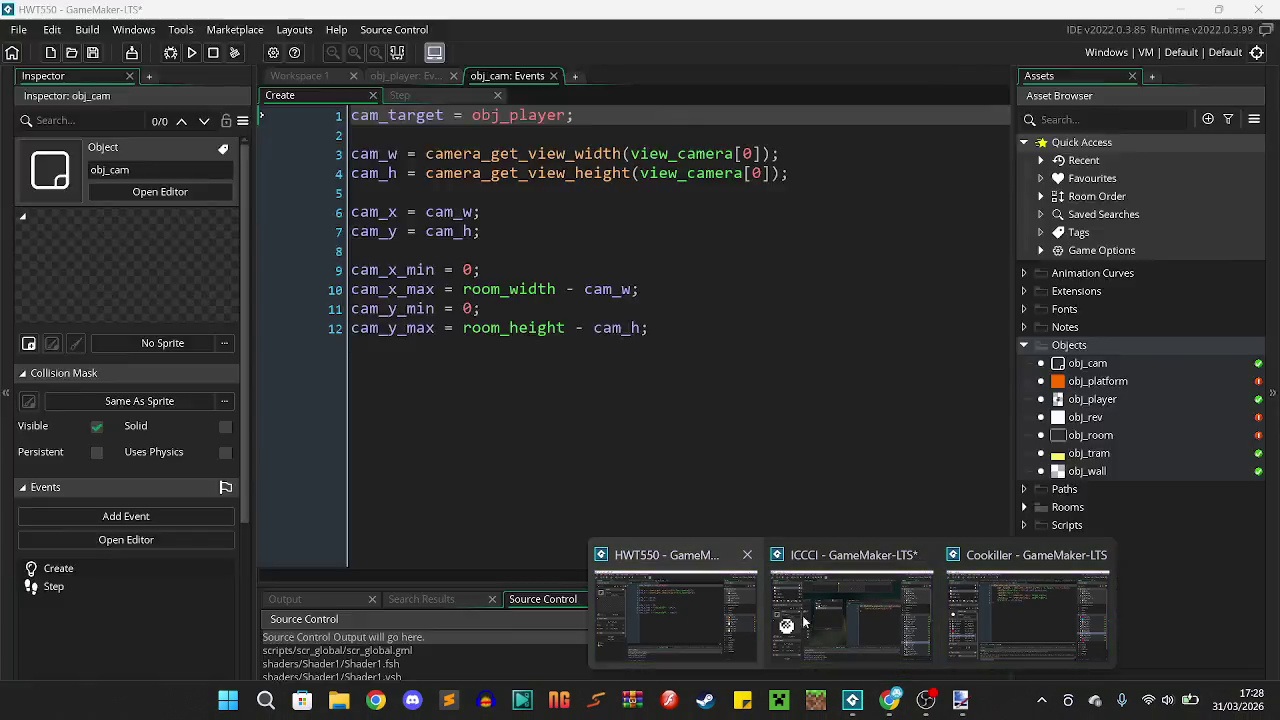
click(1030, 610)
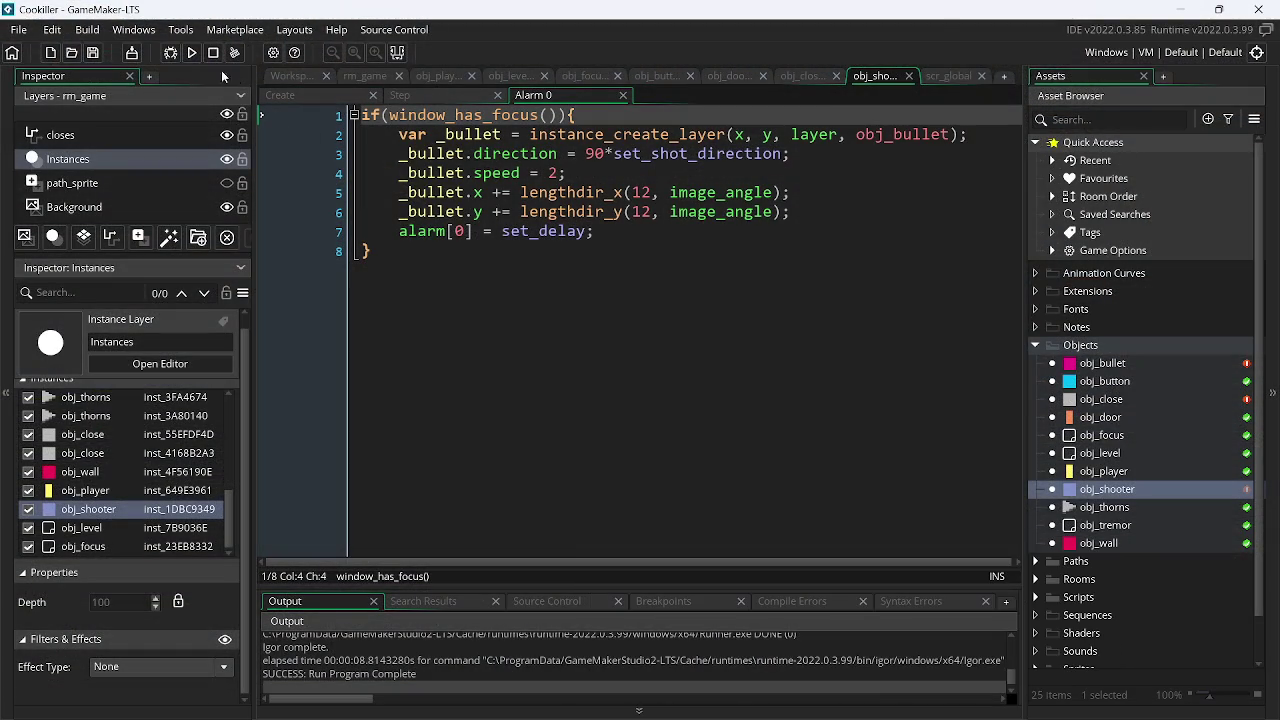
key(F5)
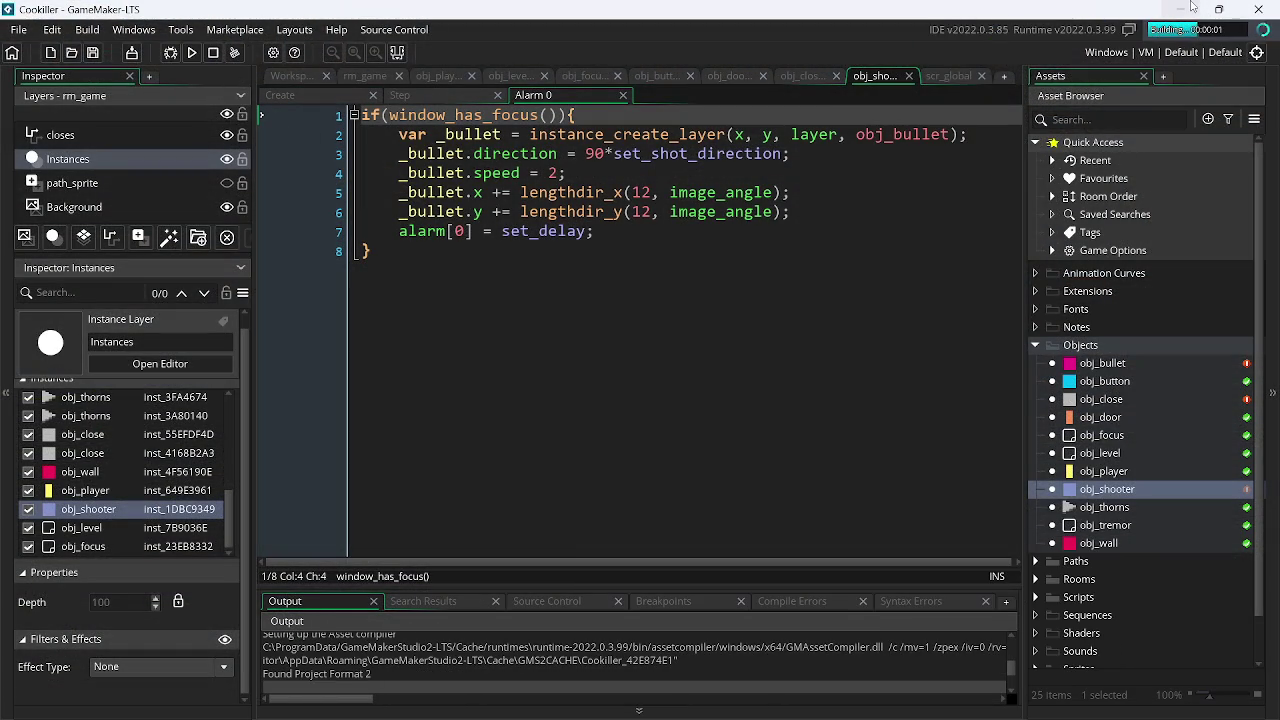
- Unfocus and refocus the game, then move the player left, right and make it jump
click(1192, 8)
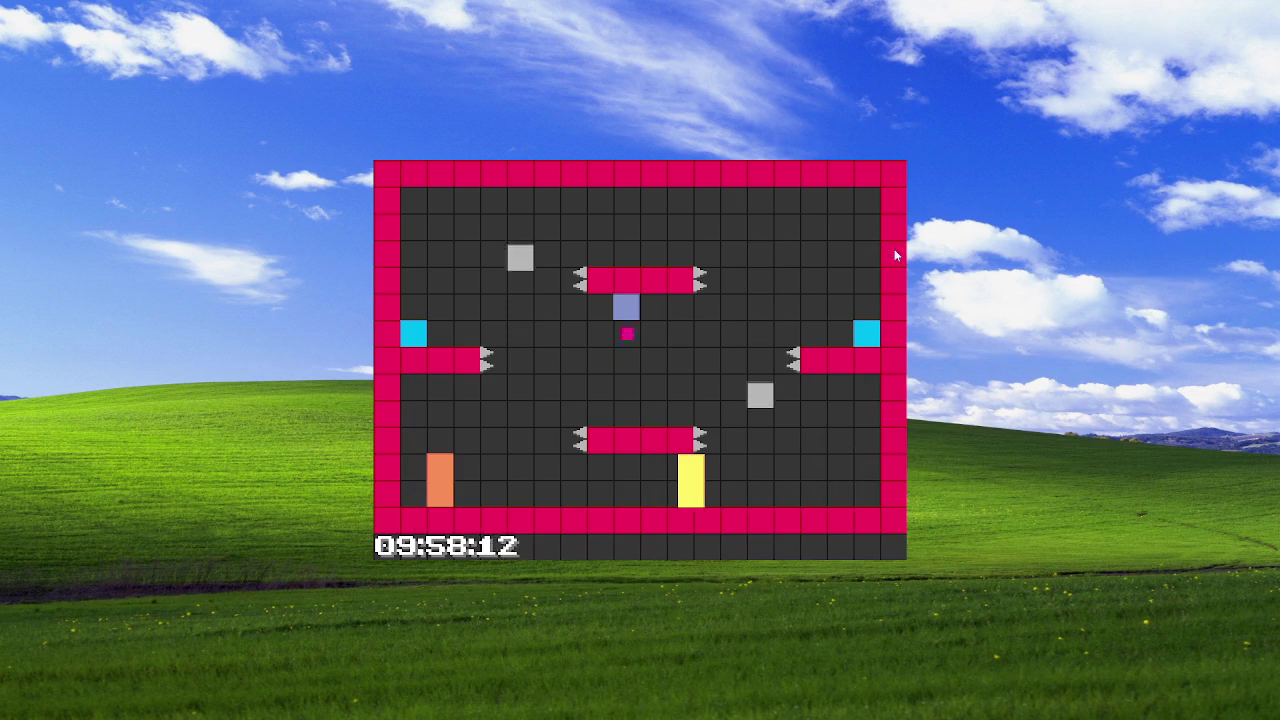
click(933, 252)
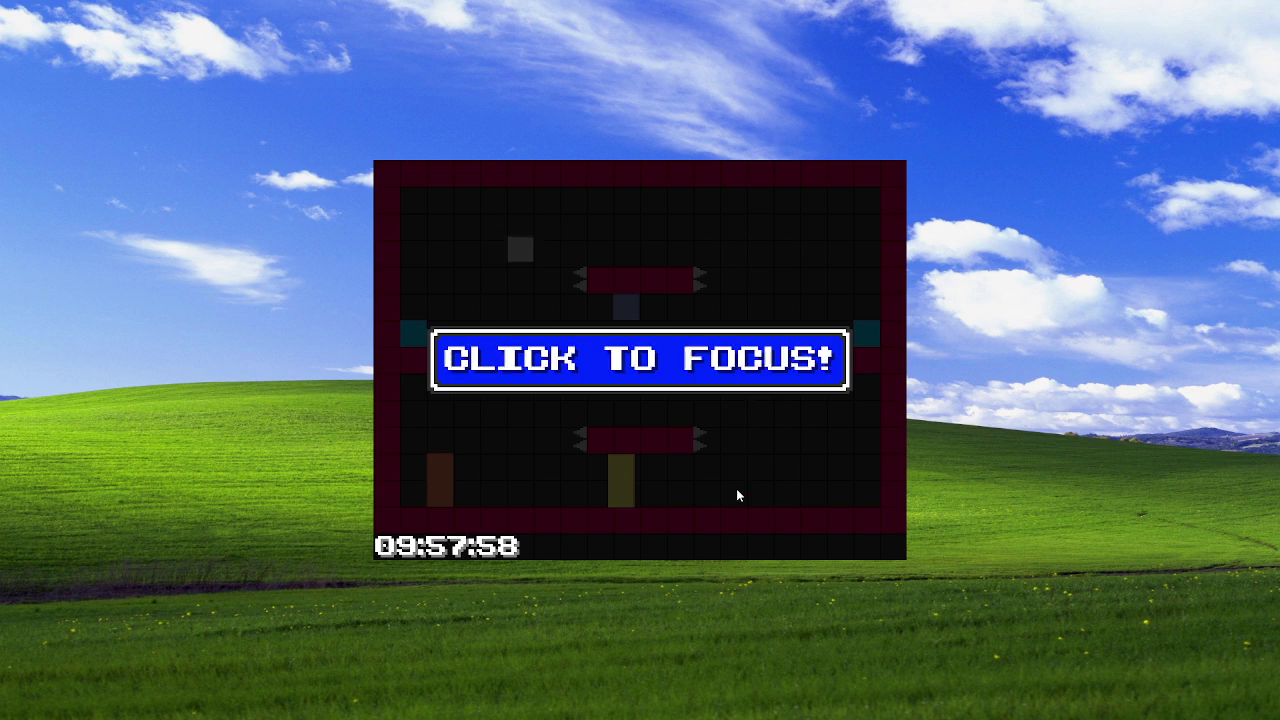
click(736, 488)
key(Left)
key(Right)
key(Up)
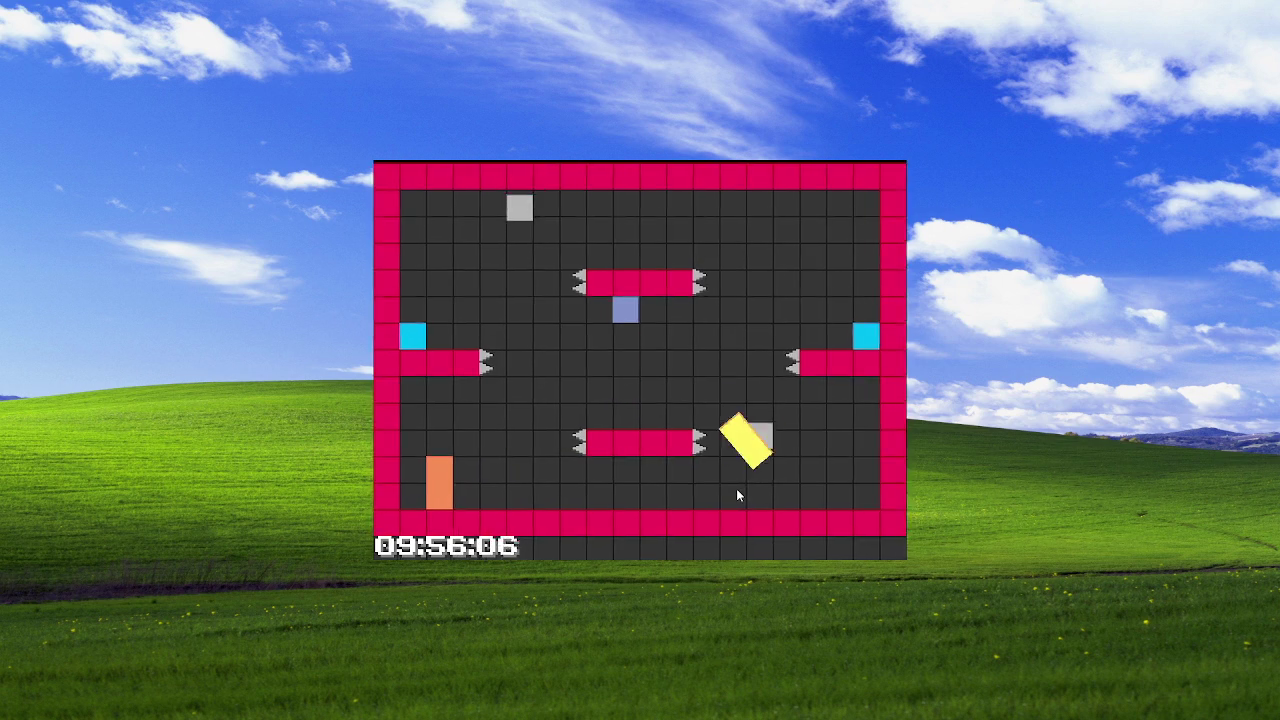
- Toggle the game's focus off and on several times, then minimize the game window
click(974, 435)
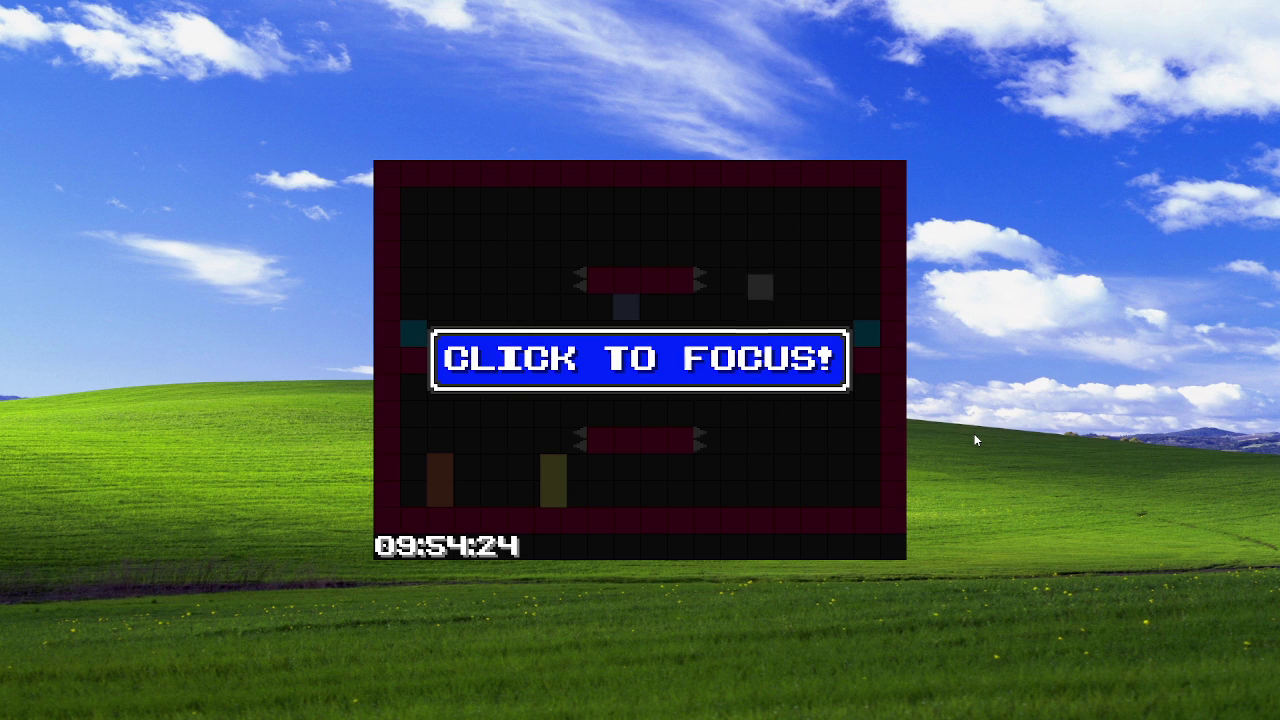
click(846, 477)
click(956, 457)
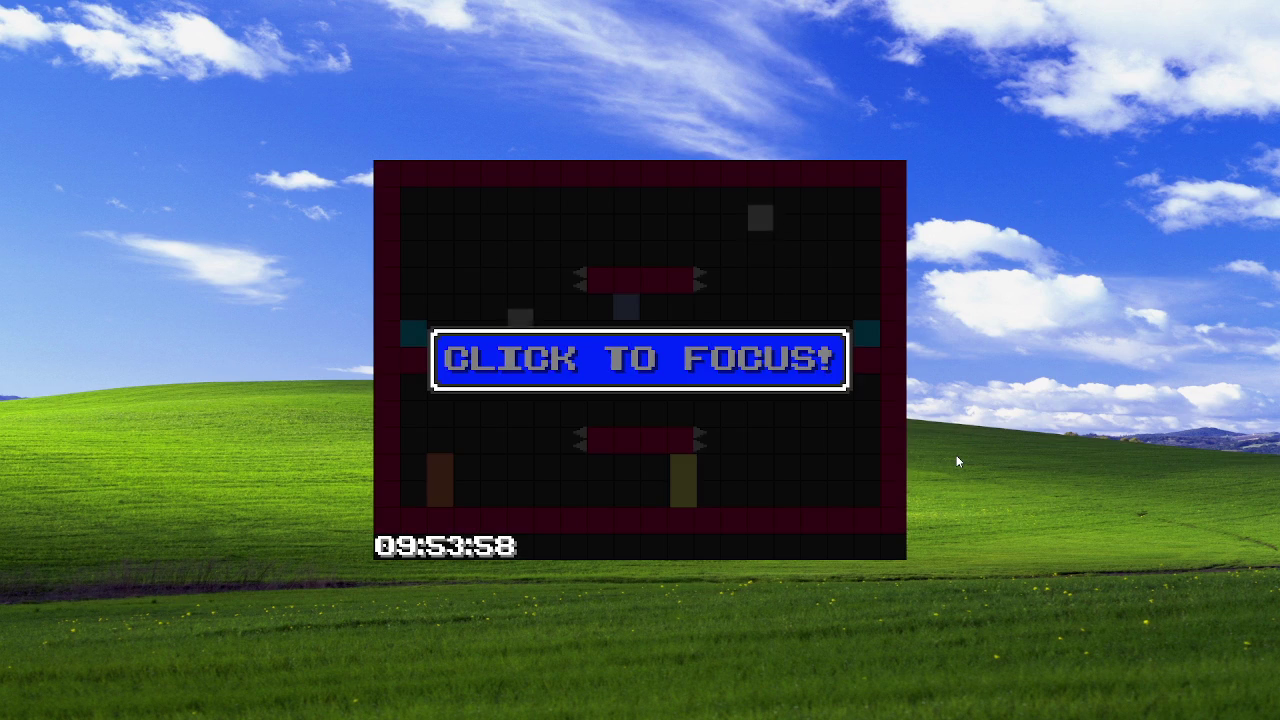
click(847, 466)
click(910, 458)
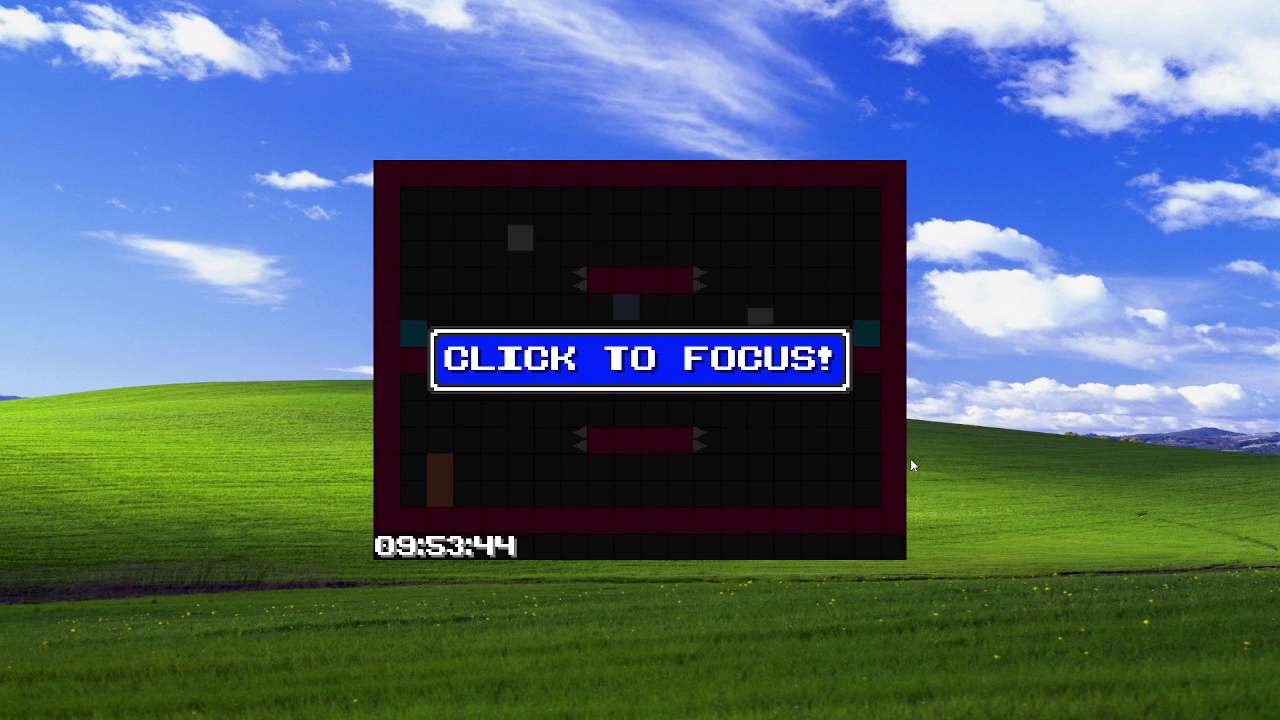
click(790, 436)
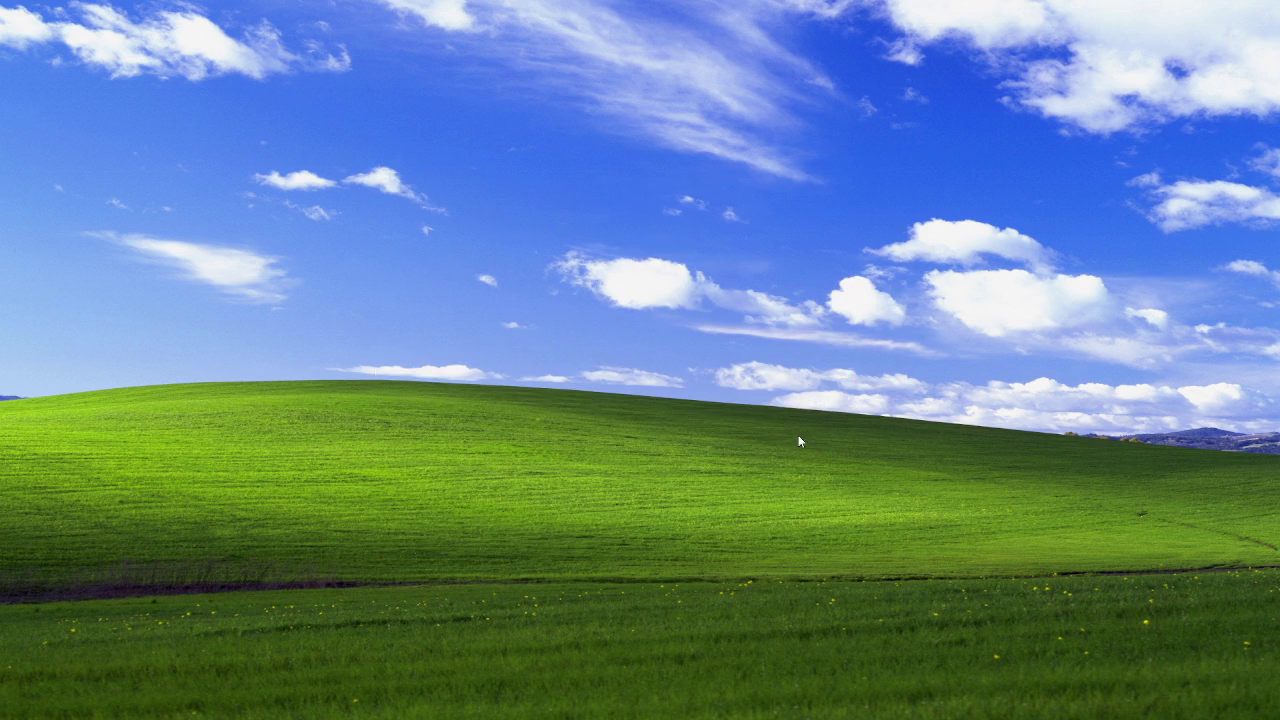
- Write if(!window_has_focus()) exit; in obj_close's Step event and save the project
mouse_move(1002, 703)
mouse_move(852, 700)
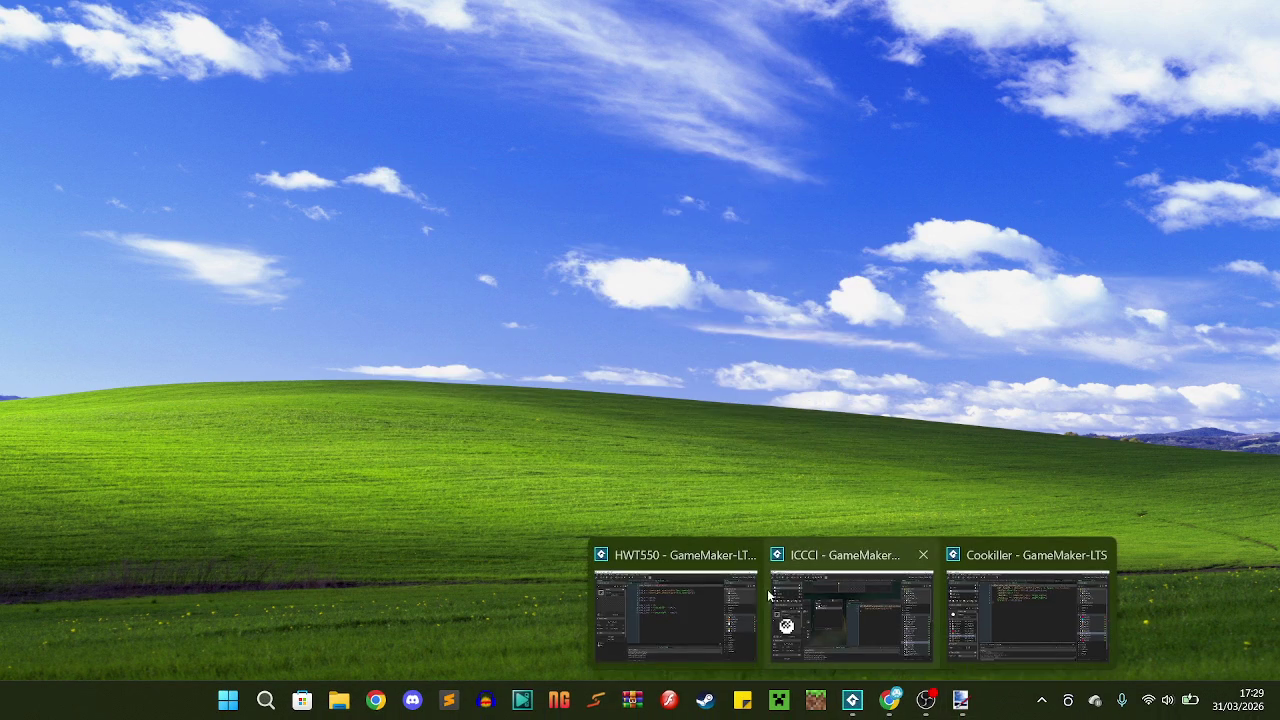
click(1027, 600)
click(800, 75)
key(BackSpace)
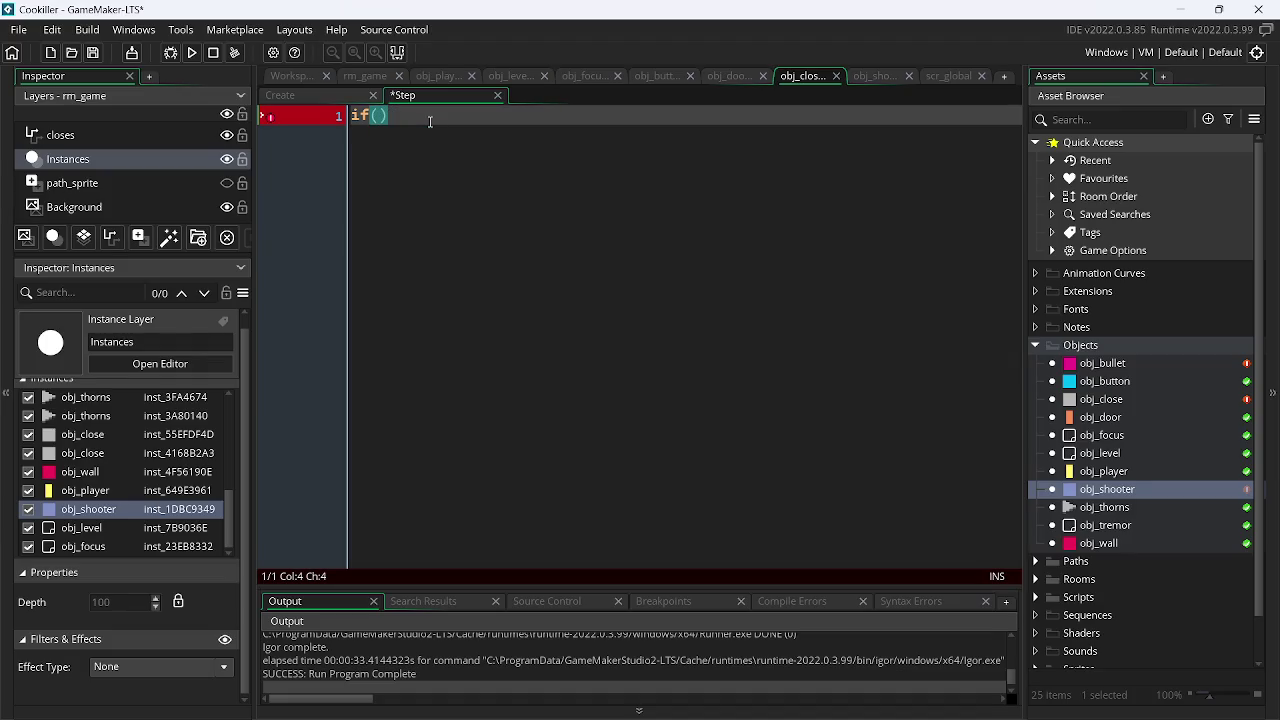
text(!wi)
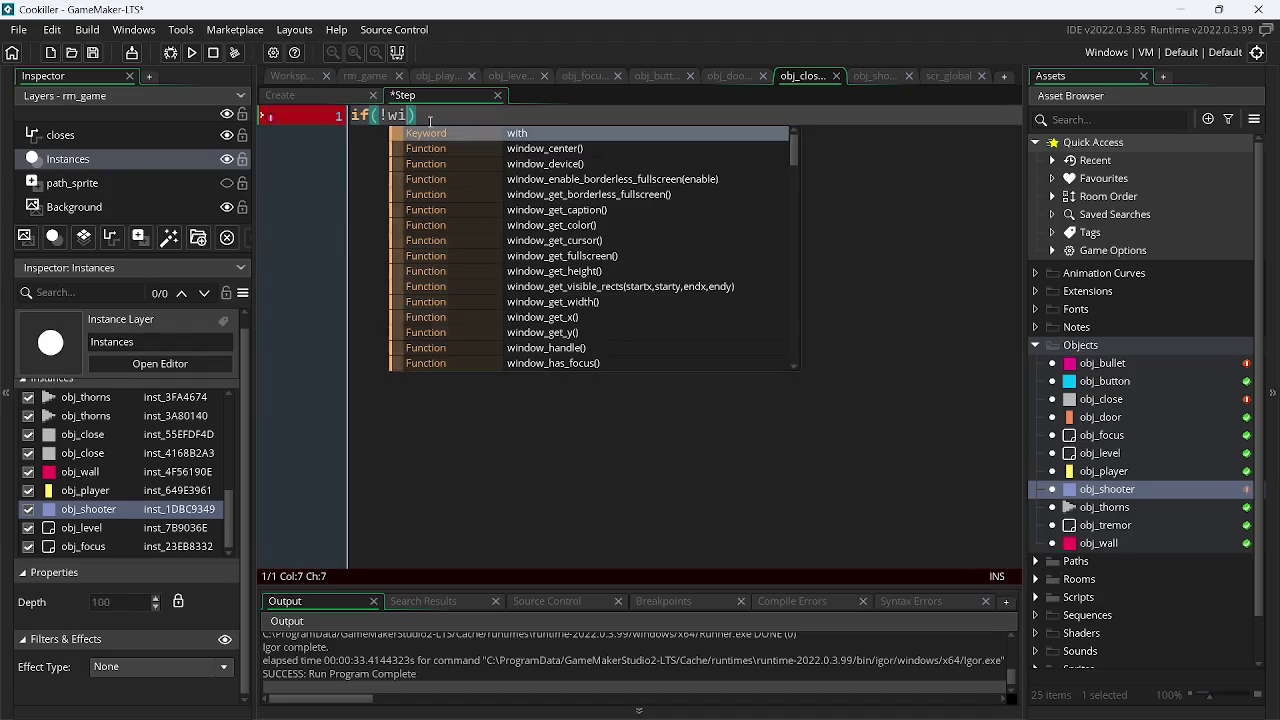
key(Down)
key(Down)
key(Down)
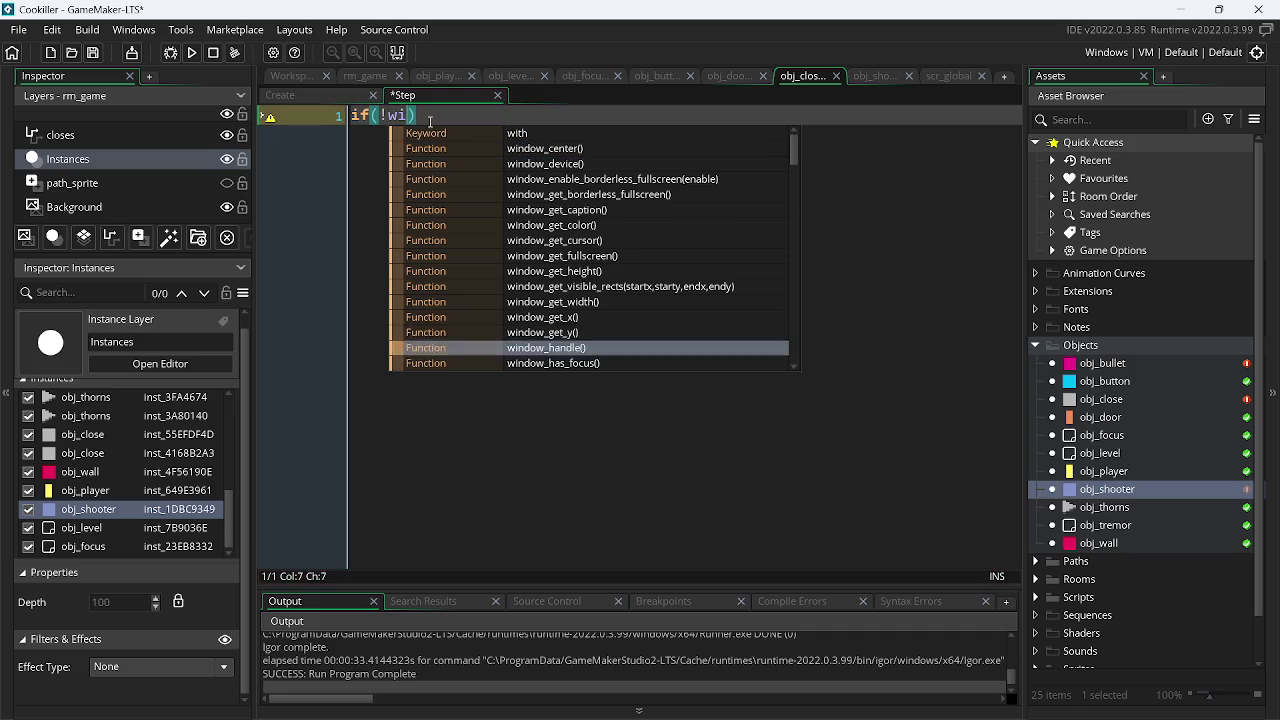
key(Return)
text(exit;)
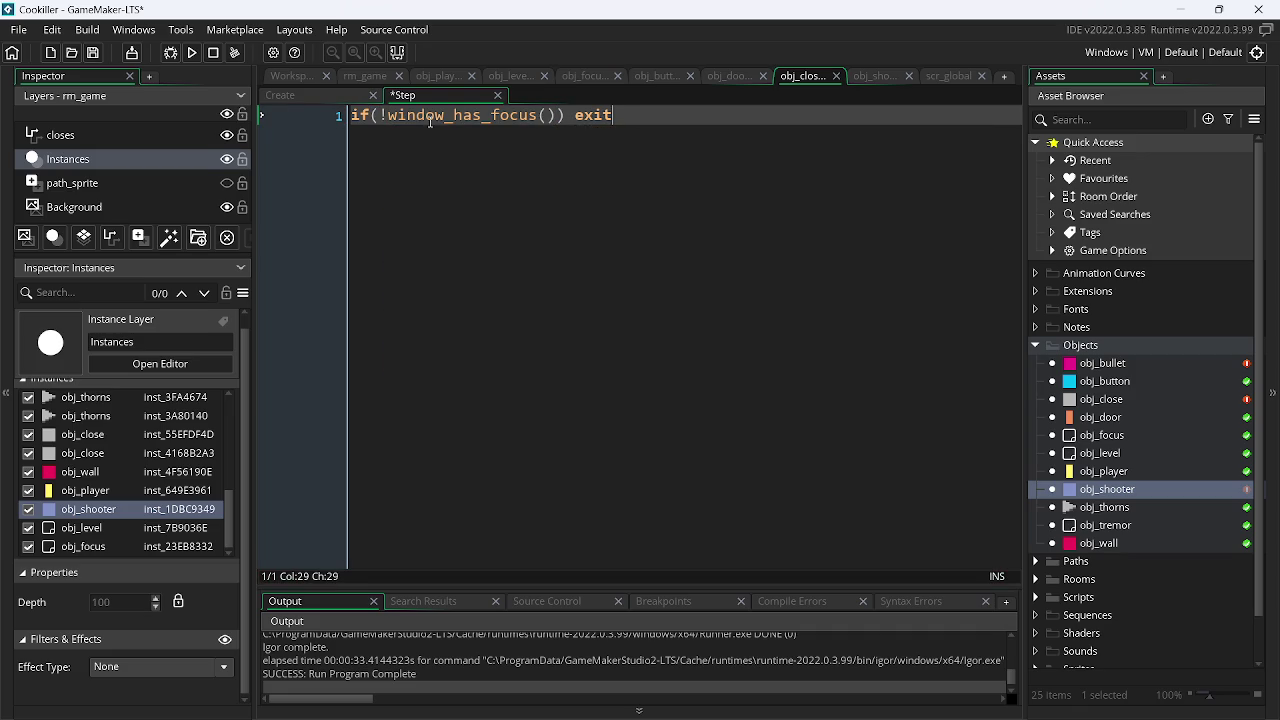
key(Return)
key(Return)
key(BackSpace)
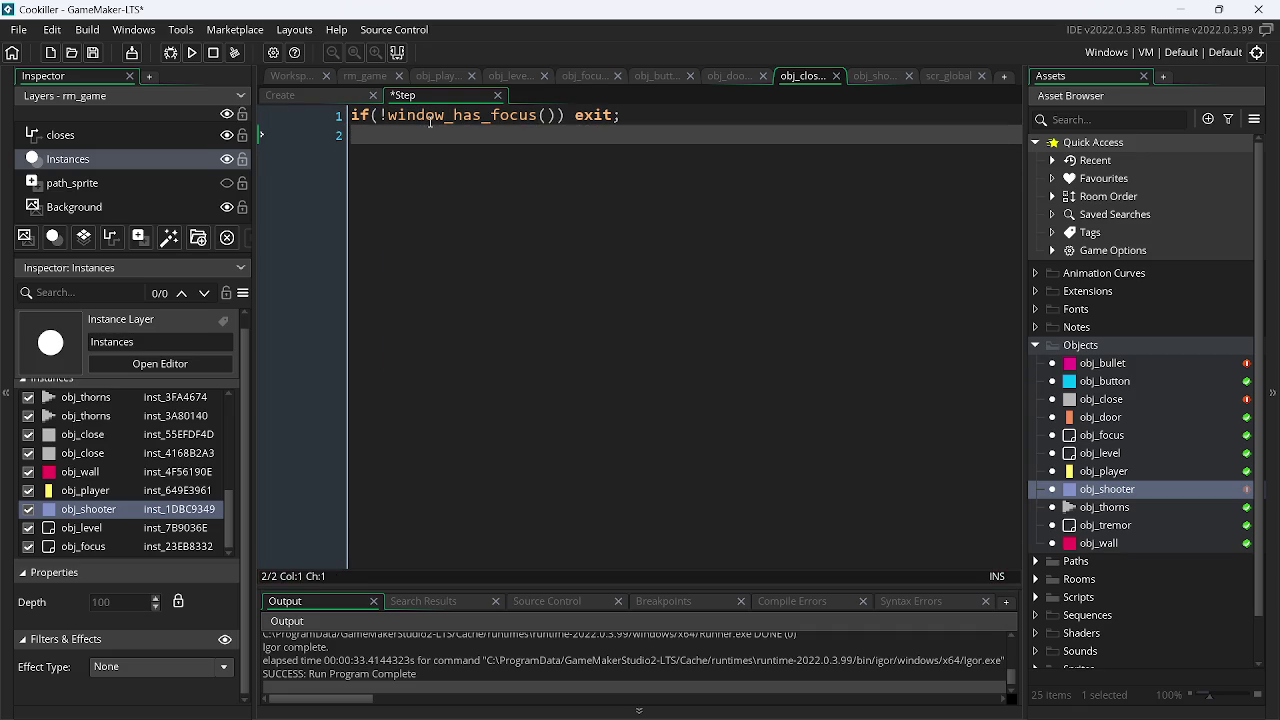
key(ctrl+s)
- Add an else{ block containing the pasted path_start call, save, and run the game with F5
key(Return)
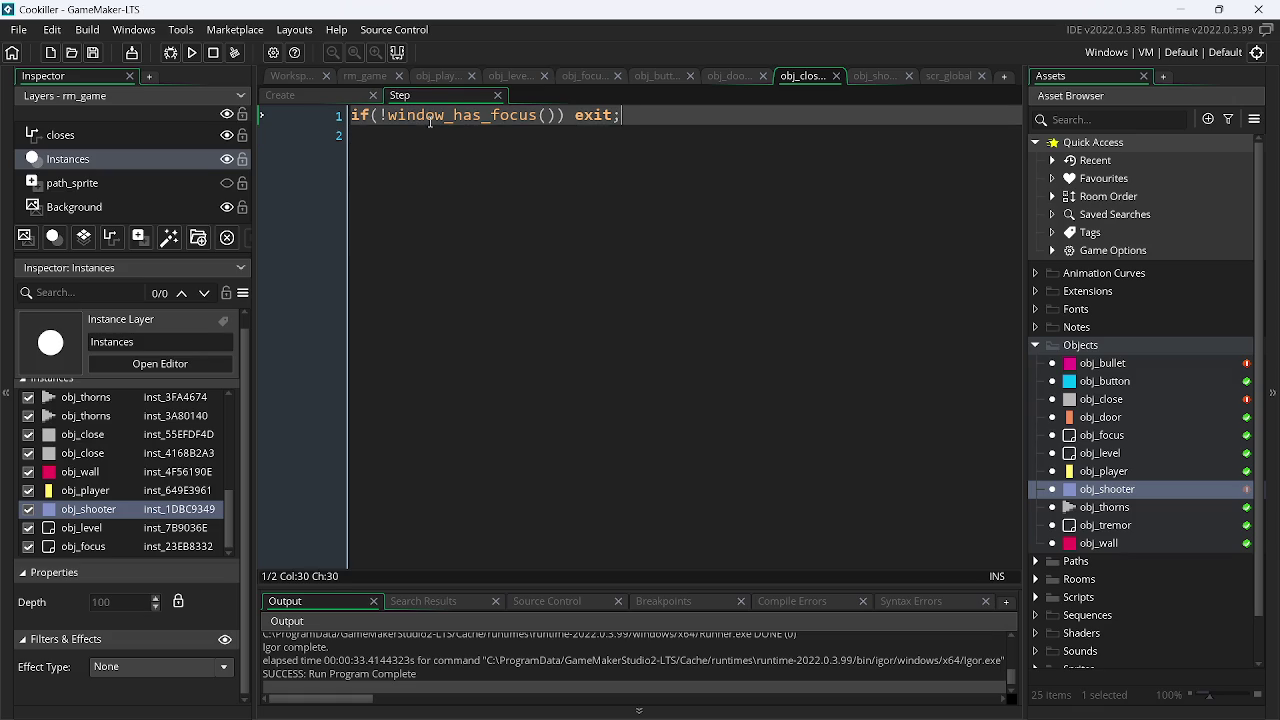
key(Up)
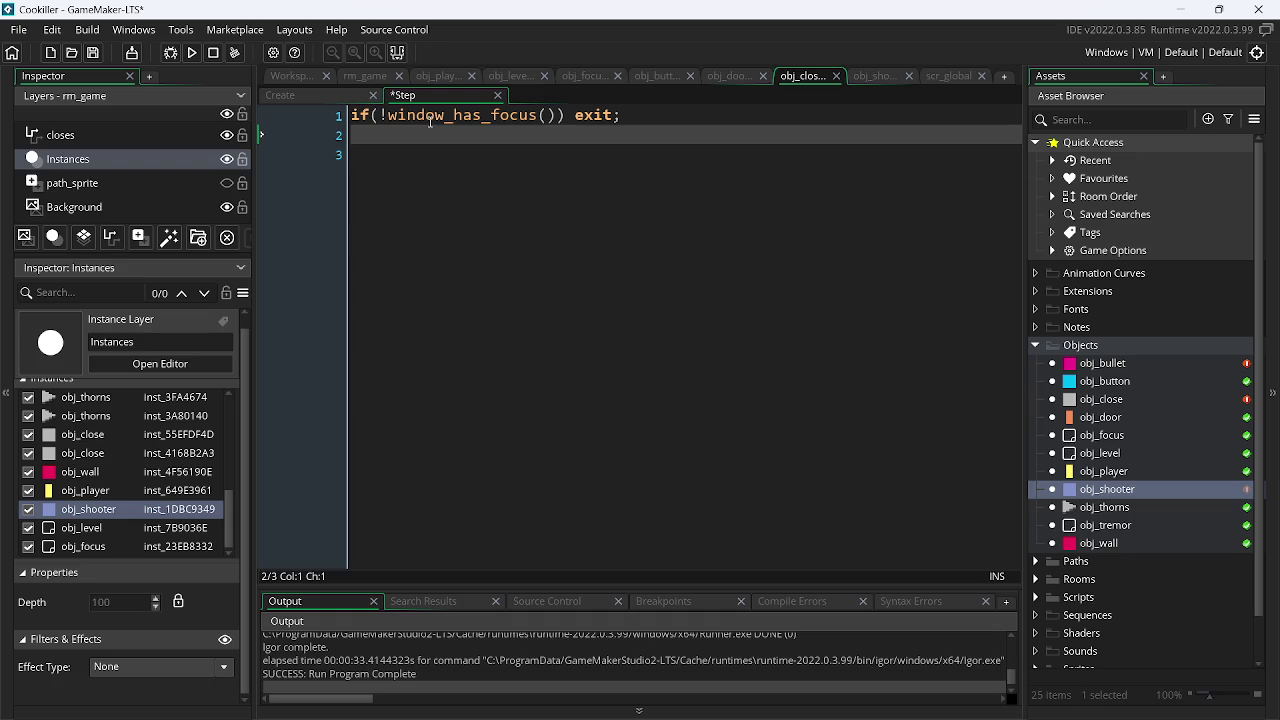
text(els)
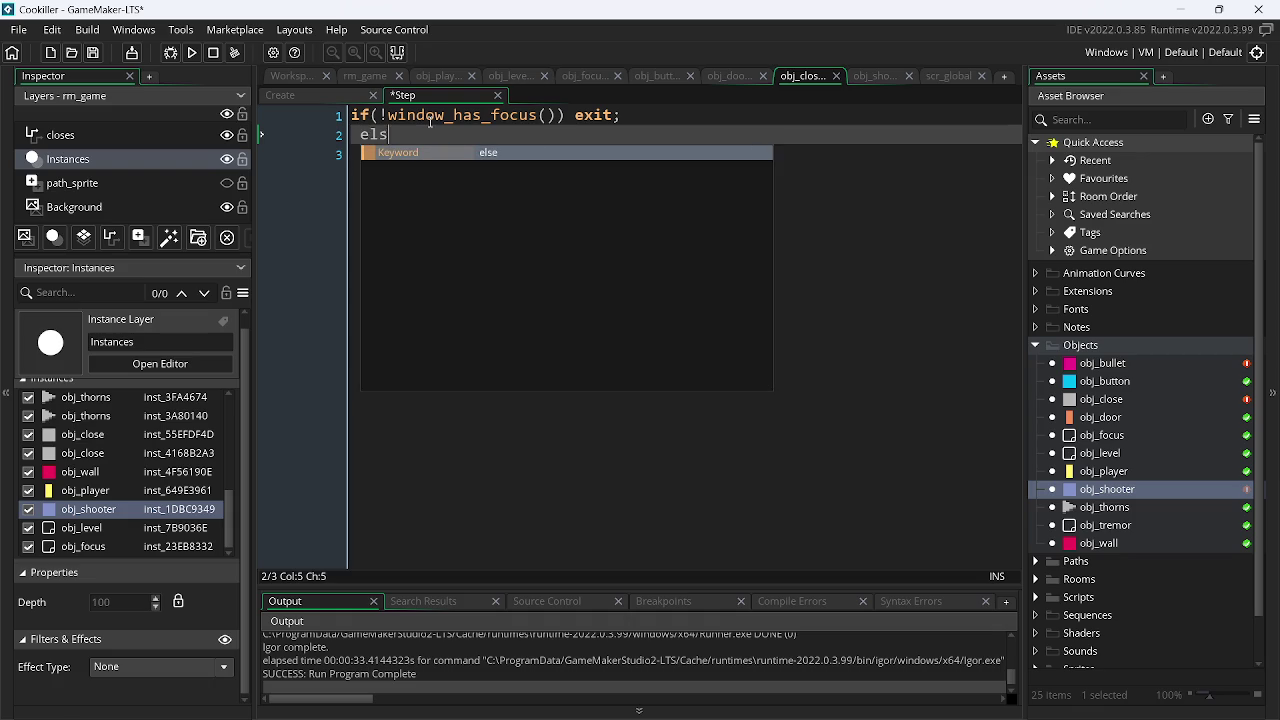
text(e{)
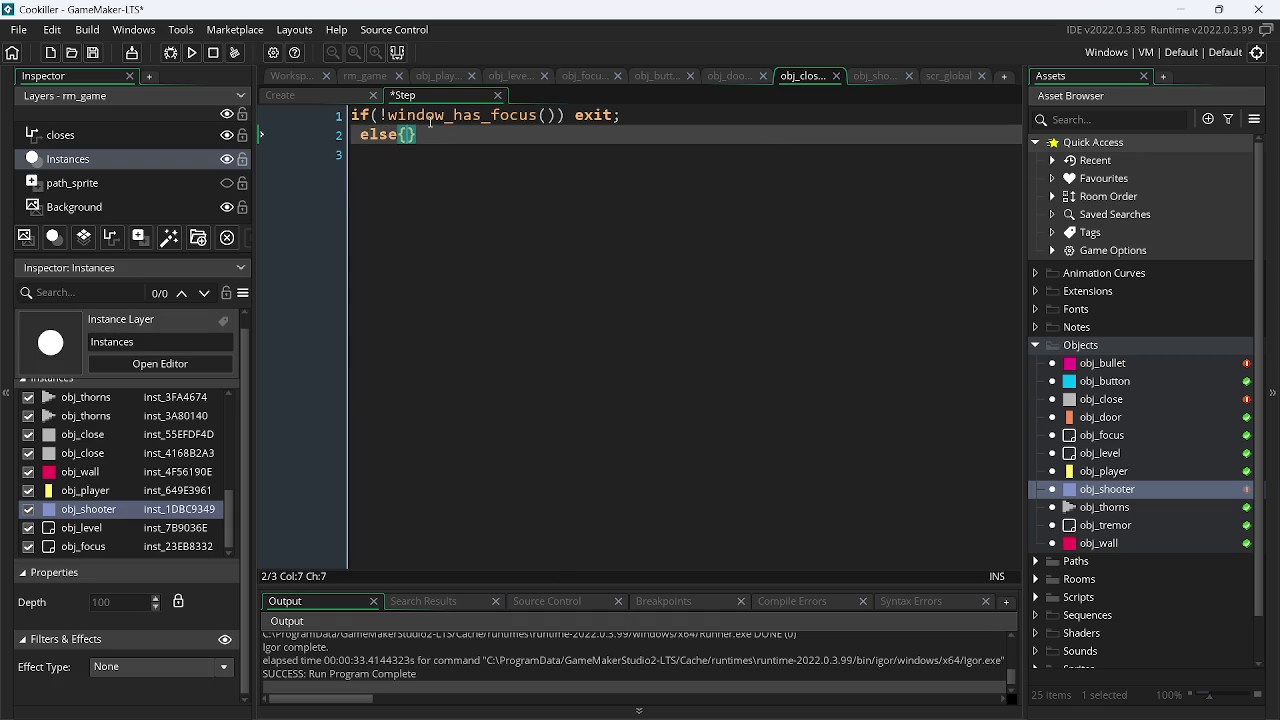
key(Return)
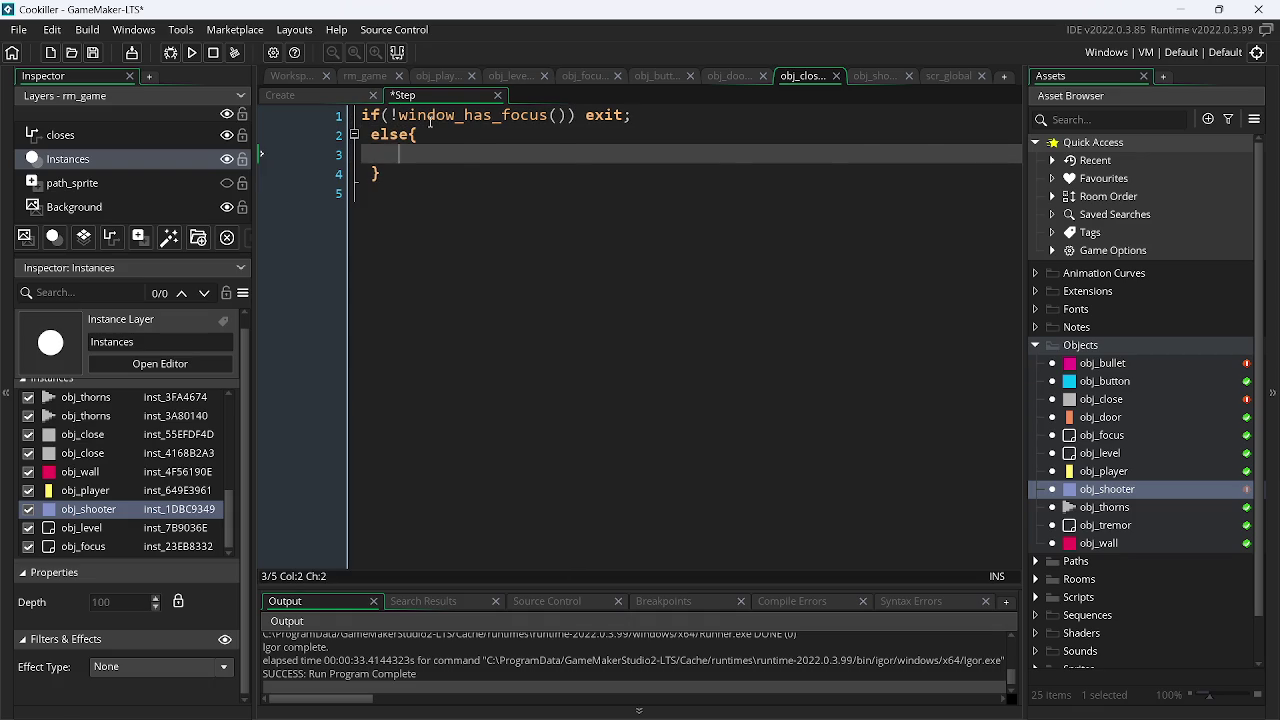
text(path_start(set_path_walk, set_path_speed, set_path_action, false);)
key(ctrl+s)
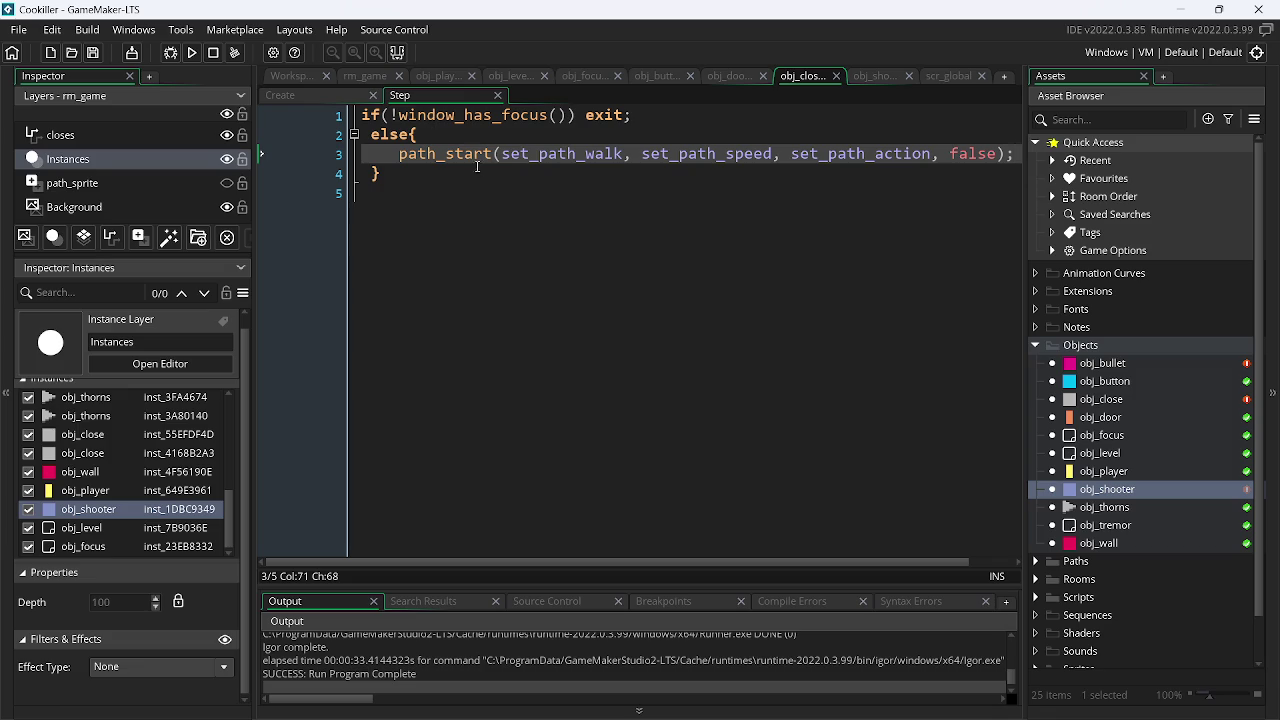
key(F5)
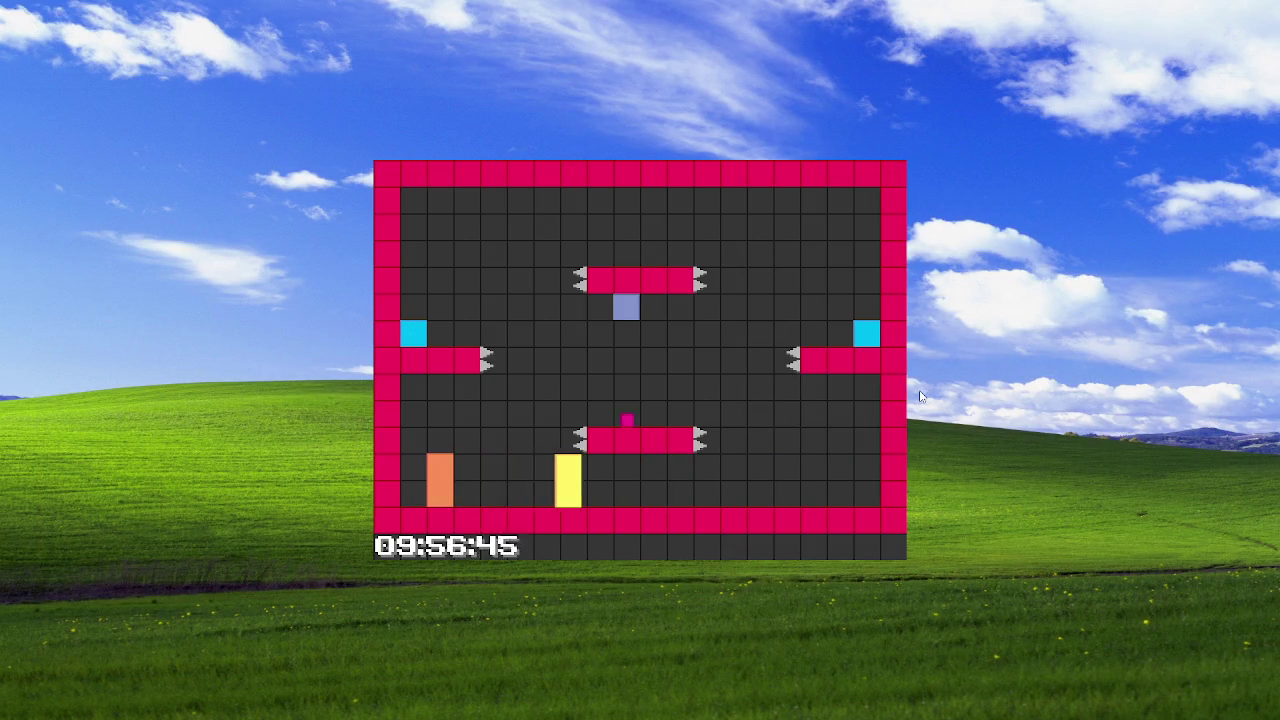
- Close the game and replace the else block with a plain pasted path_start line on line 2, saving
key(Escape)
key(alt+Tab)
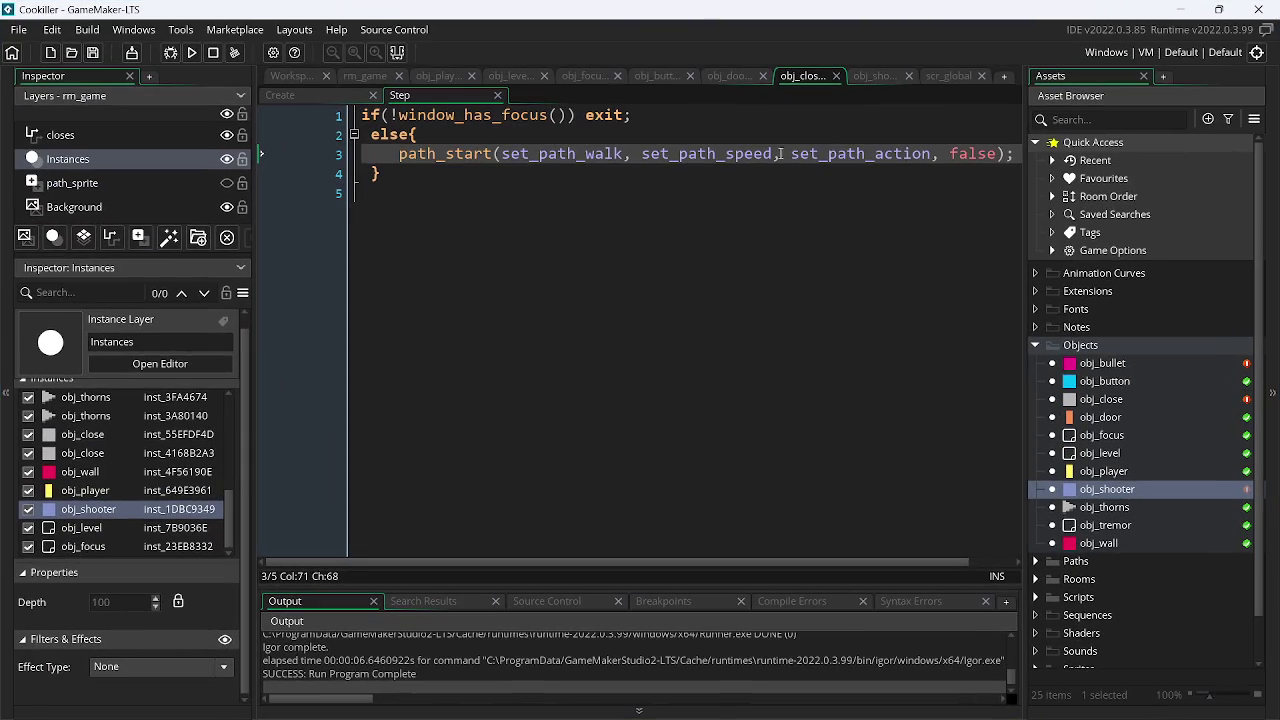
drag(400, 175, 366, 138)
key(ctrl+c)
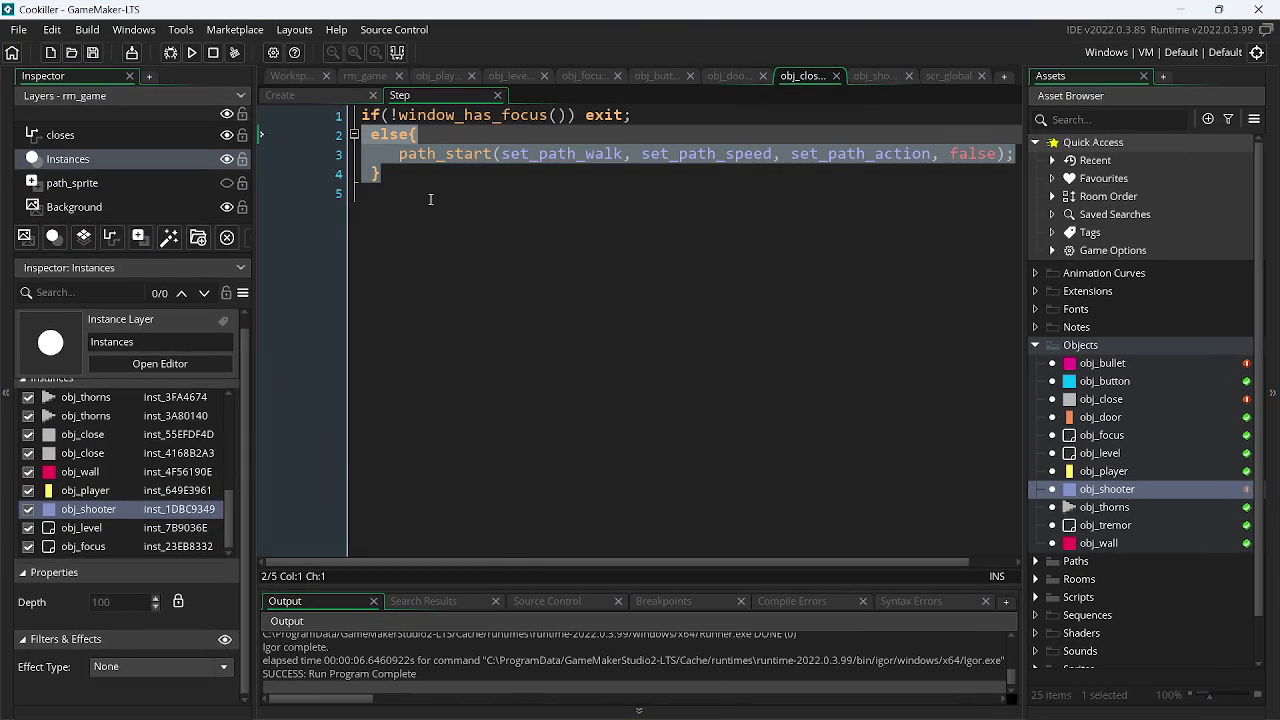
key(BackSpace)
key(BackSpace)
key(ctrl+s)
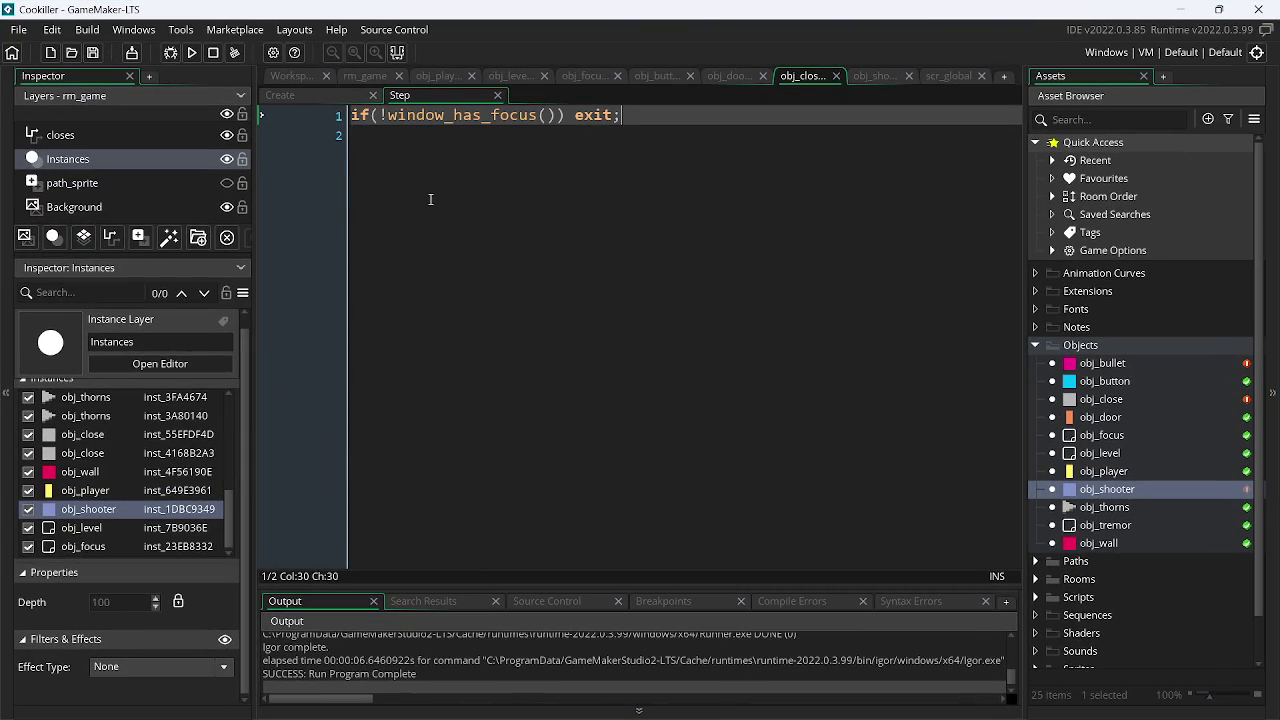
key(Return)
key(ctrl+v)
key(ctrl+s)
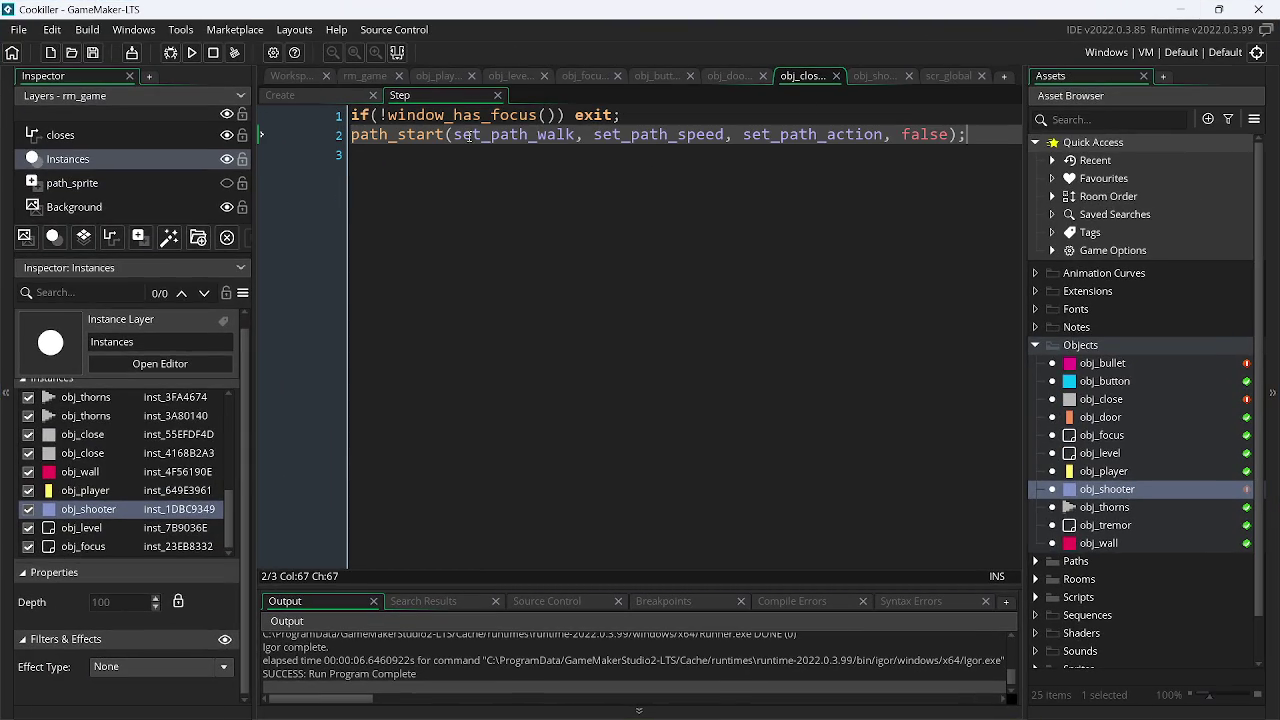
- Minimize and restore GameMaker, then run the game again
click(1181, 9)
click(853, 702)
click(191, 54)
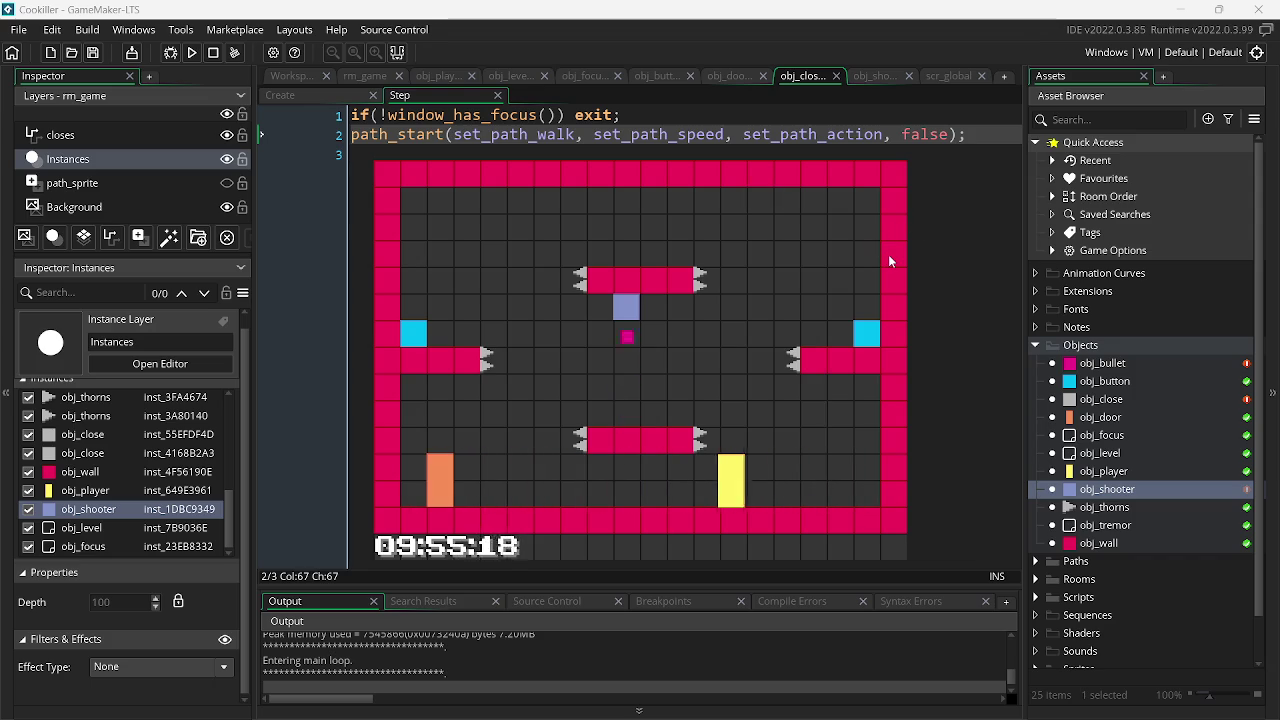
- Unfocus and close the test game, then delete both Step event lines and save it empty
key(alt+Tab)
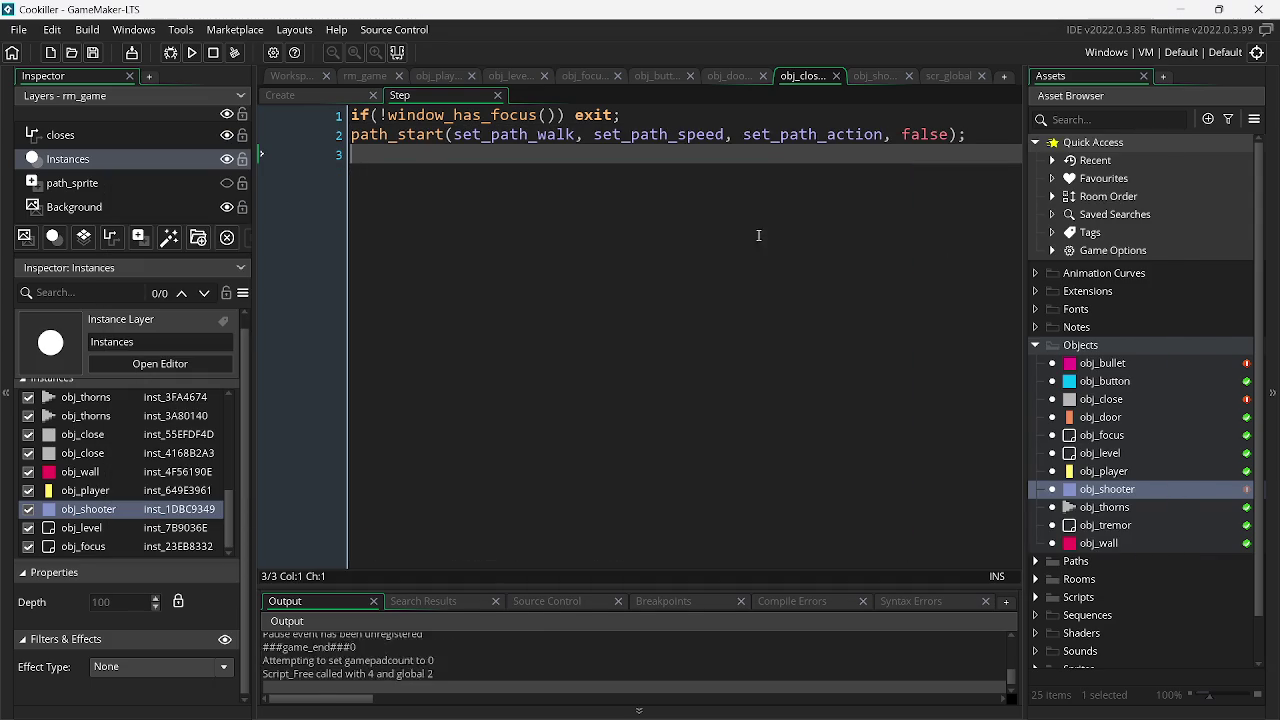
key(alt+F4)
drag(966, 134, 314, 142)
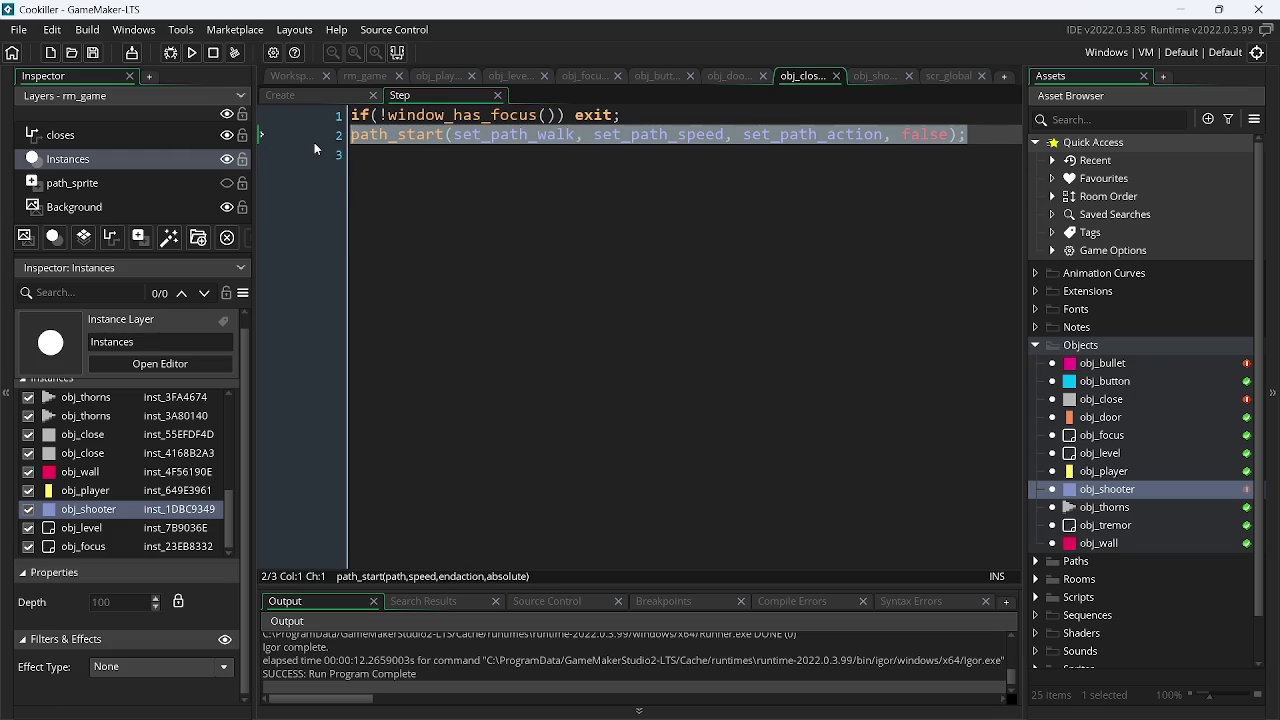
key(BackSpace)
key(BackSpace)
key(shift+Home)
key(BackSpace)
key(ctrl+s)
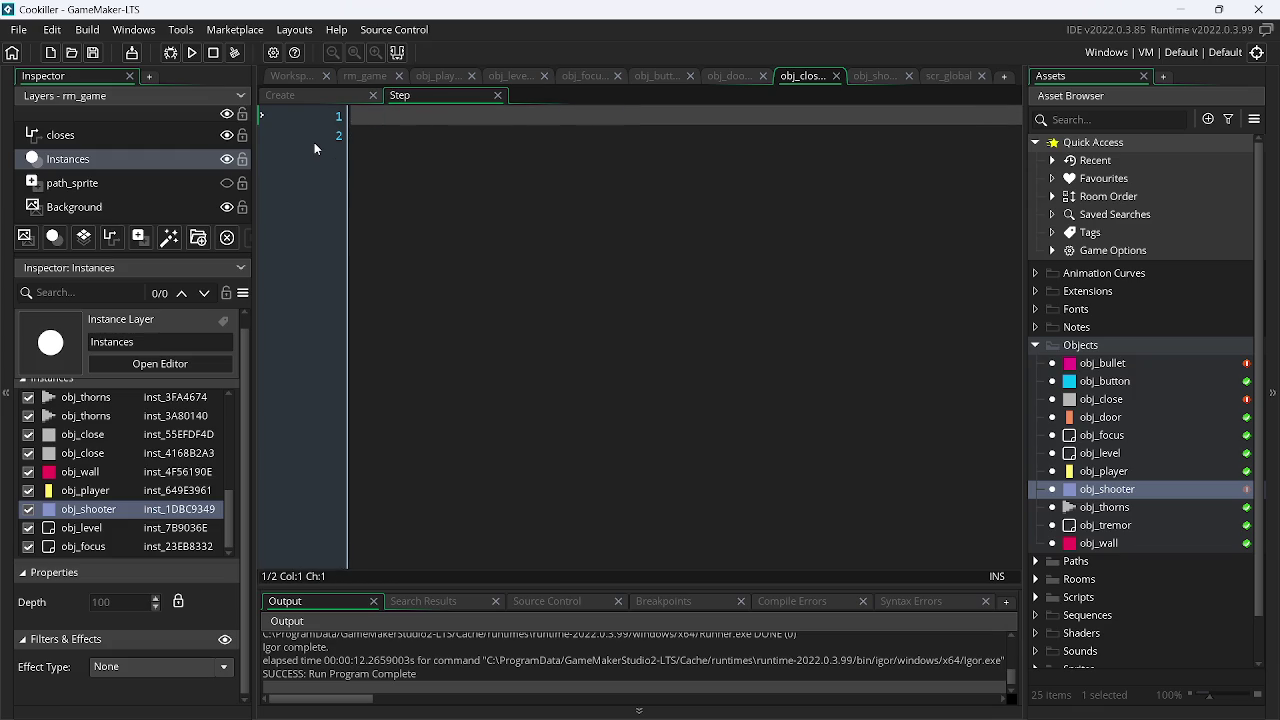
- Switch between Create and Step to view the Create event's path_start call, then Alt+Tab to OBS
click(312, 94)
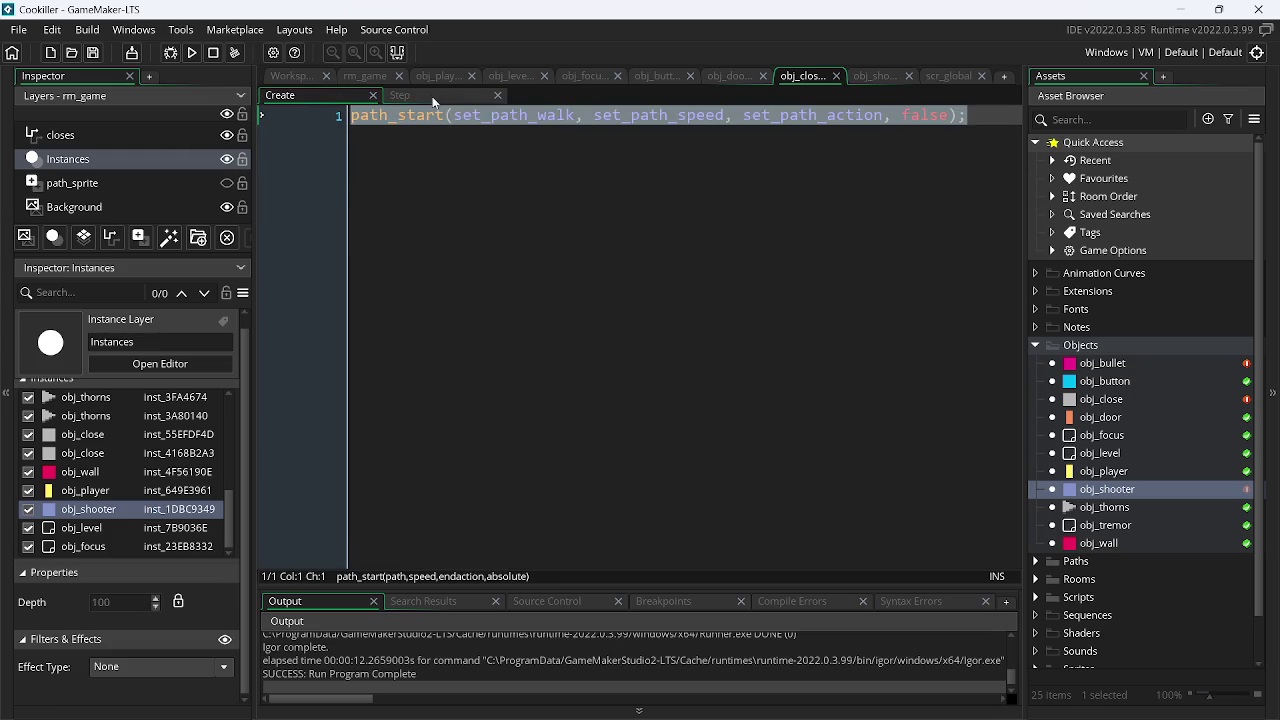
click(433, 98)
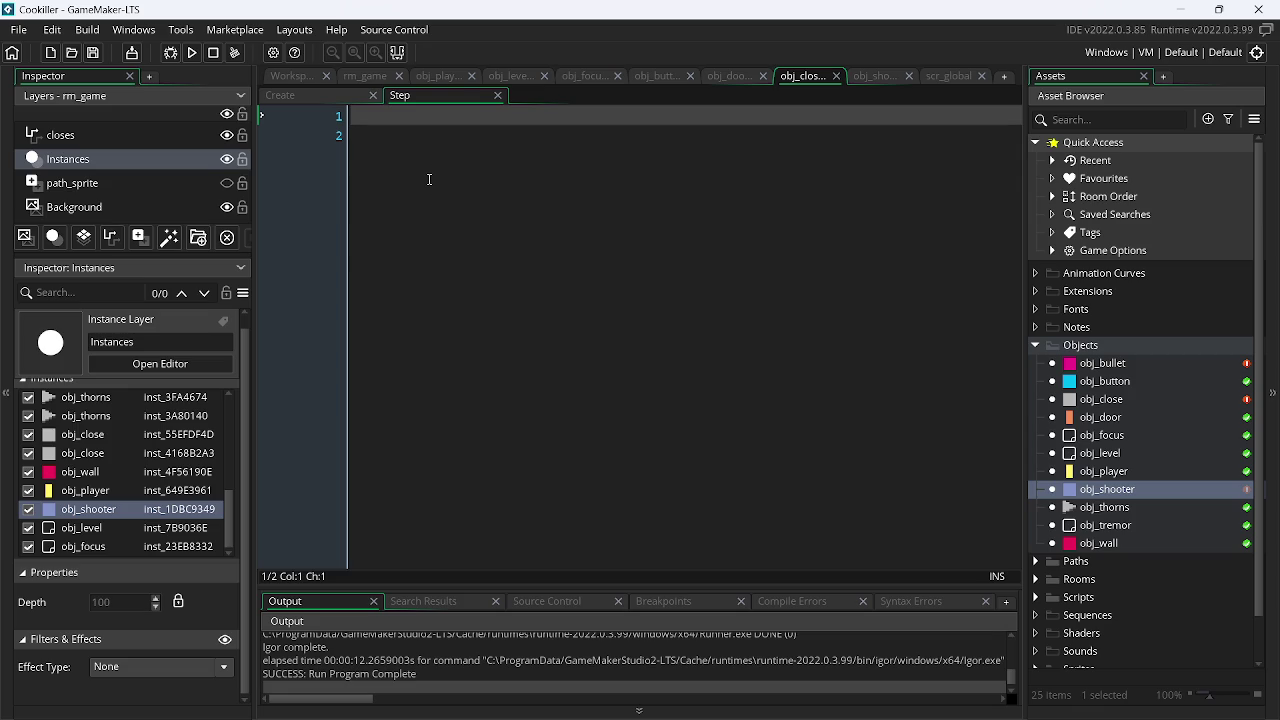
click(334, 97)
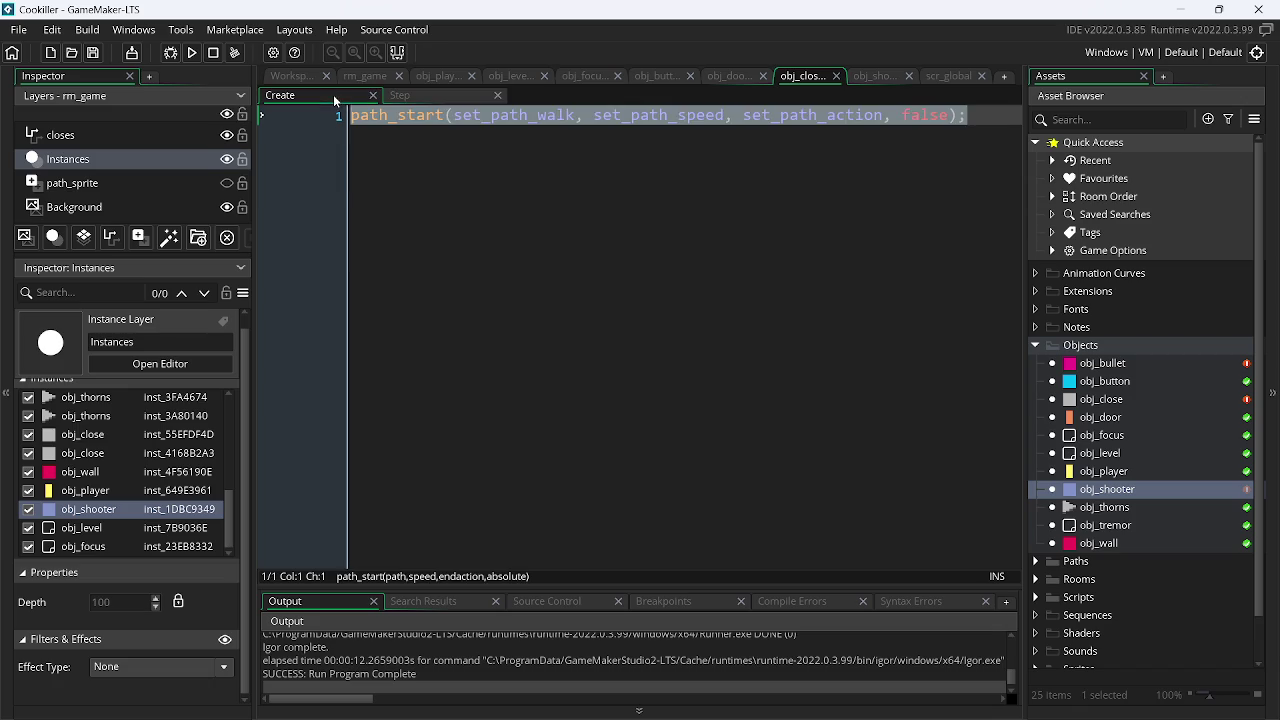
click(476, 227)
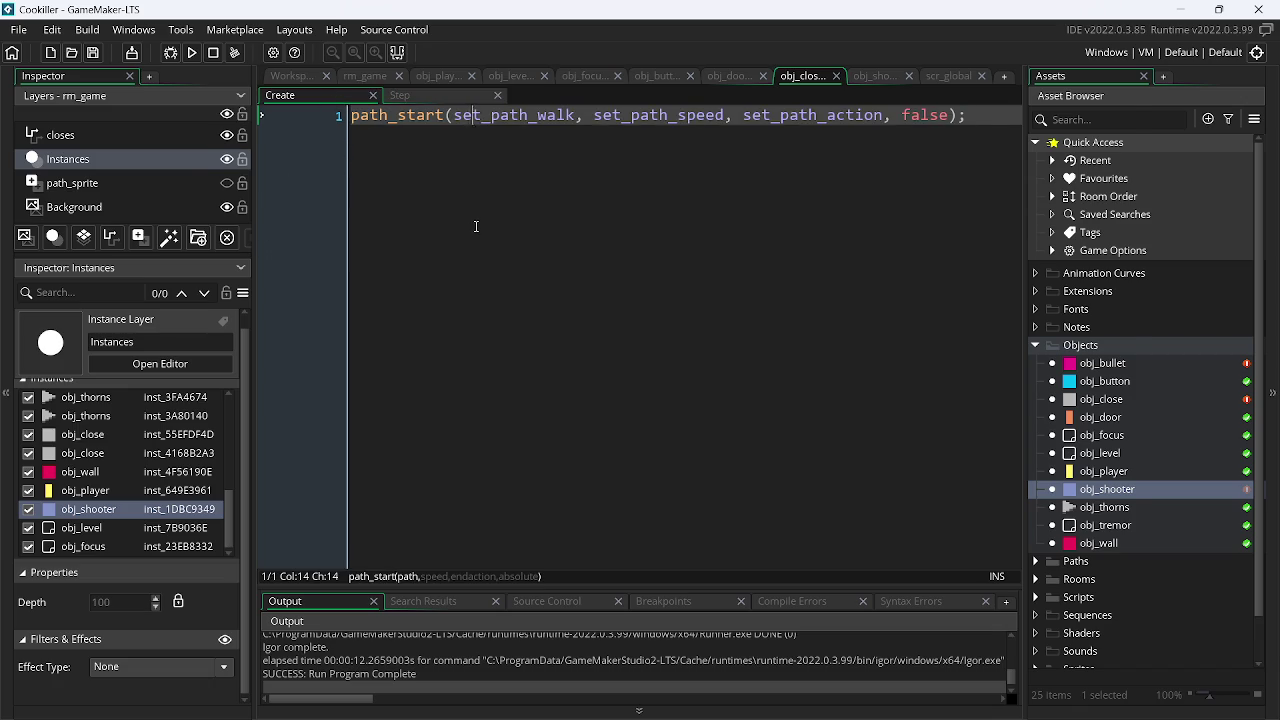
key(alt+Tab)
key(alt+Tab)
key(alt+Tab)
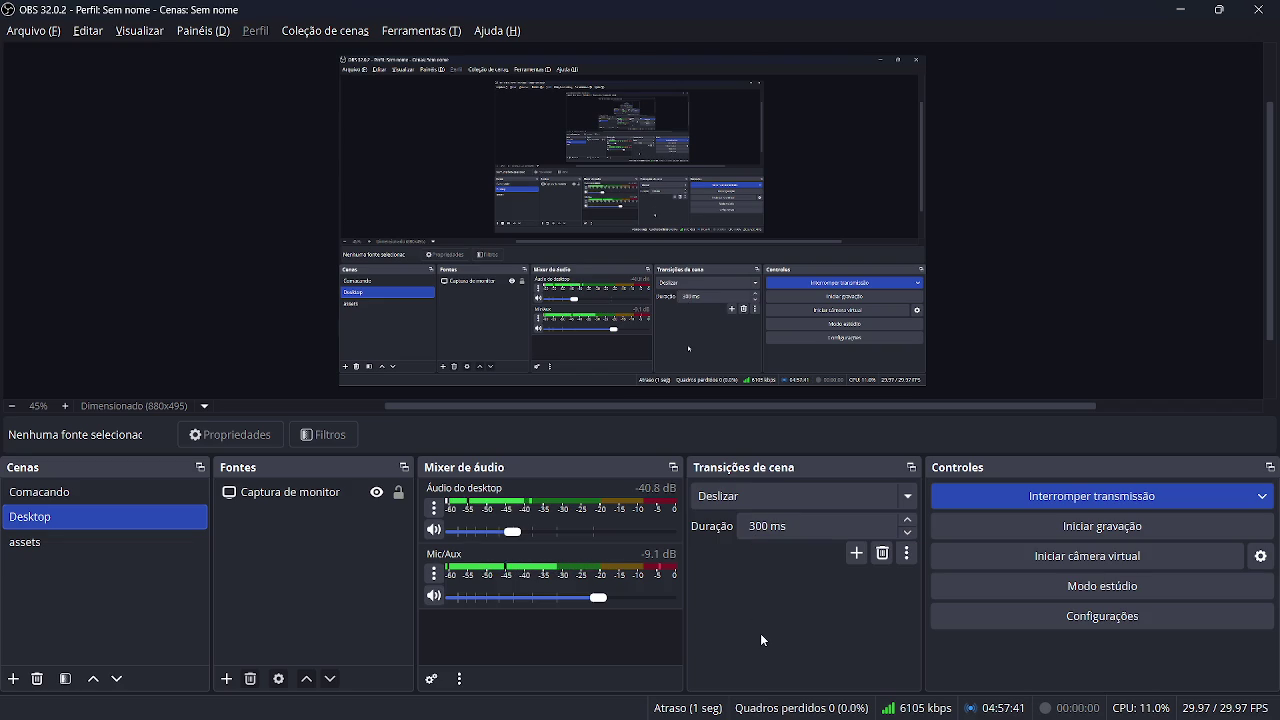
- Minimize OBS Studio to bring back obj_close's Create event code in GameMaker
click(1181, 10)
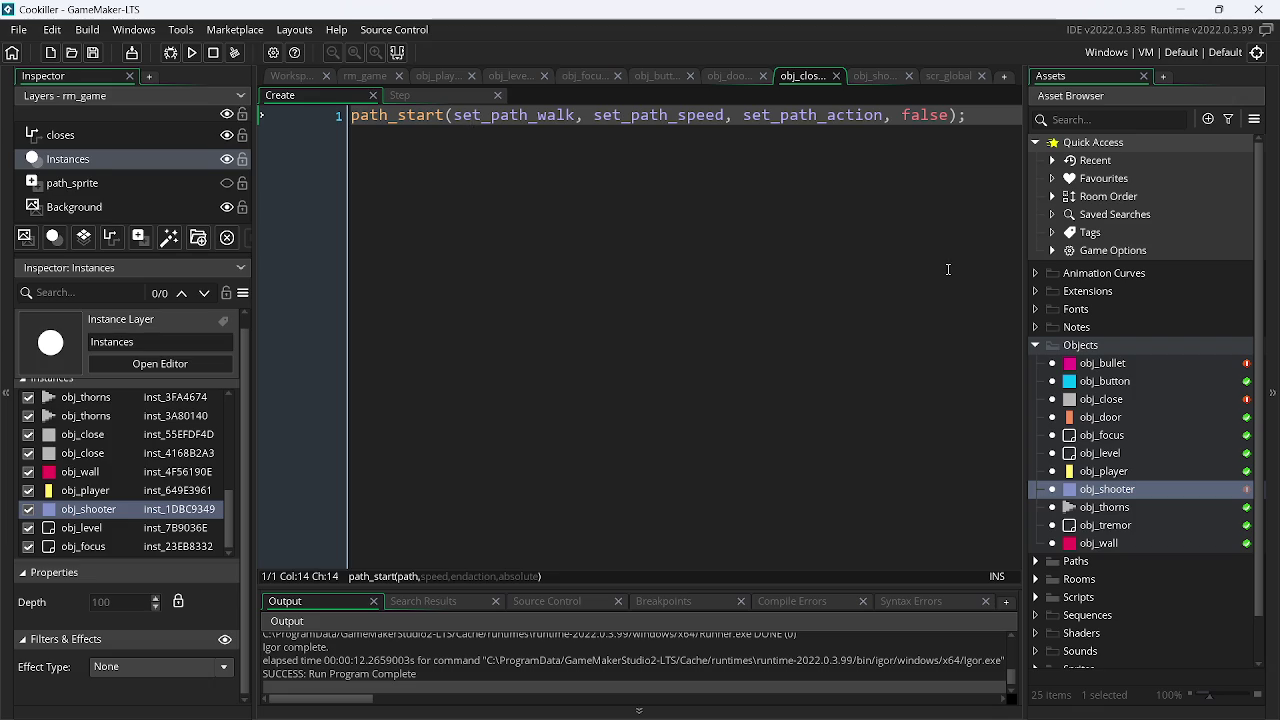
click(928, 702)
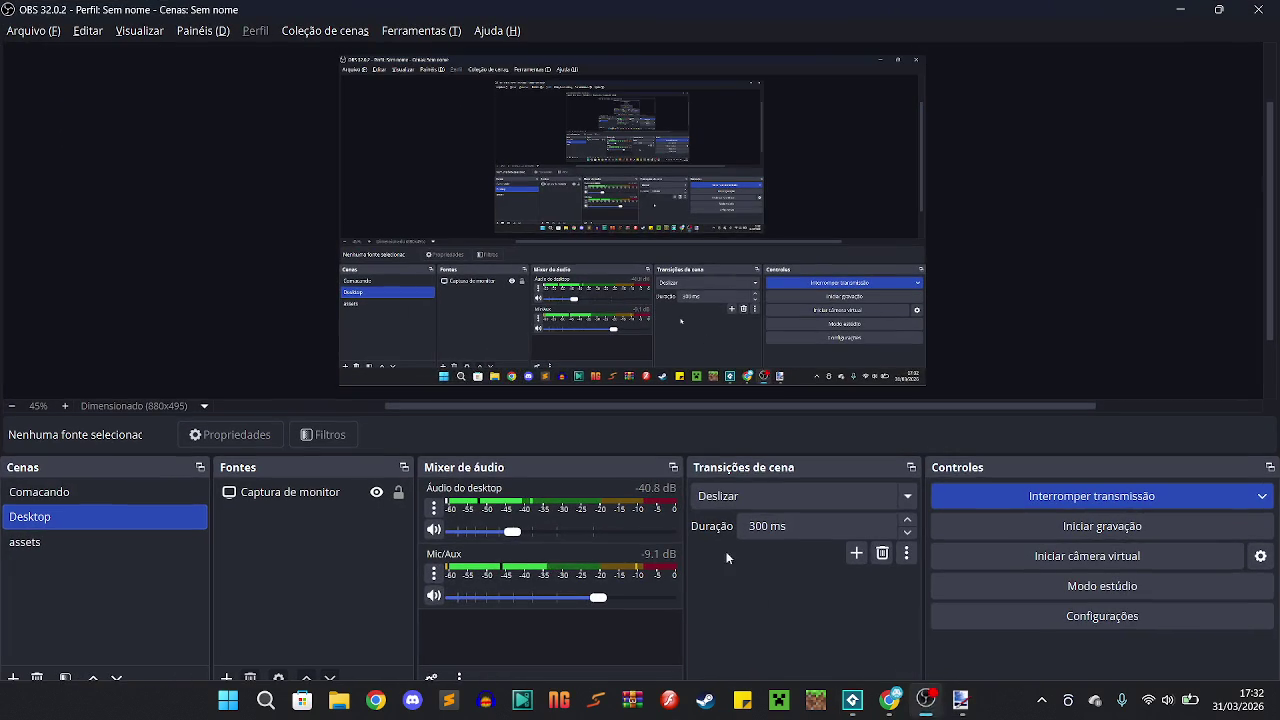
click(1181, 9)
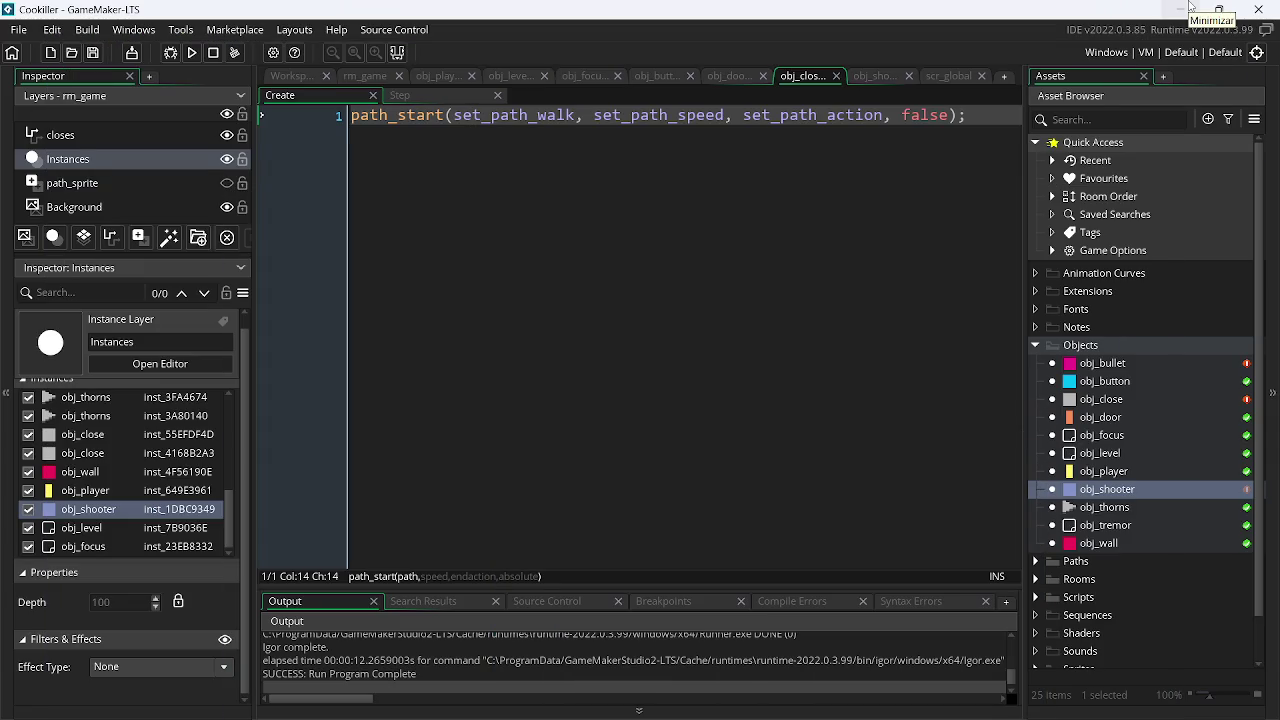